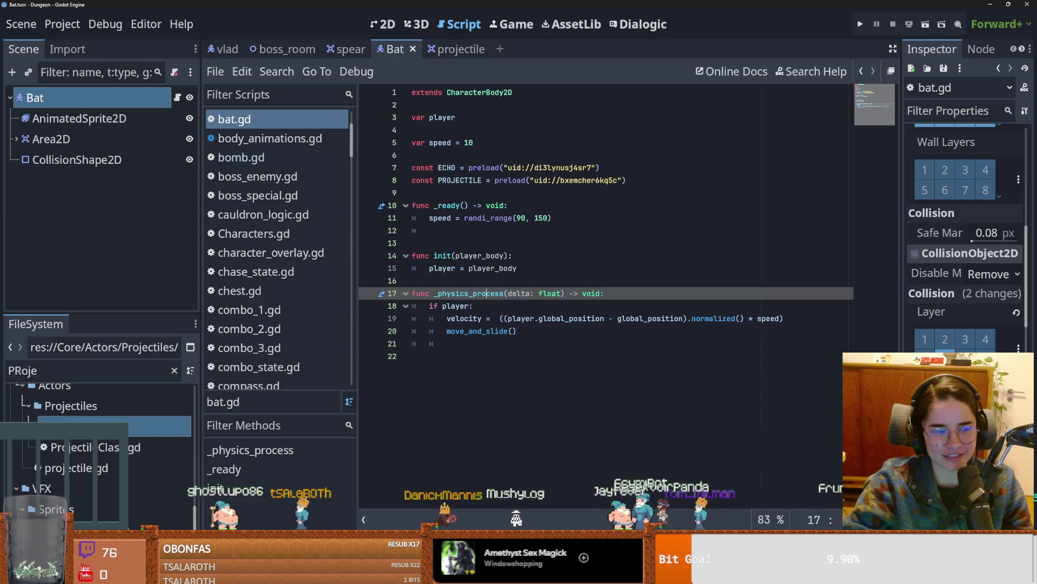
# Step: Save the Bat scene and put the caret at the end of the 'if player' line in bat.gd
pyautogui.hotkey('ctrl', 's')
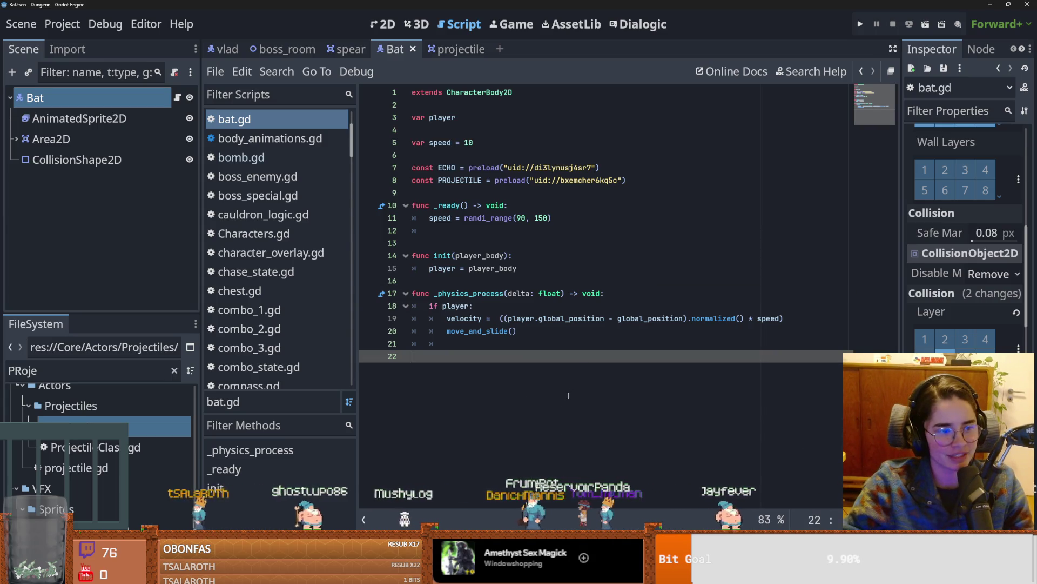
pyautogui.hotkey('ctrl', 's')
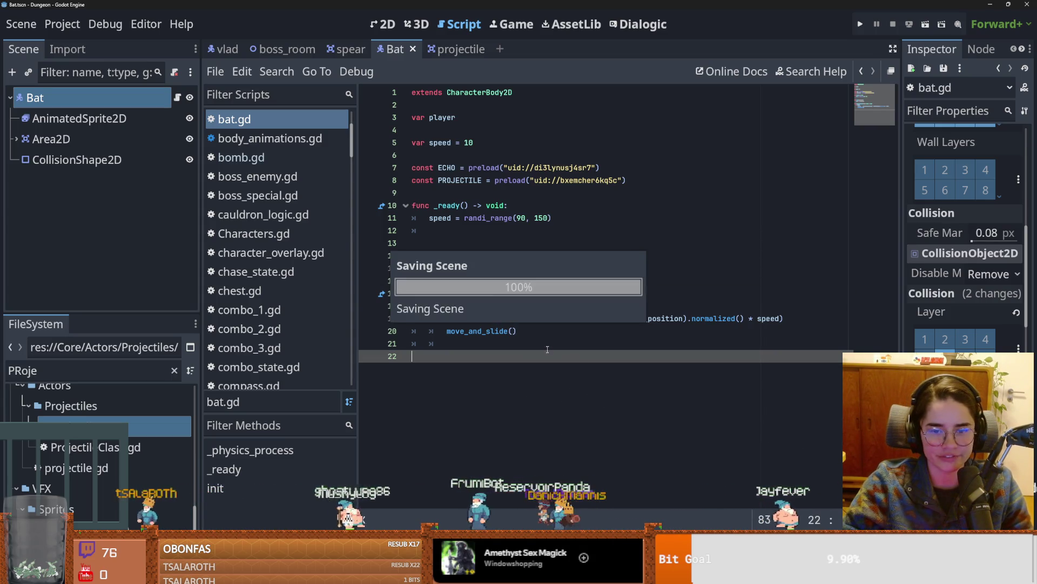
pyautogui.click(495, 328)
pyautogui.click(480, 307)
pyautogui.tripleClick(481, 308)
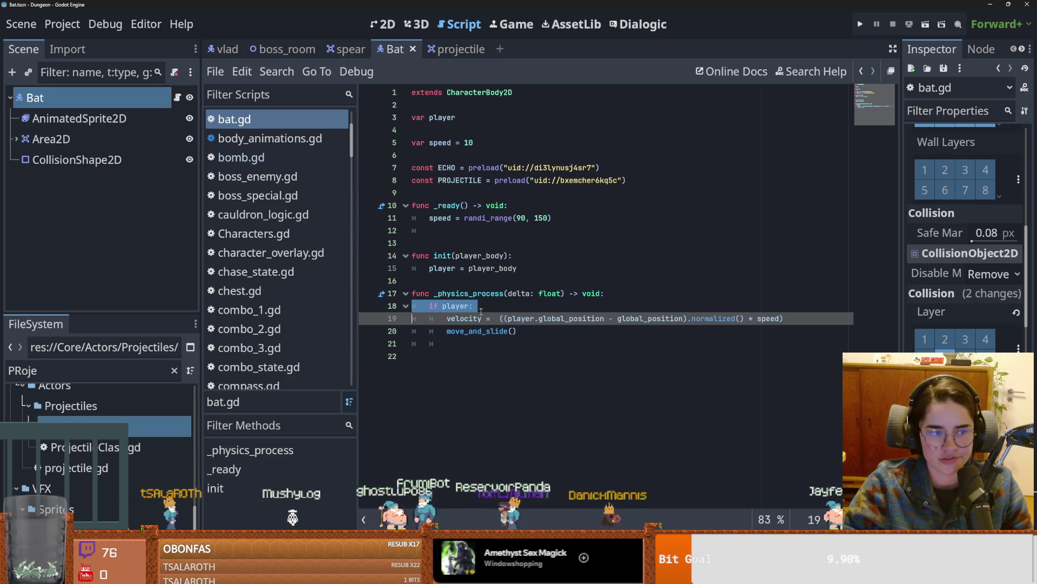
pyautogui.click(481, 310)
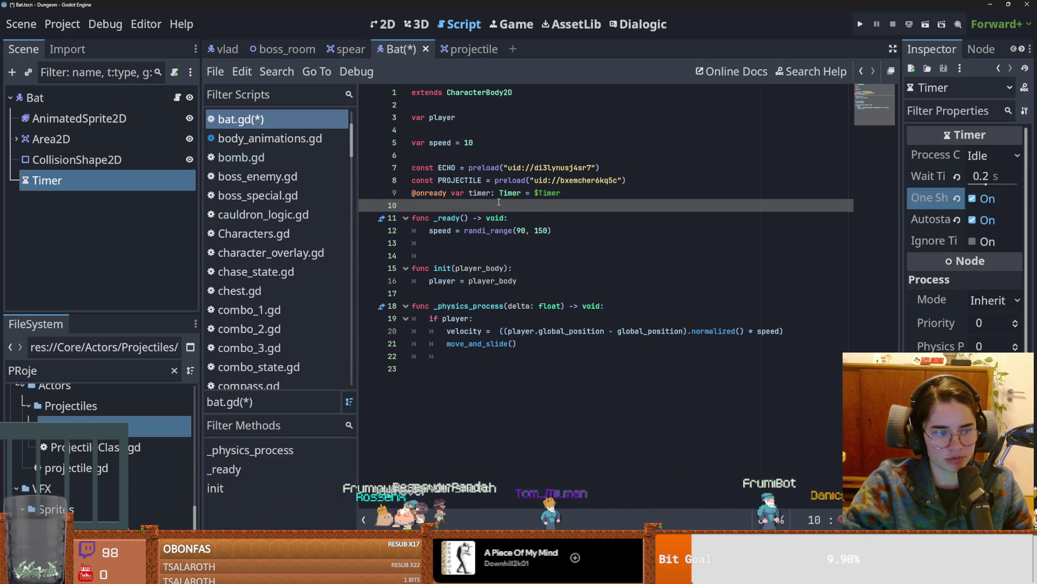
# Step: Add a new line after the speed assignment in _ready and delete the junk typed on it
pyautogui.click(566, 230)
pyautogui.press('Return')
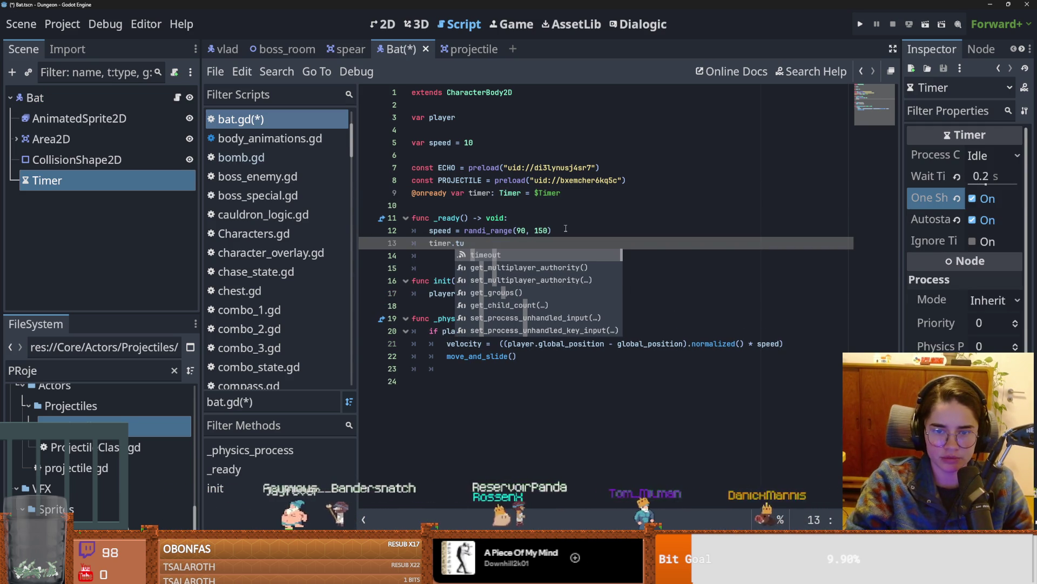
pyautogui.write('timer.tu')
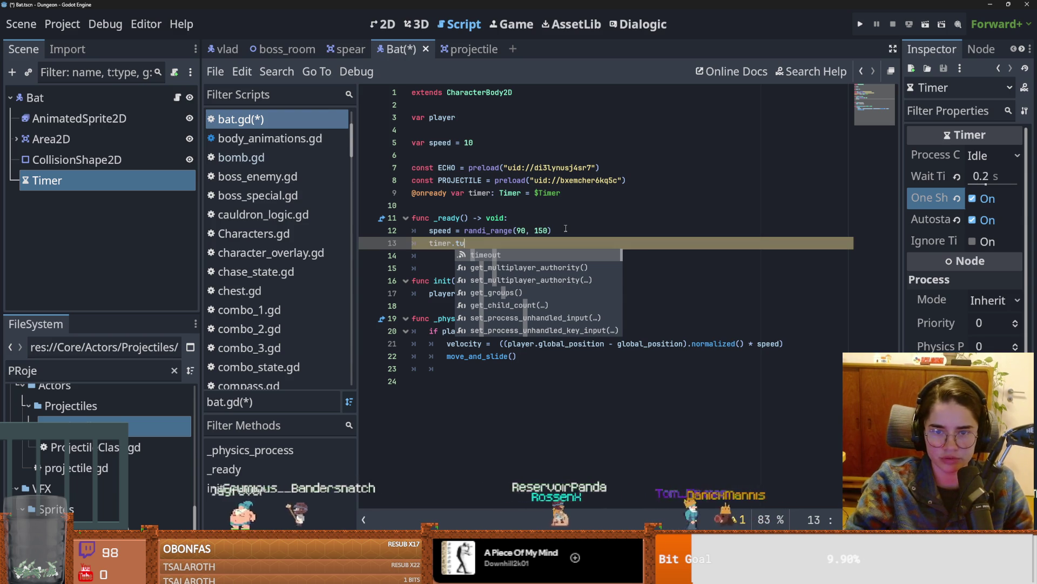
pyautogui.click(488, 242)
pyautogui.write('zxc')
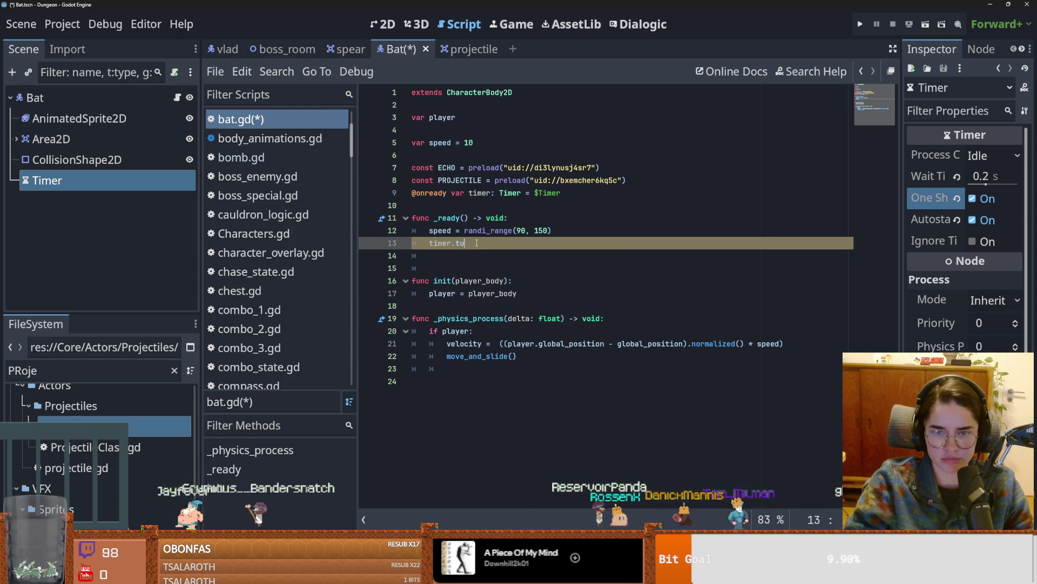
pyautogui.write('z')
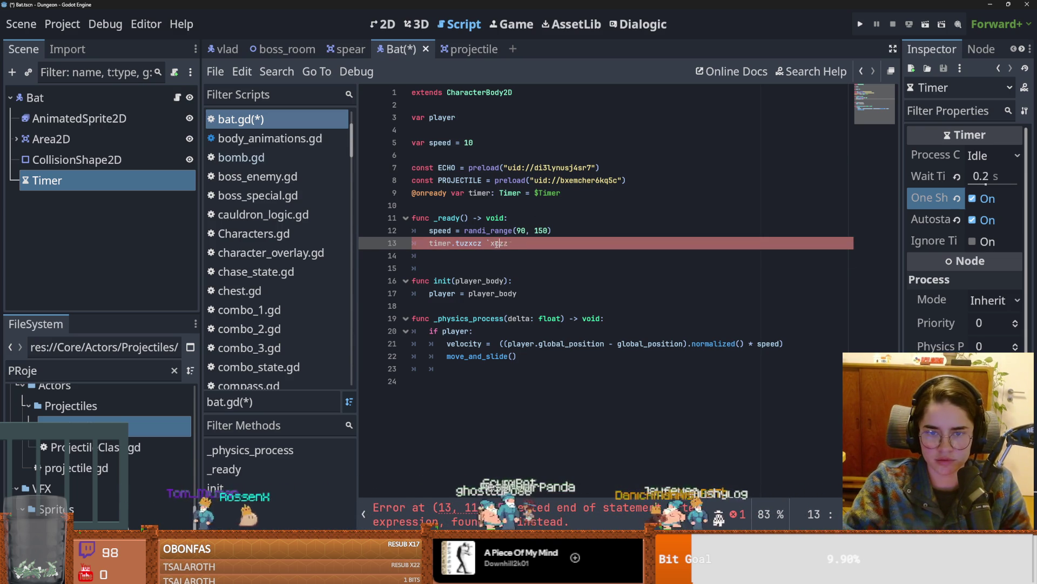
pyautogui.write('1')
pyautogui.press('Up')
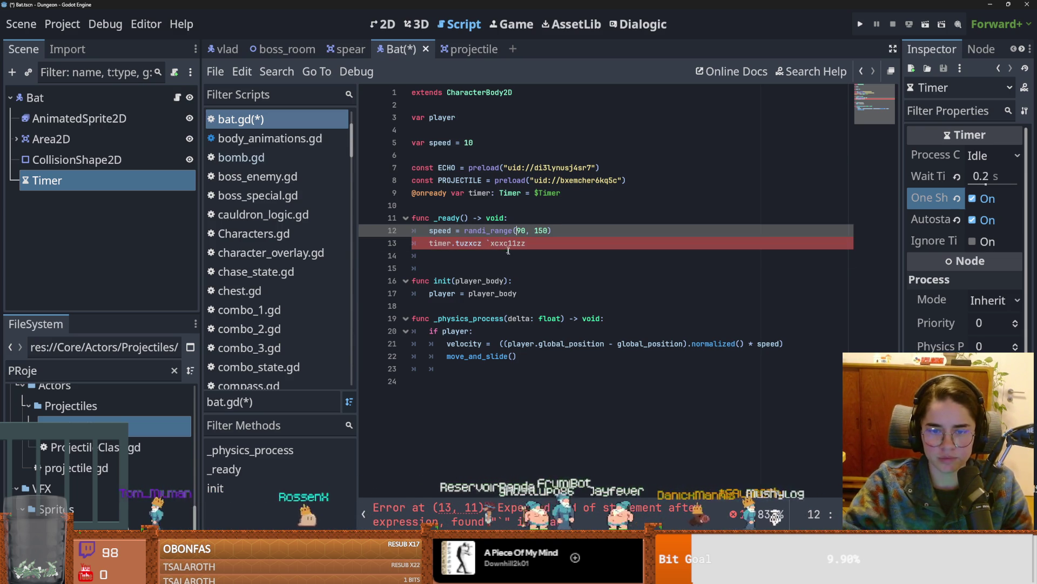
pyautogui.press('Down')
pyautogui.press('End')
pyautogui.hotkey('shift', 'Home')
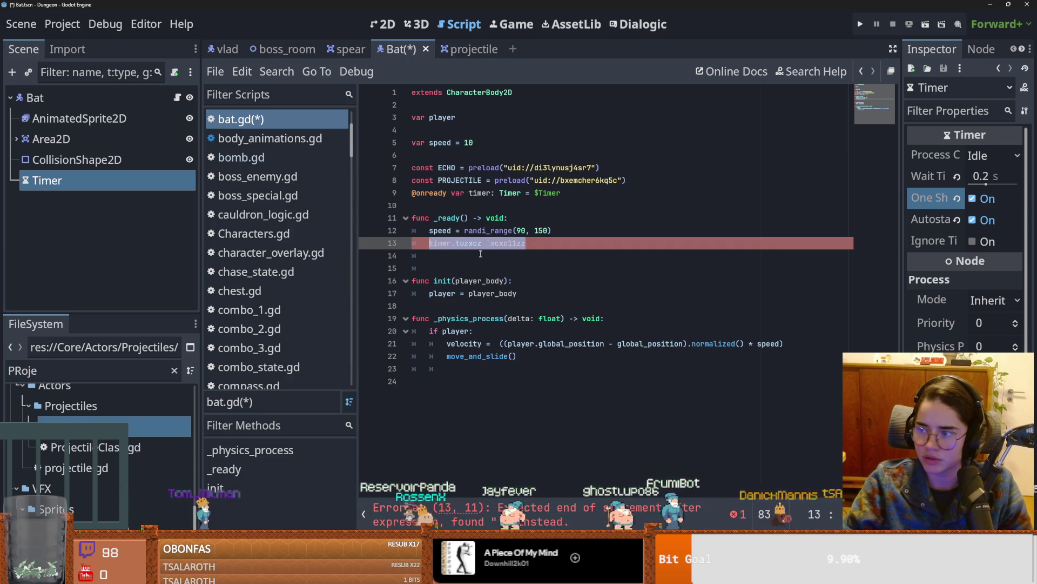
pyautogui.press('BackSpace')
# Step: Clear the stray word fasdf so line 13 is empty
pyautogui.press('Return')
pyautogui.click(449, 246)
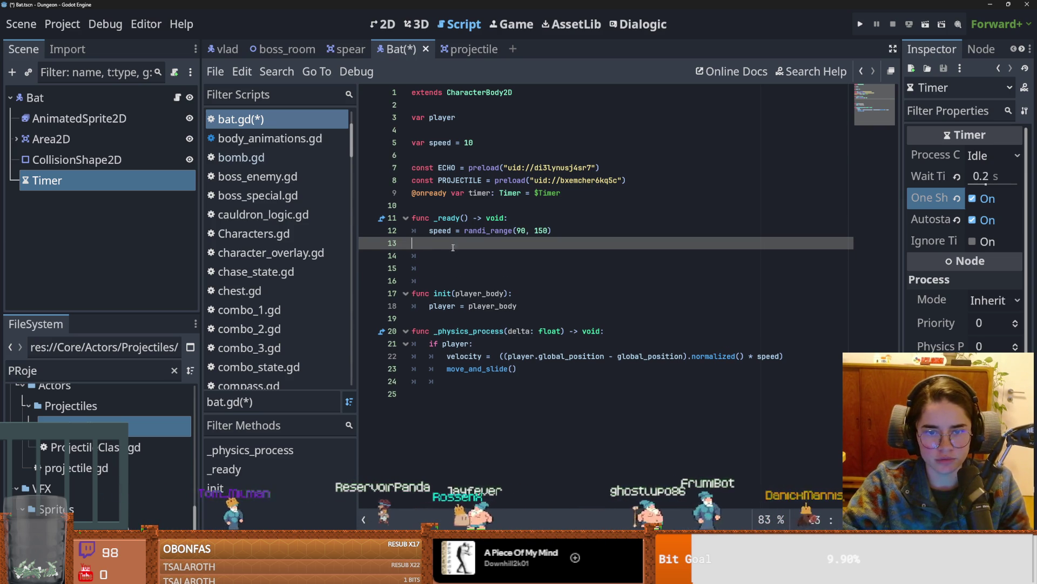
pyautogui.write('fasdf')
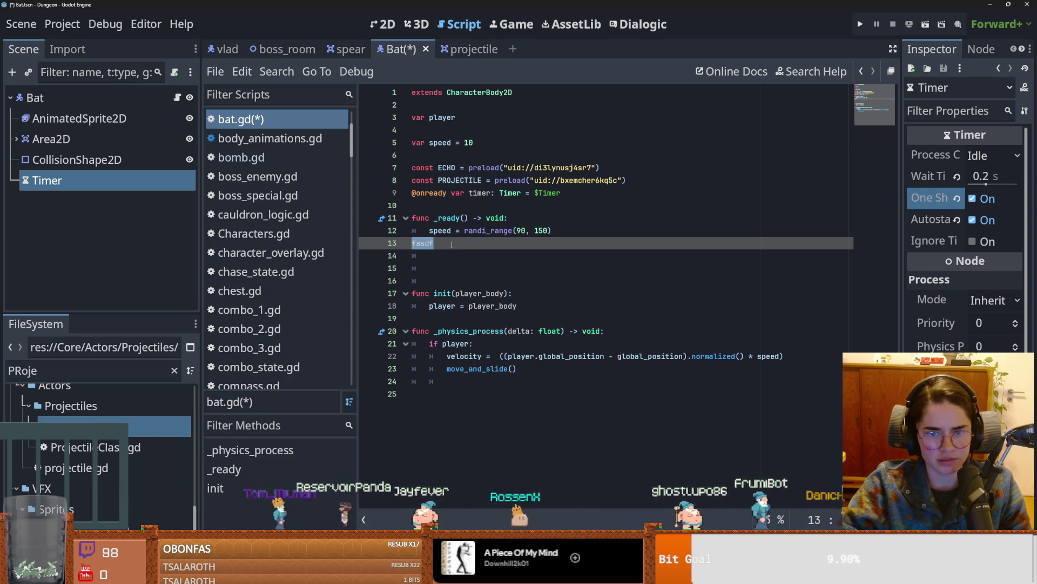
pyautogui.doubleClick(459, 249)
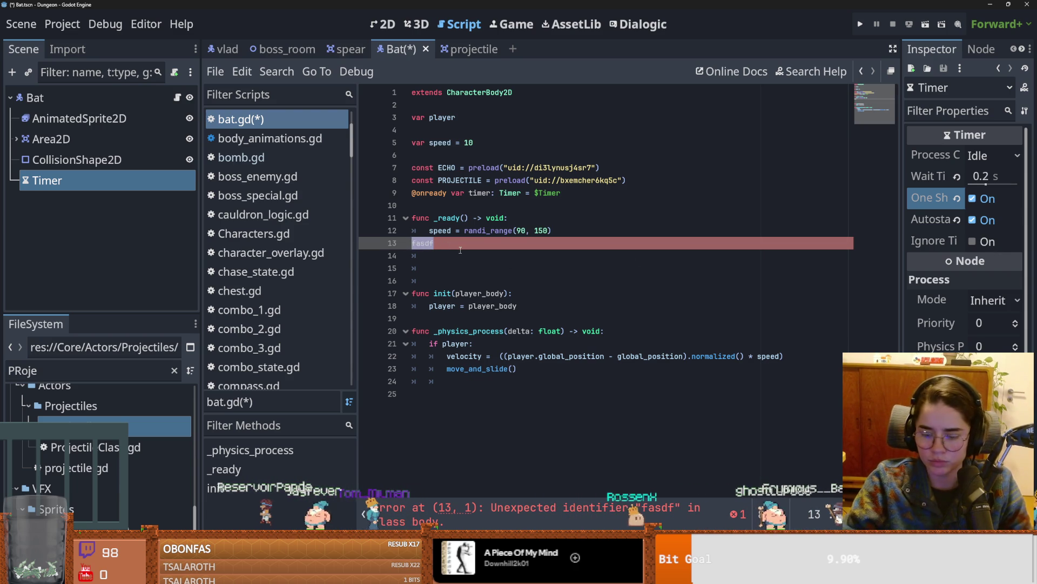
pyautogui.click(455, 244)
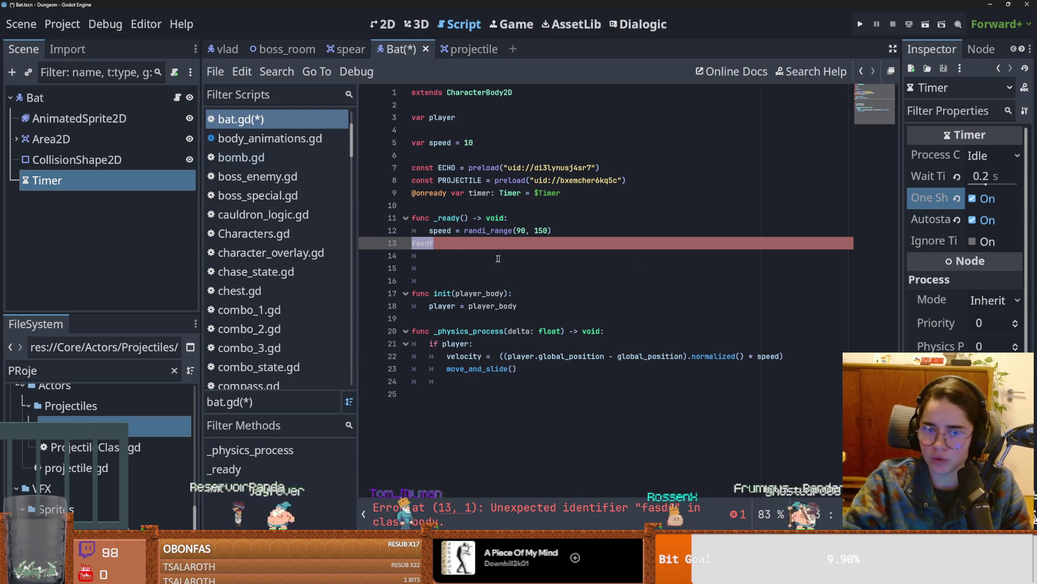
pyautogui.hotkey('ctrl', 'z')
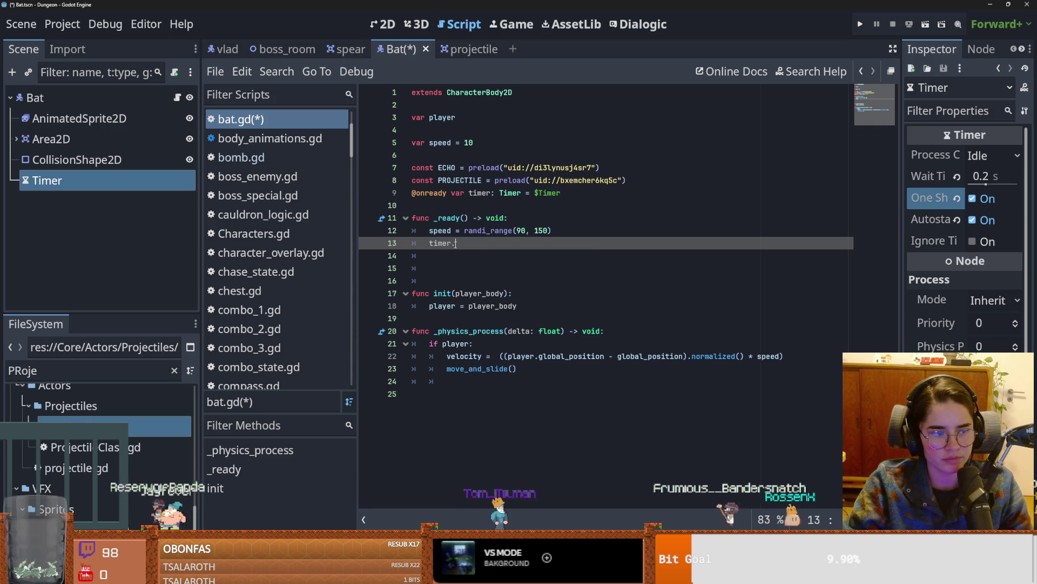
# Step: Write timer.timeout.connect on line 13 using autocomplete
pyautogui.write('timer.')
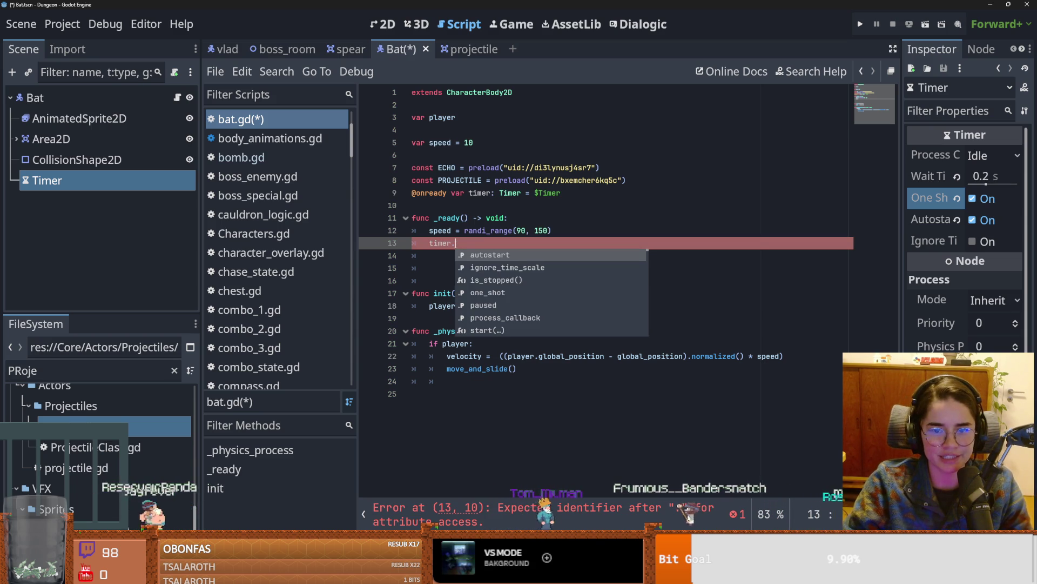
pyautogui.write('timeout')
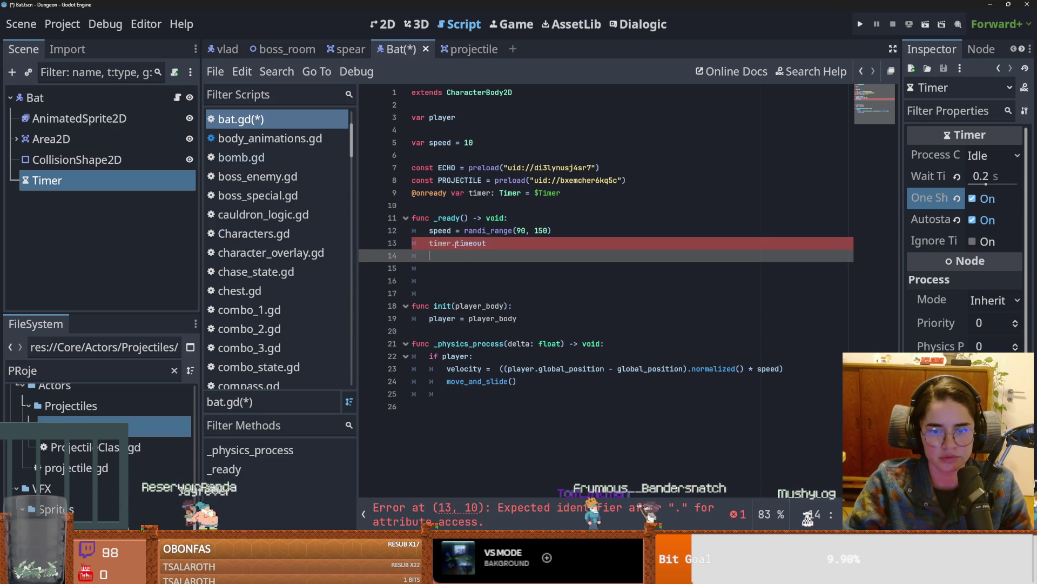
pyautogui.press('Return')
pyautogui.press('BackSpace')
pyautogui.write('.')
pyautogui.press('Return')
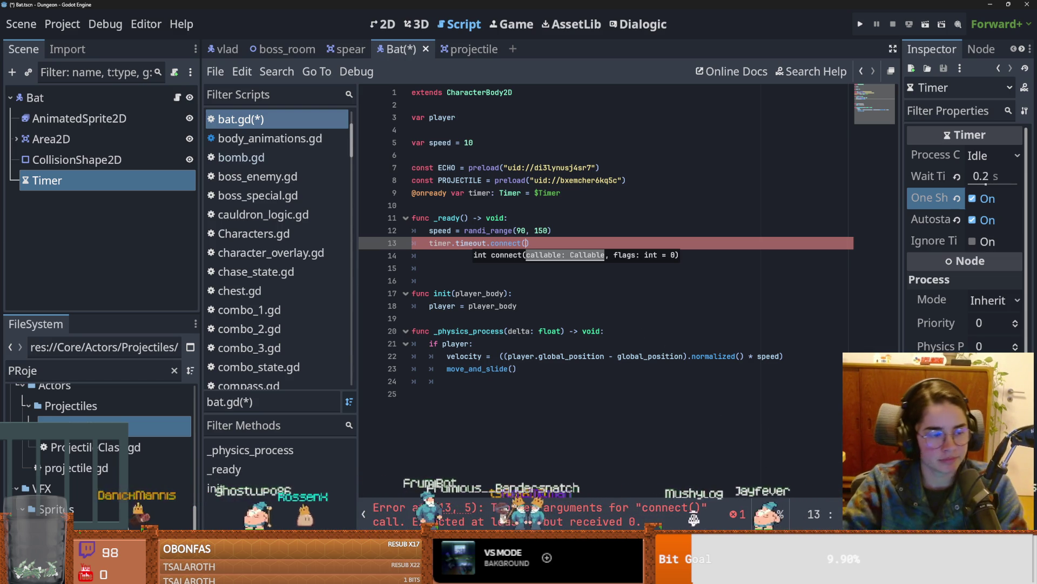
# Step: Remove the extra blank lines below the connect call and return inside its parentheses
pyautogui.click(465, 277)
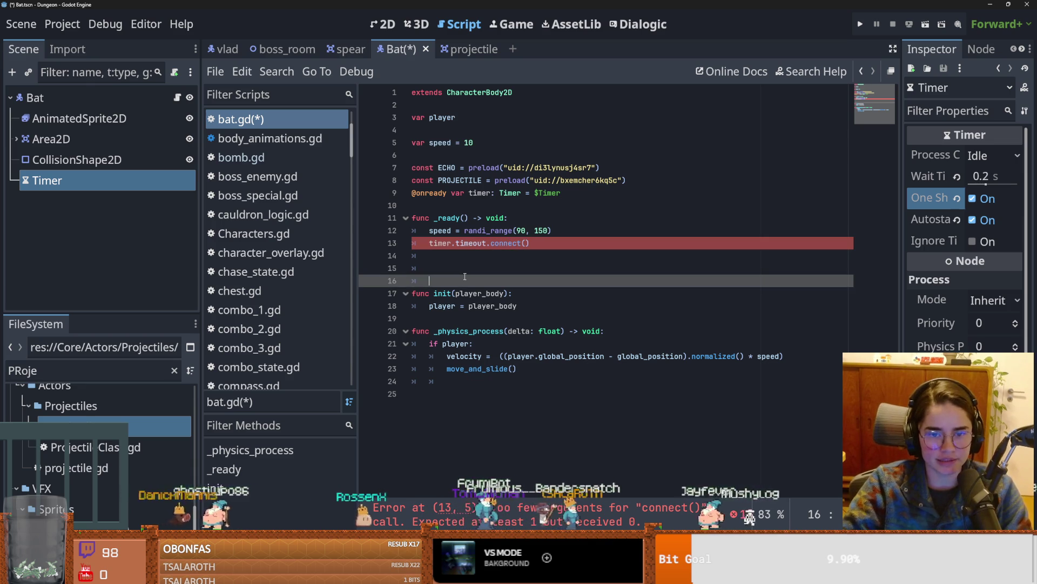
pyautogui.press('BackSpace')
pyautogui.press('BackSpace')
pyautogui.click(487, 262)
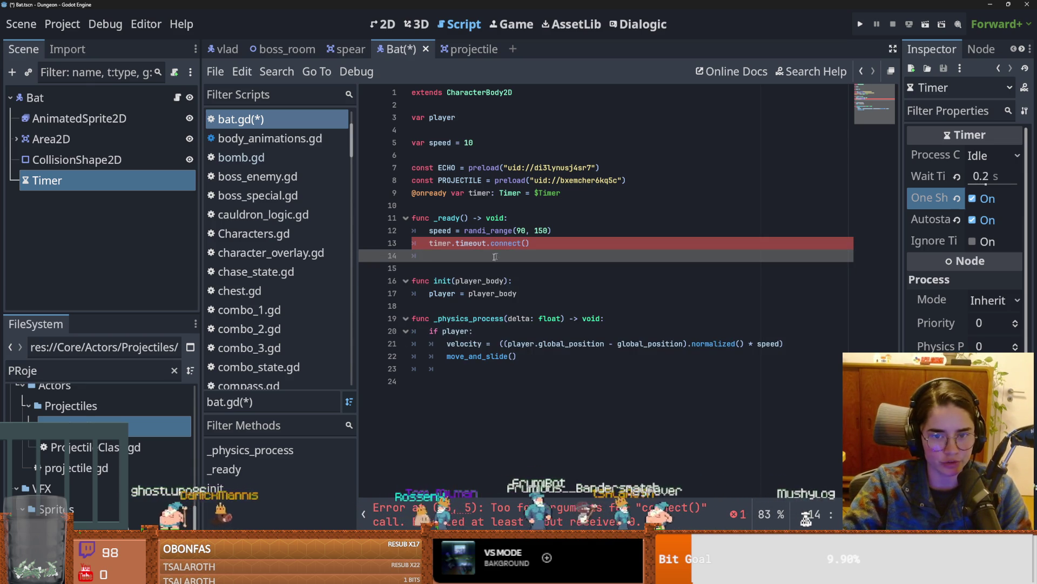
pyautogui.press('Down')
pyautogui.press('Return')
pyautogui.click(528, 243)
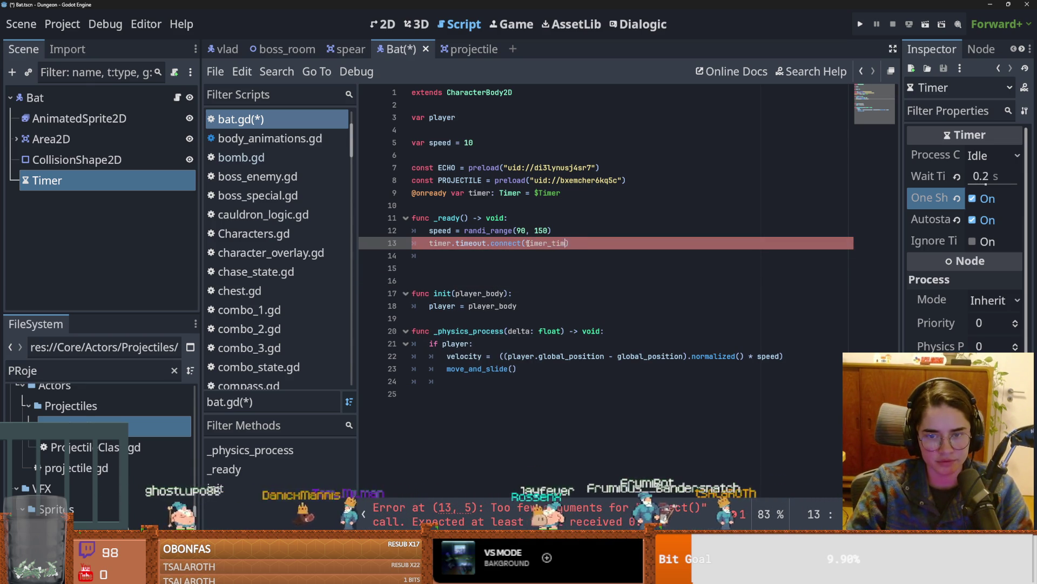
# Step: Add a func timer_timeout(): stub with pass and save the script
pyautogui.click(449, 268)
pyautogui.write('timer_timeout()')
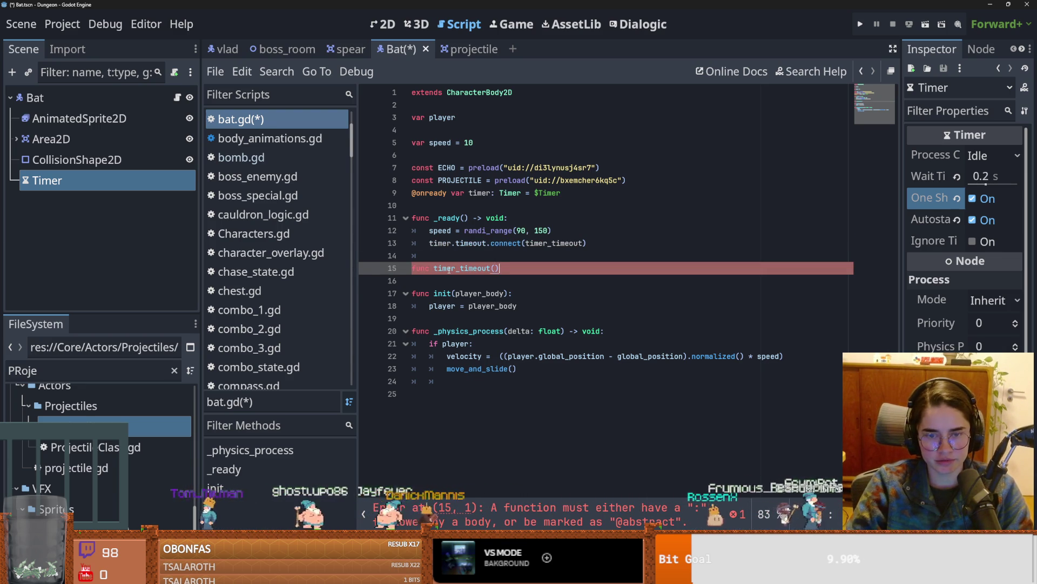
pyautogui.write(':')
pyautogui.press('Return')
pyautogui.write('p')
pyautogui.hotkey('ctrl', 's')
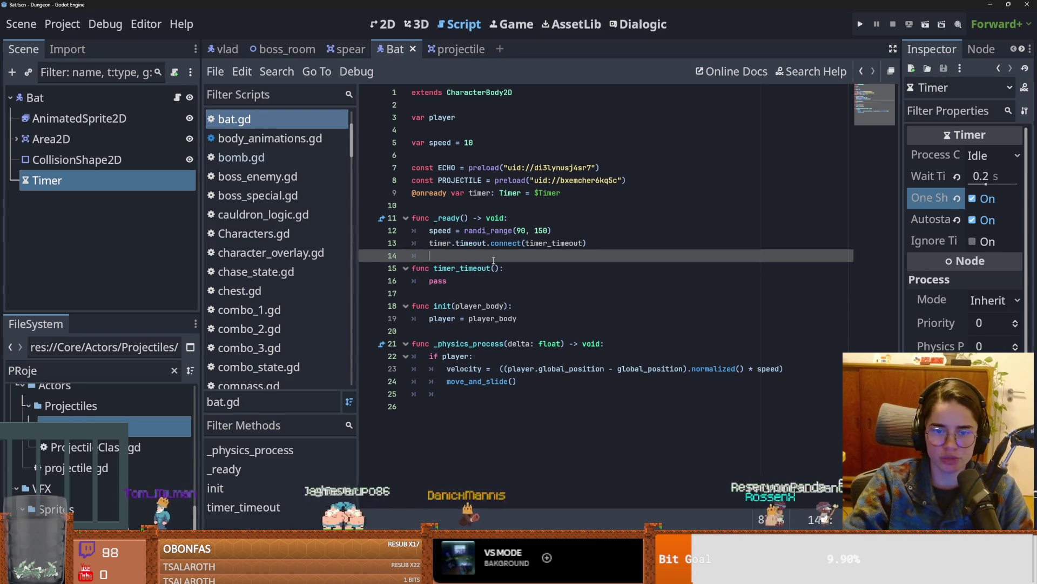
# Step: Replace pass in timer_timeout with a shoot() call
pyautogui.doubleClick(439, 281)
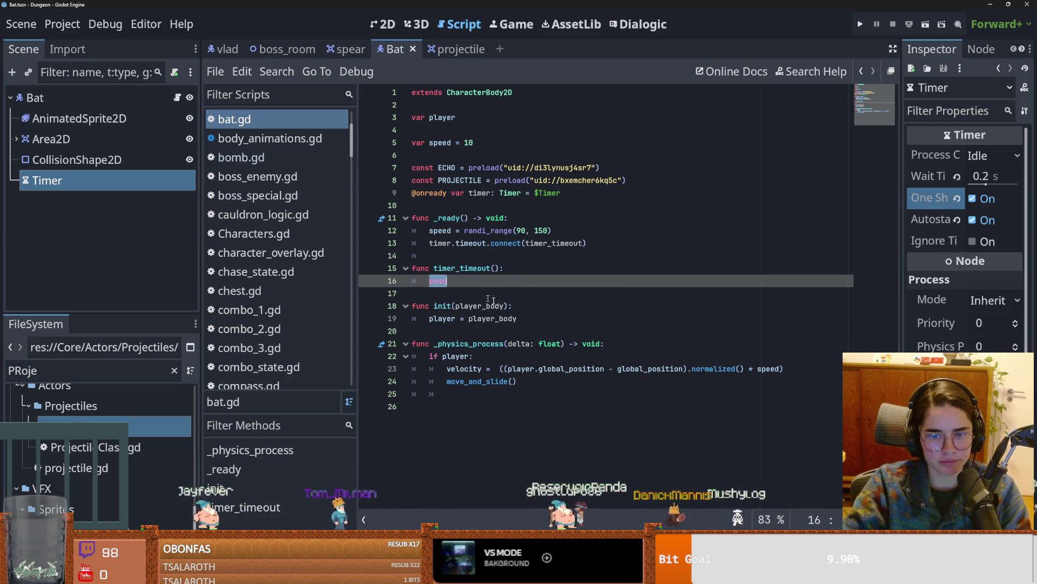
pyautogui.write('sh')
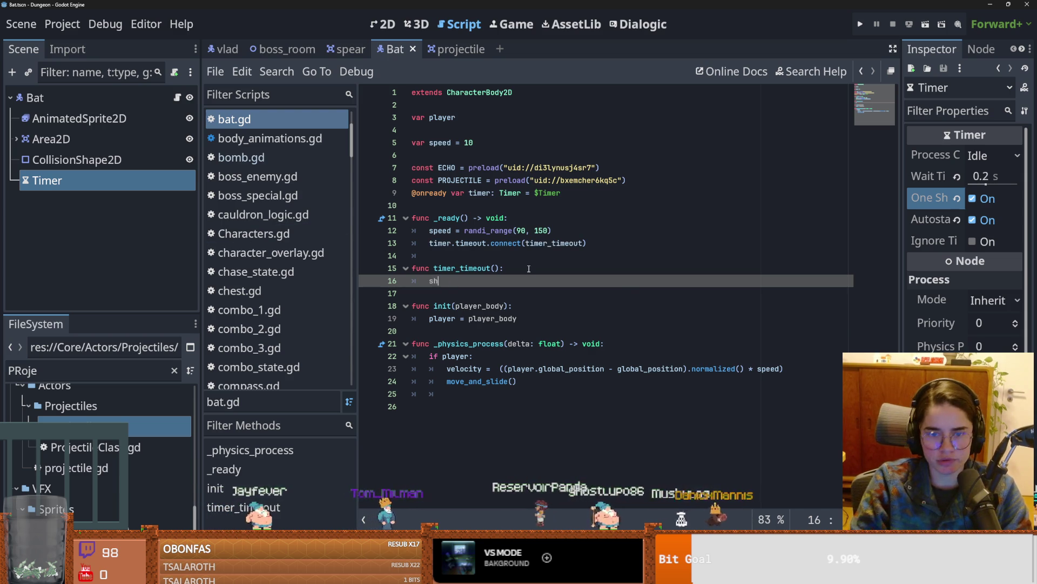
pyautogui.press('Return')
# Step: Add a func shoot(): stub with pass at the end of bat.gd and save
pyautogui.moveTo(460, 280); pyautogui.dragTo(428, 280)
pyautogui.hotkey('ctrl', 'c')
pyautogui.click(449, 406)
pyautogui.press('Return')
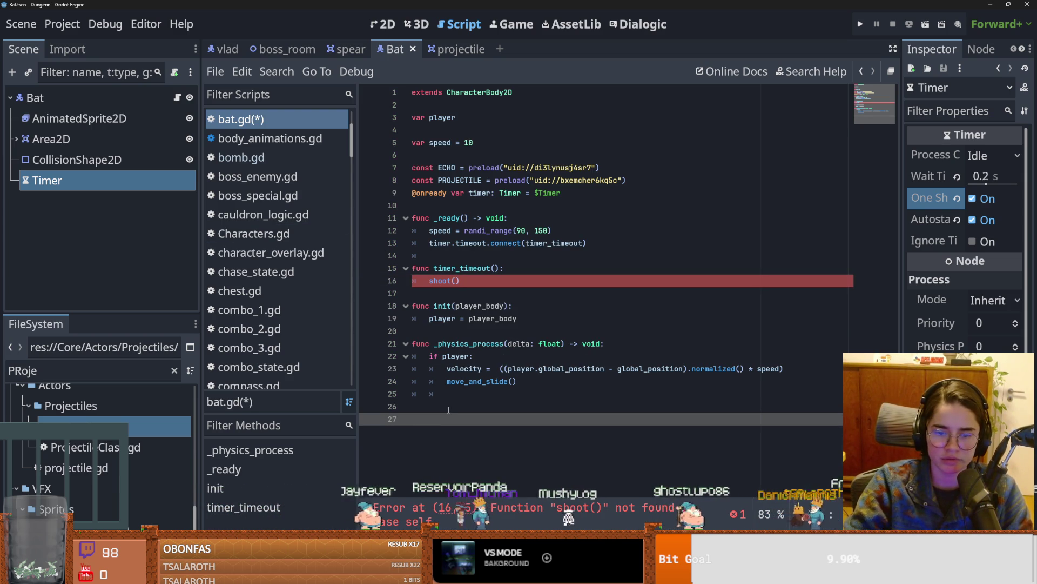
pyautogui.hotkey('ctrl', 'v')
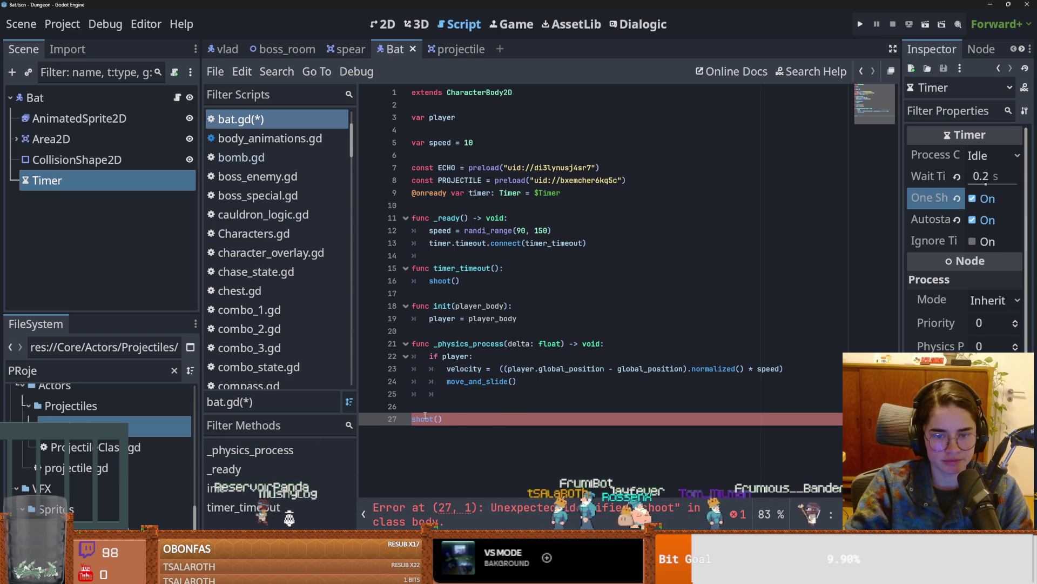
pyautogui.write('func ')
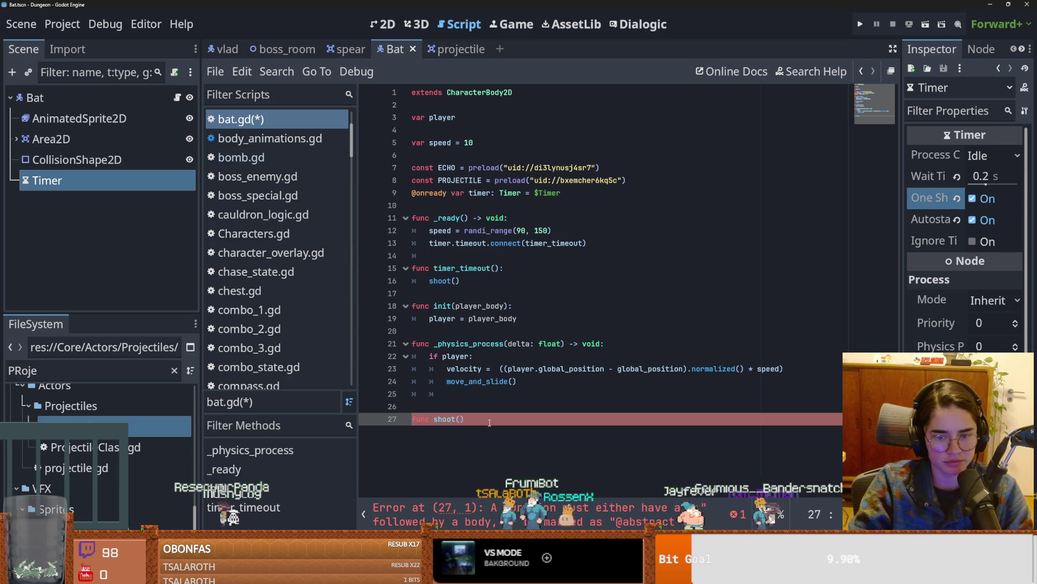
pyautogui.write(':')
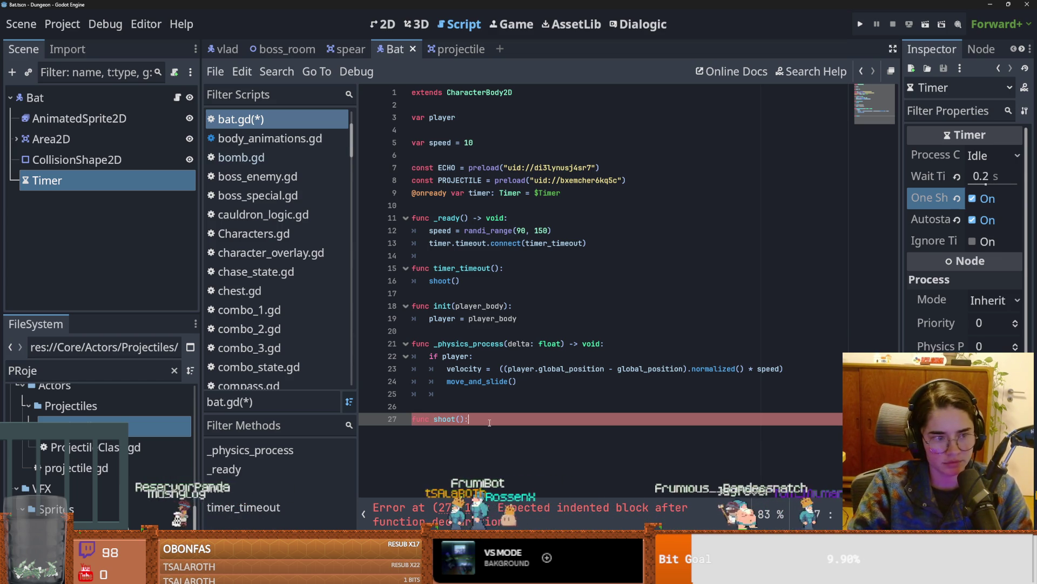
pyautogui.press('Return')
pyautogui.write('pass')
pyautogui.press('Return')
pyautogui.hotkey('ctrl', 's')
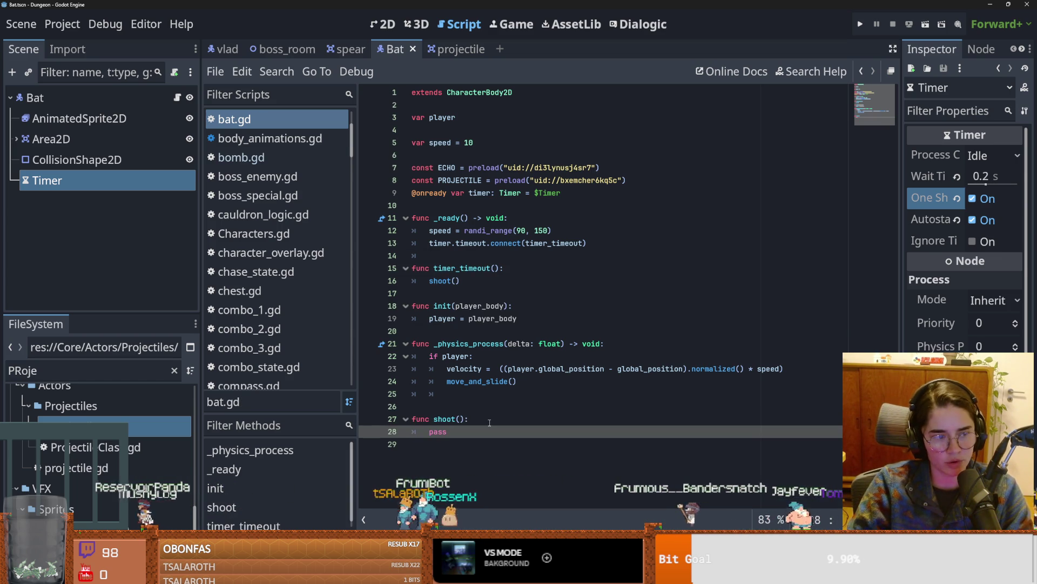
# Step: Remove the blank line above shoot() and select the PROJECTILE constant name
pyautogui.click(447, 407)
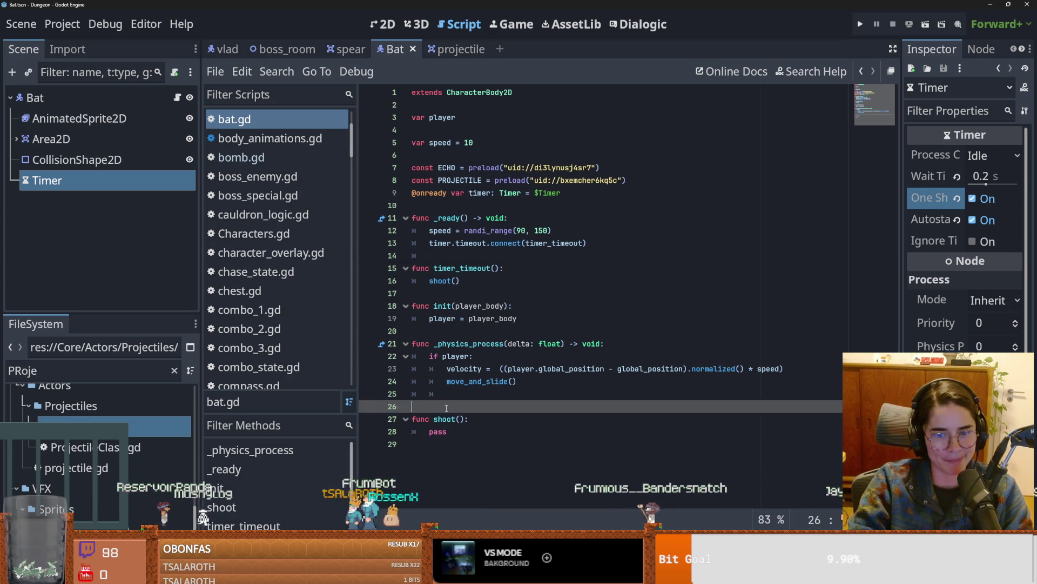
pyautogui.press('BackSpace')
pyautogui.doubleClick(460, 180)
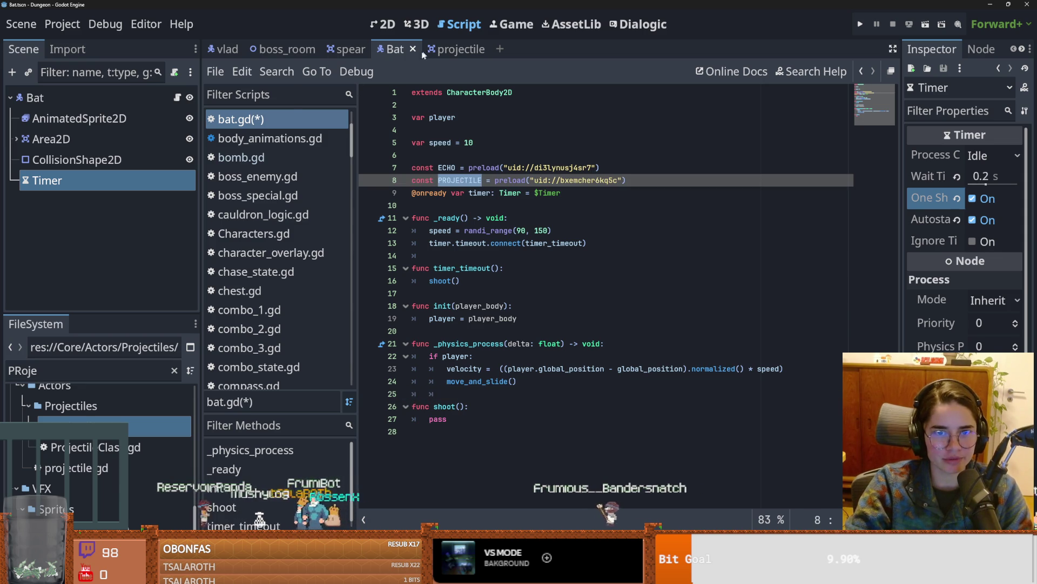
# Step: Filter the FileSystem dock for 'enemy', then for 'archer'
pyautogui.doubleClick(98, 366)
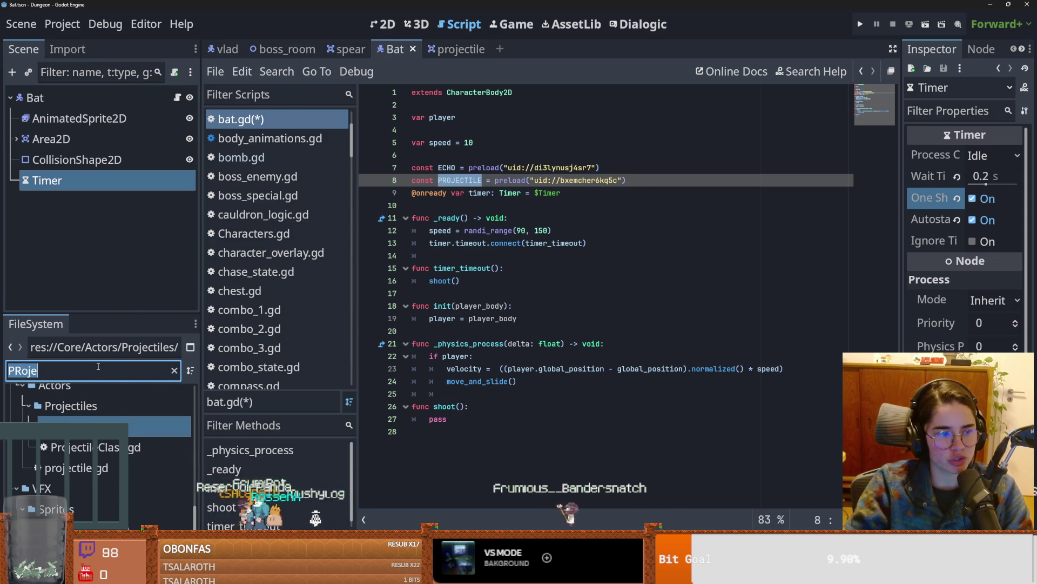
pyautogui.write('eng')
pyautogui.press('BackSpace')
pyautogui.write('emy')
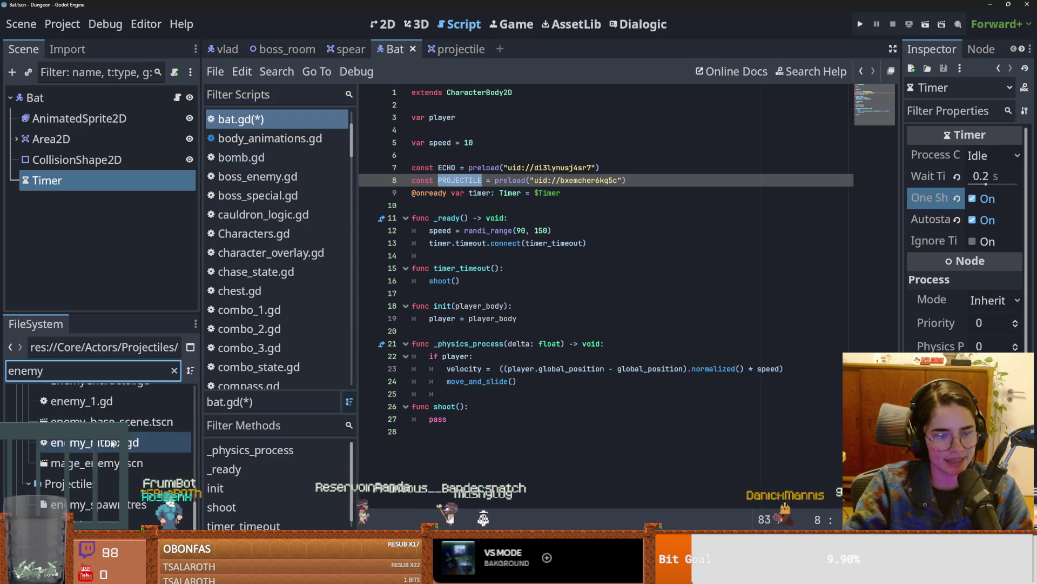
pyautogui.scroll(2, 108, 443)
pyautogui.doubleClick(79, 375)
pyautogui.write('archer')
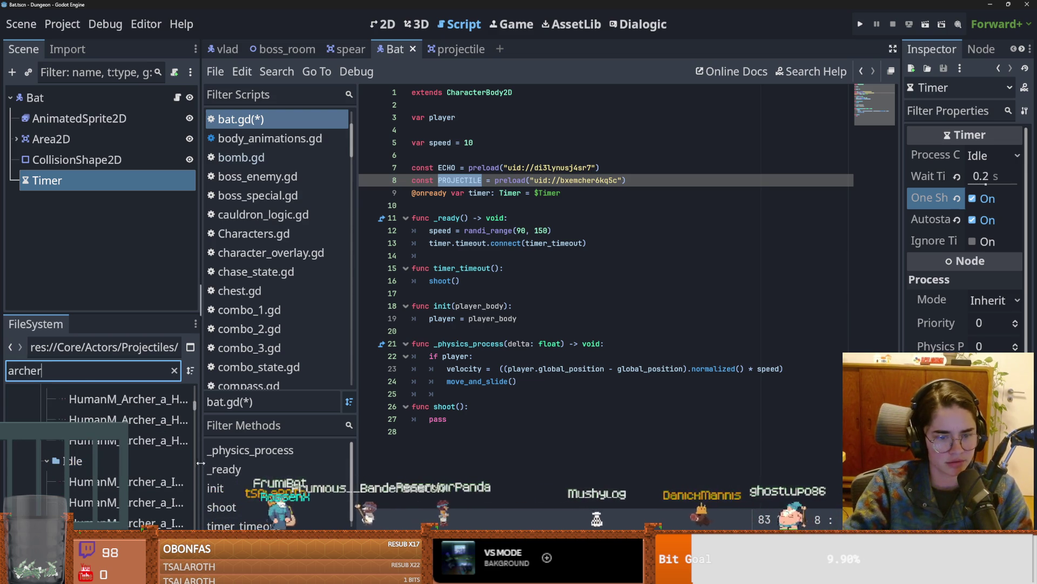
# Step: Enlarge the file list and open the archerplayer and archer_enemy.tscn scenes
pyautogui.moveTo(199, 465); pyautogui.dragTo(279, 465)
pyautogui.scroll(-5, 172, 482)
pyautogui.scroll(-15, 172, 483)
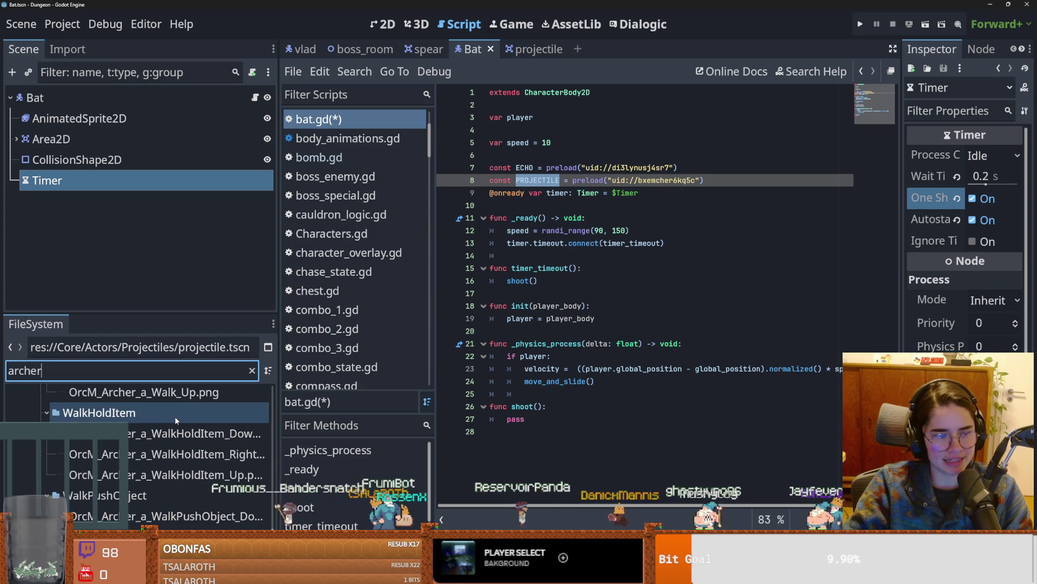
pyautogui.click(162, 314)
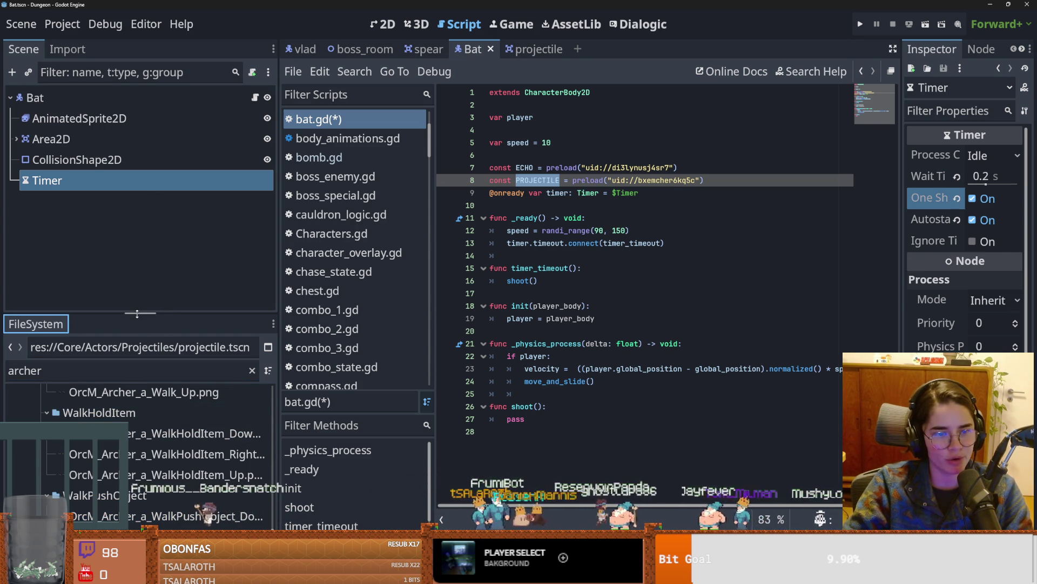
pyautogui.moveTo(130, 317); pyautogui.dragTo(130, 267)
pyautogui.scroll(-3, 268, 487)
pyautogui.scroll(-5, 268, 507)
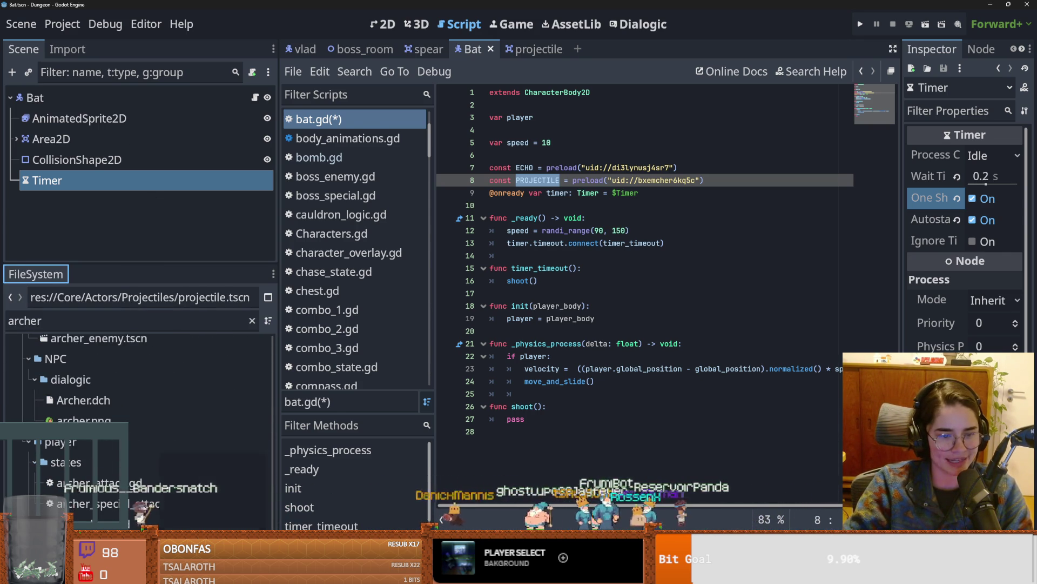
pyautogui.doubleClick(124, 508)
pyautogui.scroll(2, 135, 397)
pyautogui.click(135, 394)
pyautogui.doubleClick(135, 397)
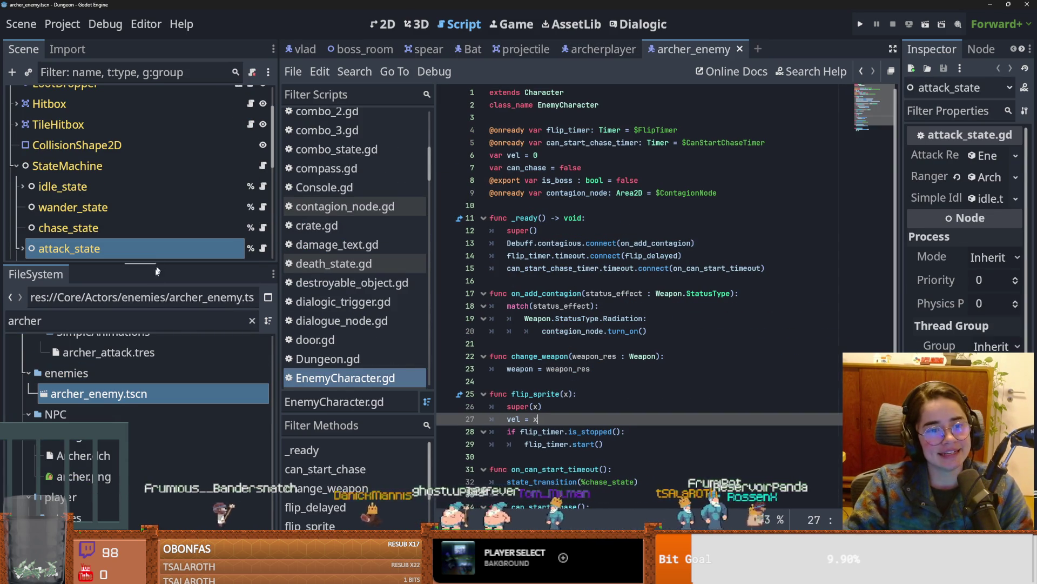
# Step: Expand attack_state in archer_enemy's scene tree and open attack_state.gd at its shoot() function
pyautogui.moveTo(166, 263); pyautogui.dragTo(162, 480)
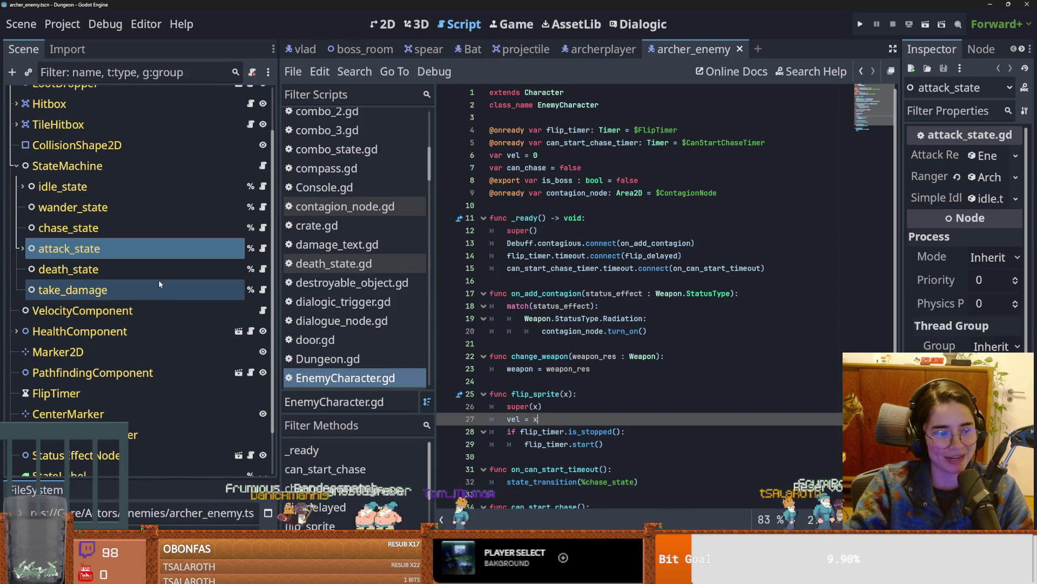
pyautogui.scroll(2, 97, 301)
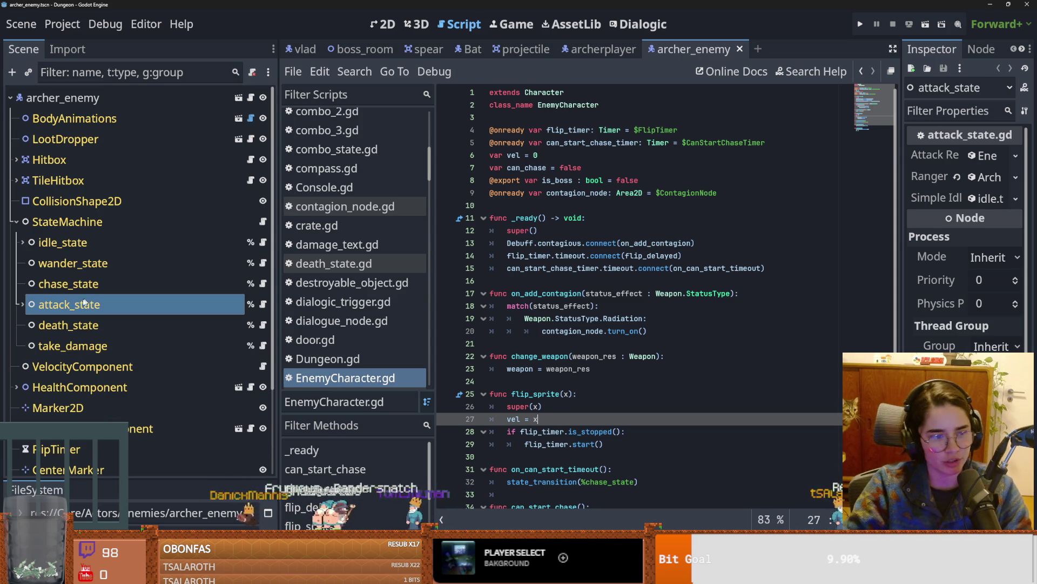
pyautogui.click(22, 304)
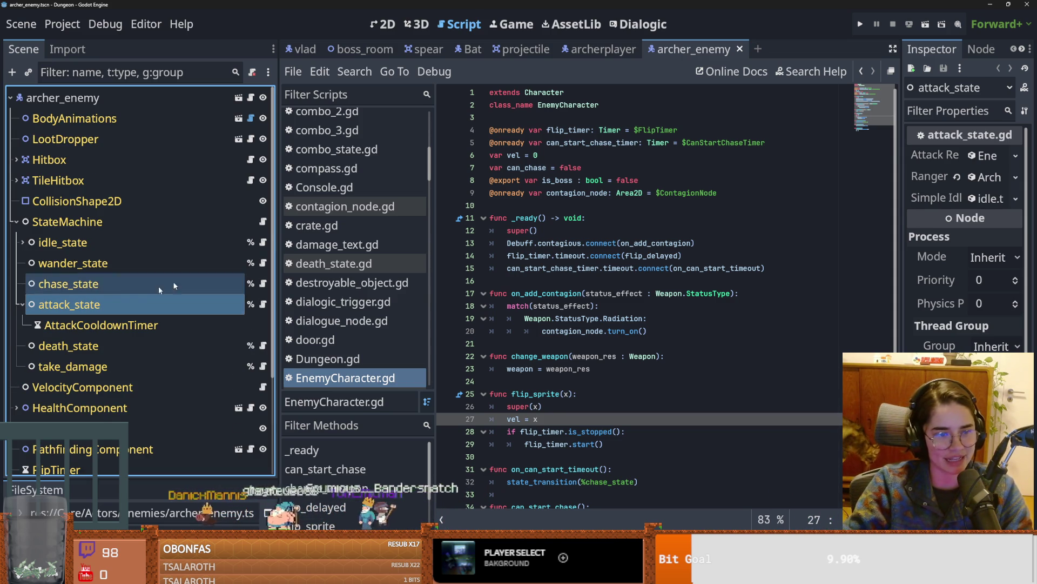
pyautogui.click(383, 23)
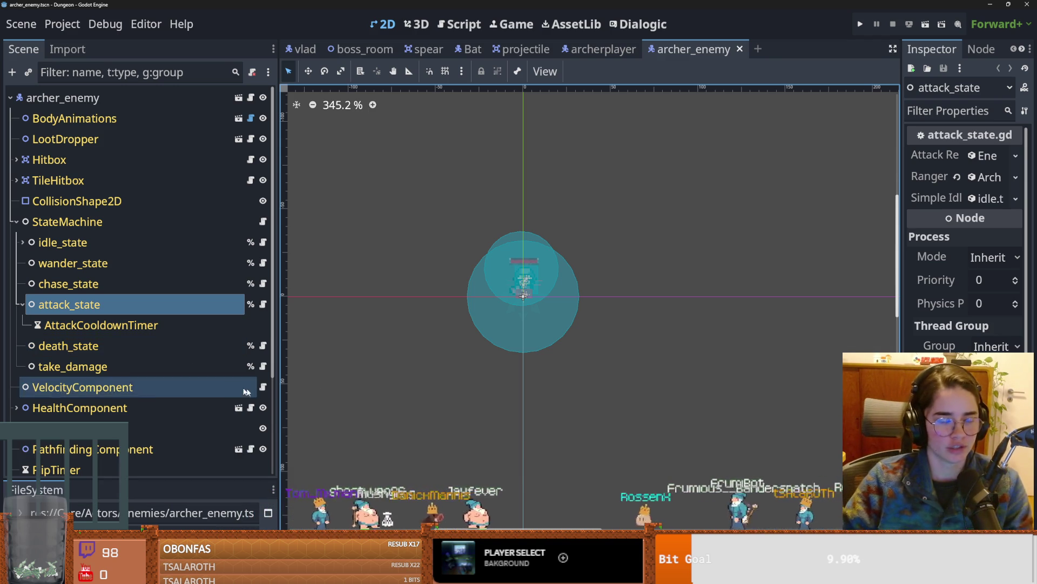
pyautogui.click(263, 306)
pyautogui.scroll(-4, 517, 308)
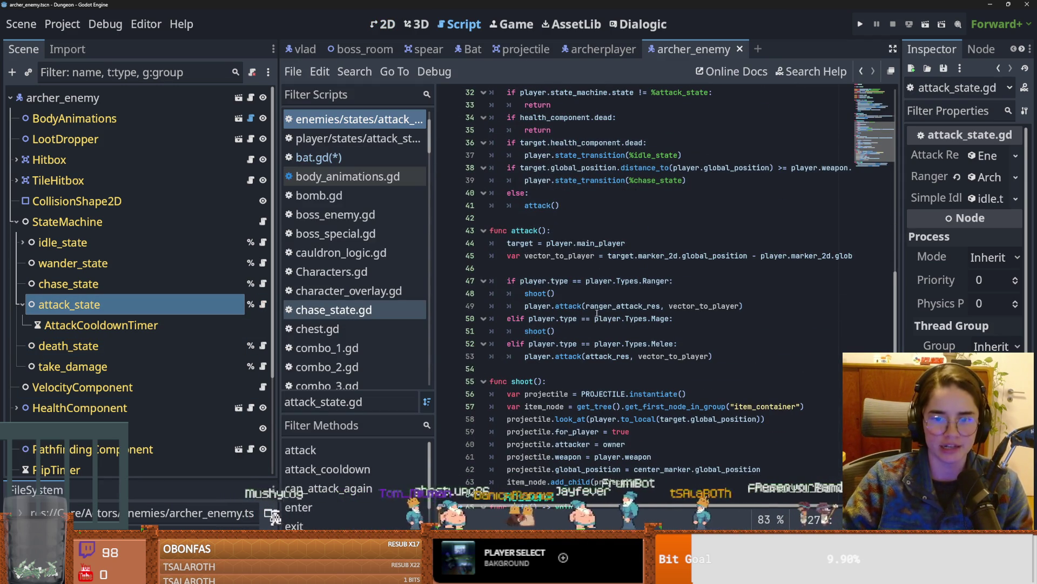
pyautogui.keyDown('ctrl'); pyautogui.click(539, 293); pyautogui.keyUp('ctrl')
# Step: Copy the archer's shoot() function, glance at the projectile script, then return to bat.gd
pyautogui.moveTo(657, 412)
pyautogui.mouseDown()
pyautogui.moveTo(502, 343)
pyautogui.moveTo(478, 311)
pyautogui.mouseUp()
pyautogui.hotkey('ctrl', 'c')
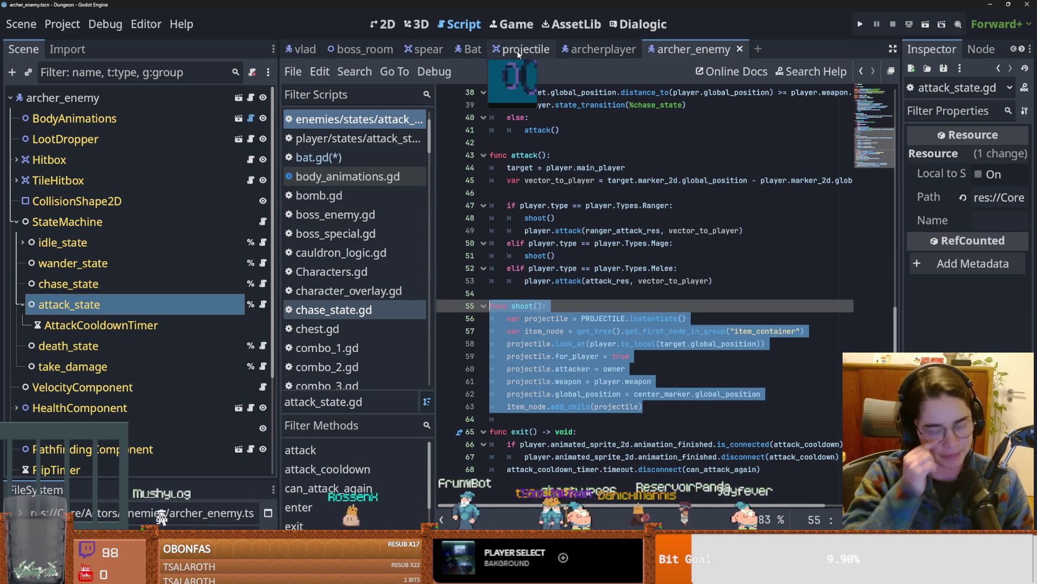
pyautogui.click(519, 52)
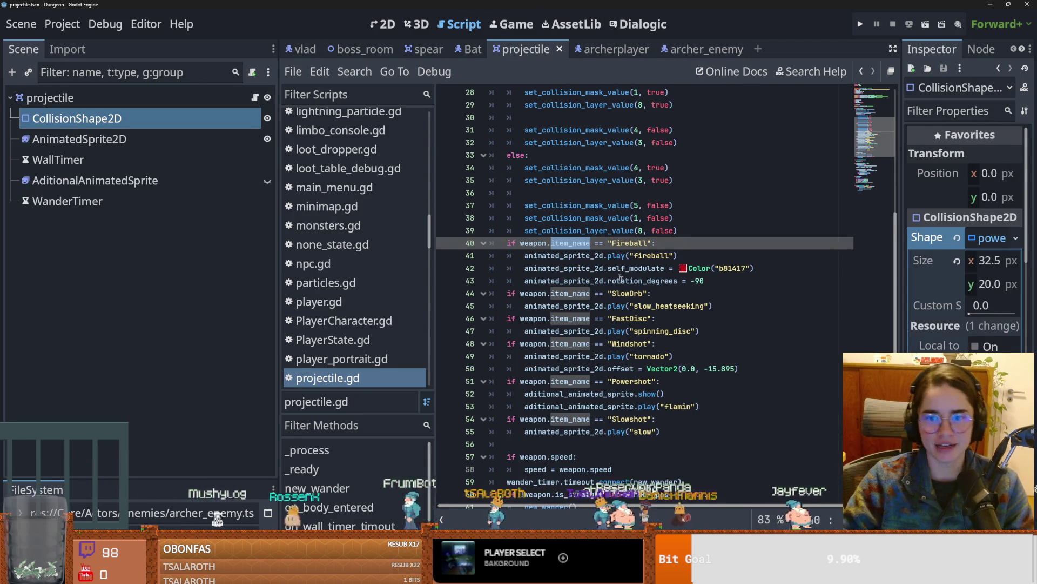
pyautogui.scroll(-1, 610, 270)
pyautogui.click(469, 50)
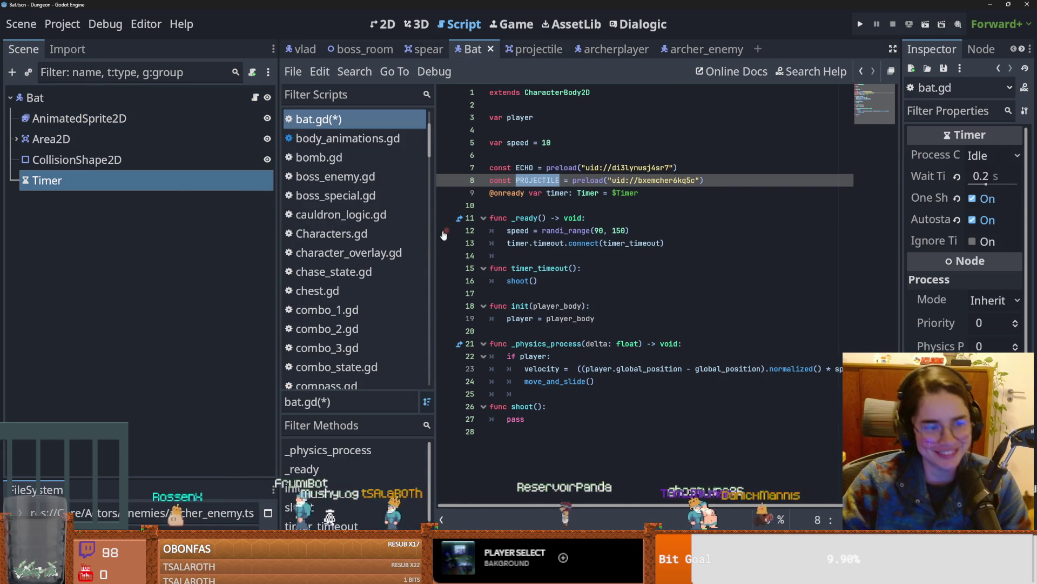
# Step: Paste the archer's shoot() code over pass in bat.gd and delete the duplicate func shoot(): line
pyautogui.tripleClick(515, 420)
pyautogui.hotkey('ctrl', 'v')
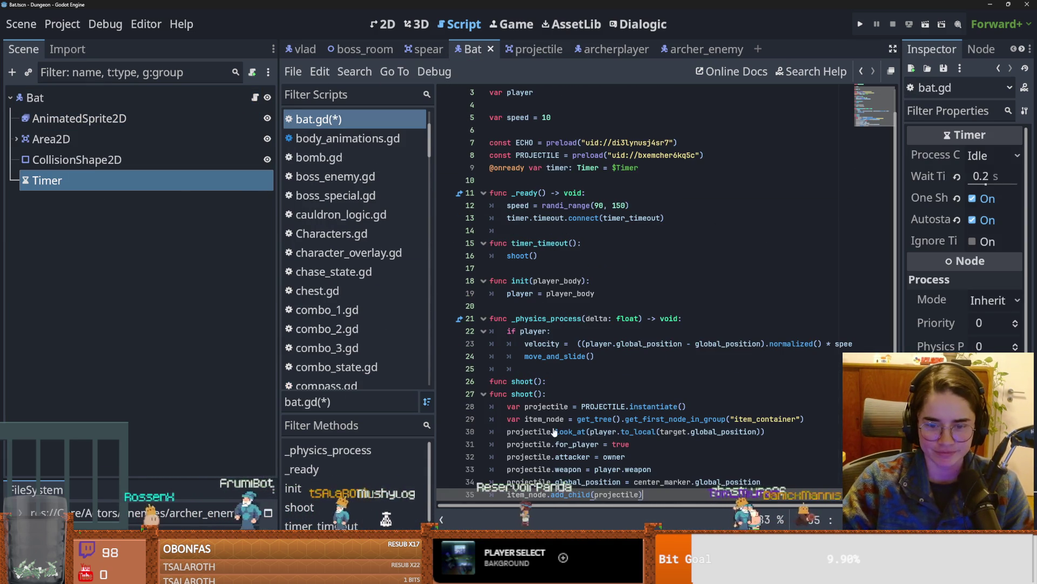
pyautogui.click(573, 380)
pyautogui.press('BackSpace')
pyautogui.press('BackSpace')
pyautogui.press('BackSpace')
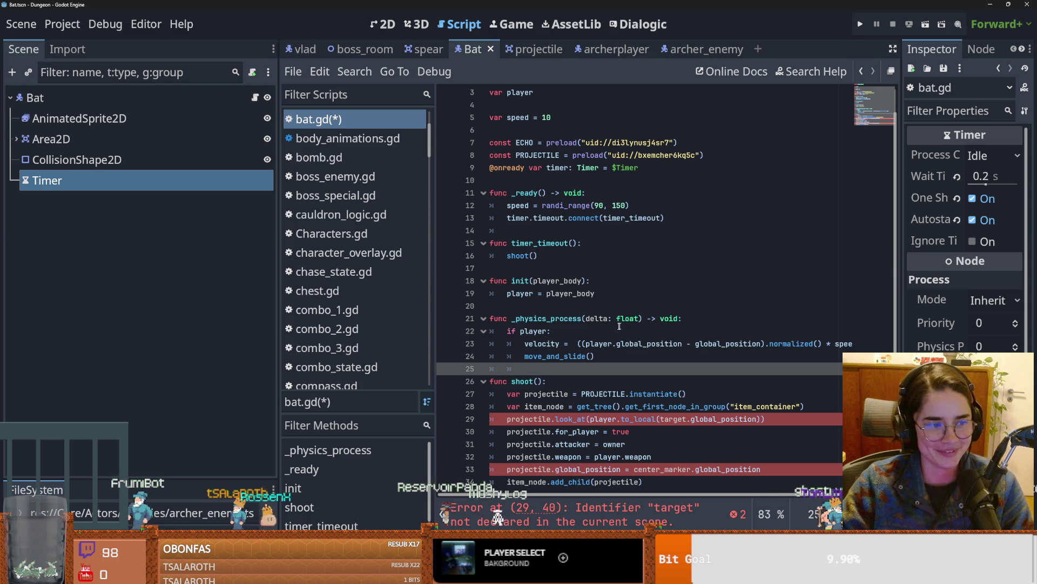
pyautogui.moveTo(621, 326)
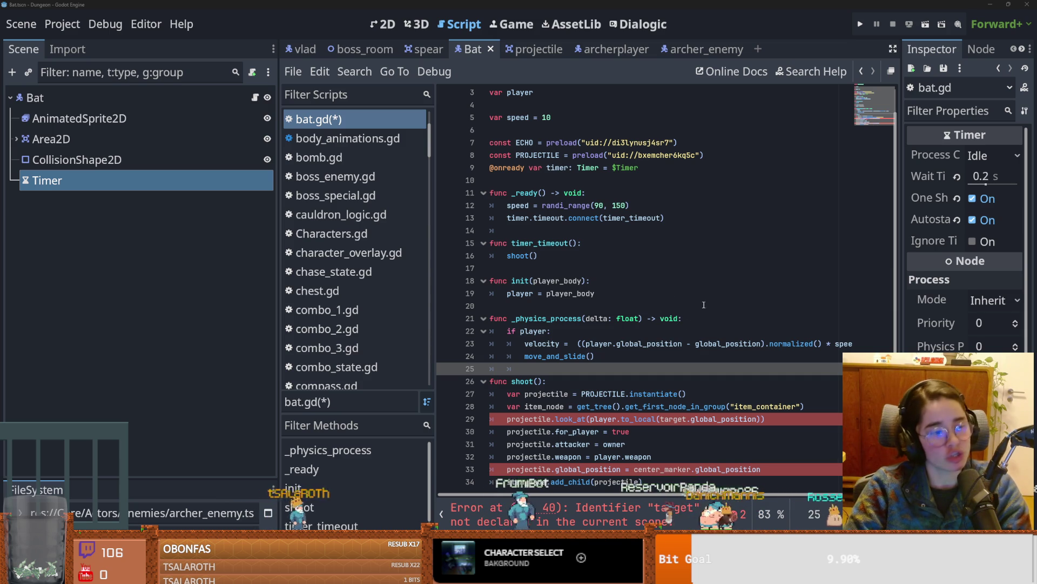
pyautogui.click(581, 394)
pyautogui.scroll(-1, 618, 388)
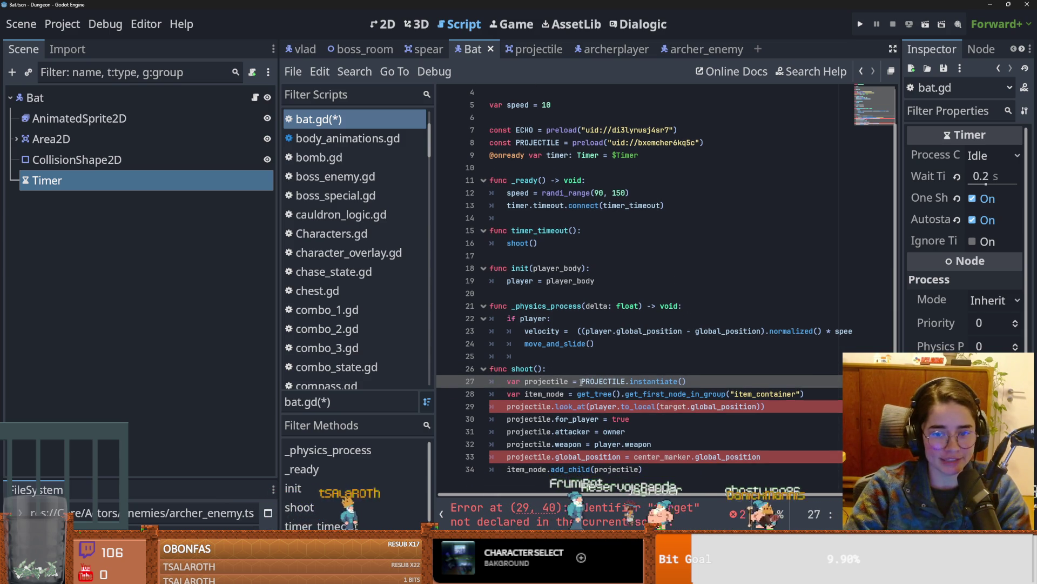
# Step: On line 29, drop 'player.' and replace target with player, then save bat.gd
pyautogui.click(529, 405)
pyautogui.doubleClick(529, 406)
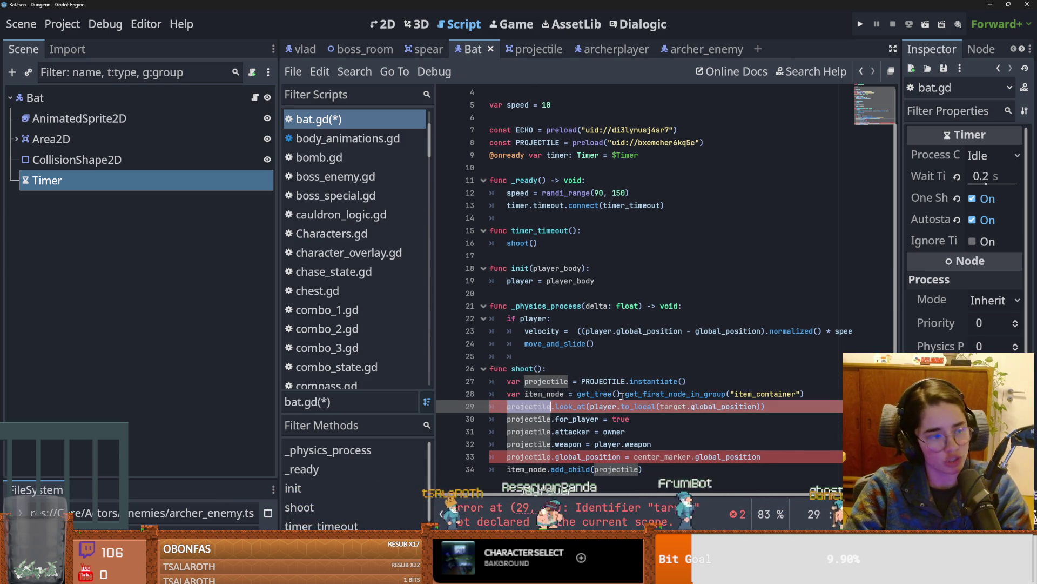
pyautogui.doubleClick(604, 407)
pyautogui.hotkey('ctrl', 's')
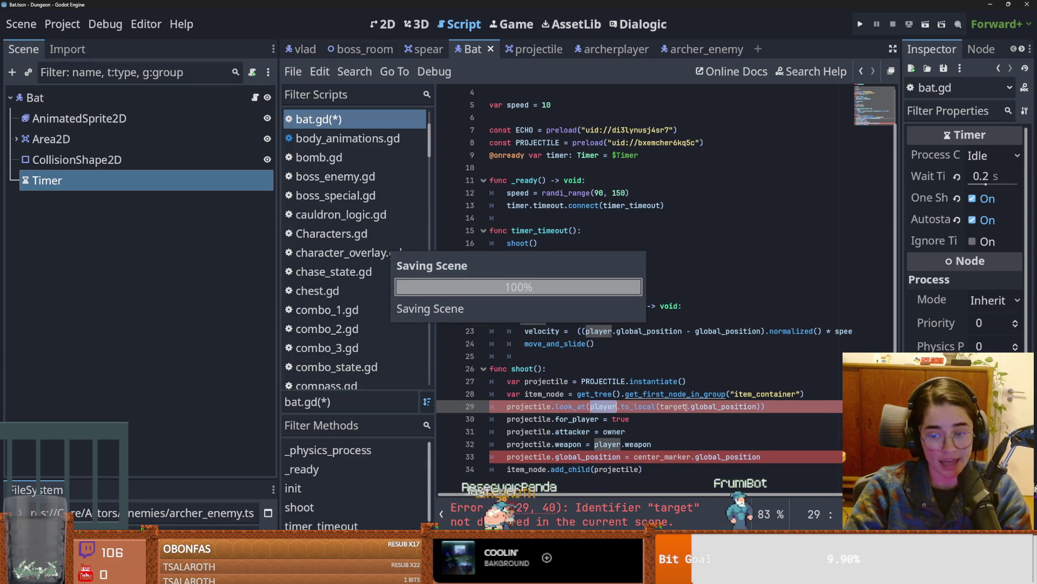
pyautogui.click(621, 407)
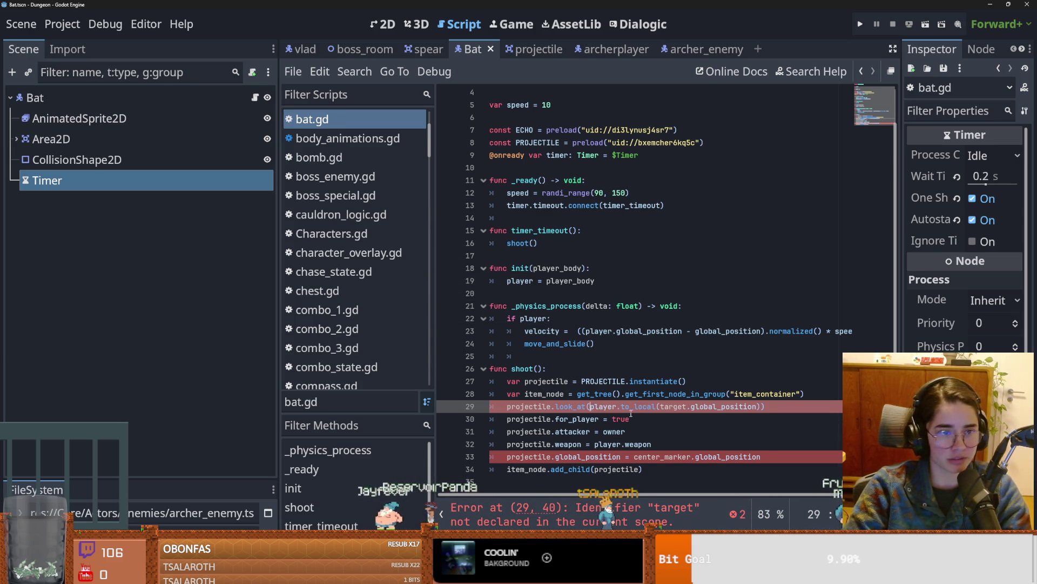
pyautogui.press('BackSpace')
pyautogui.press('BackSpace')
pyautogui.press('BackSpace')
pyautogui.doubleClick(641, 407)
pyautogui.write('player')
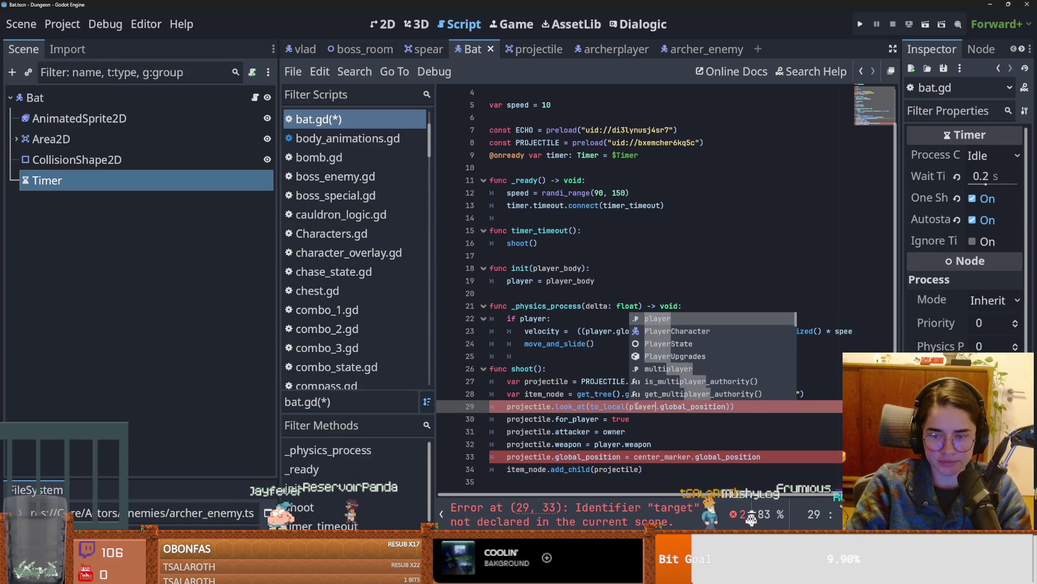
pyautogui.click(500, 406)
pyautogui.hotkey('ctrl', 's')
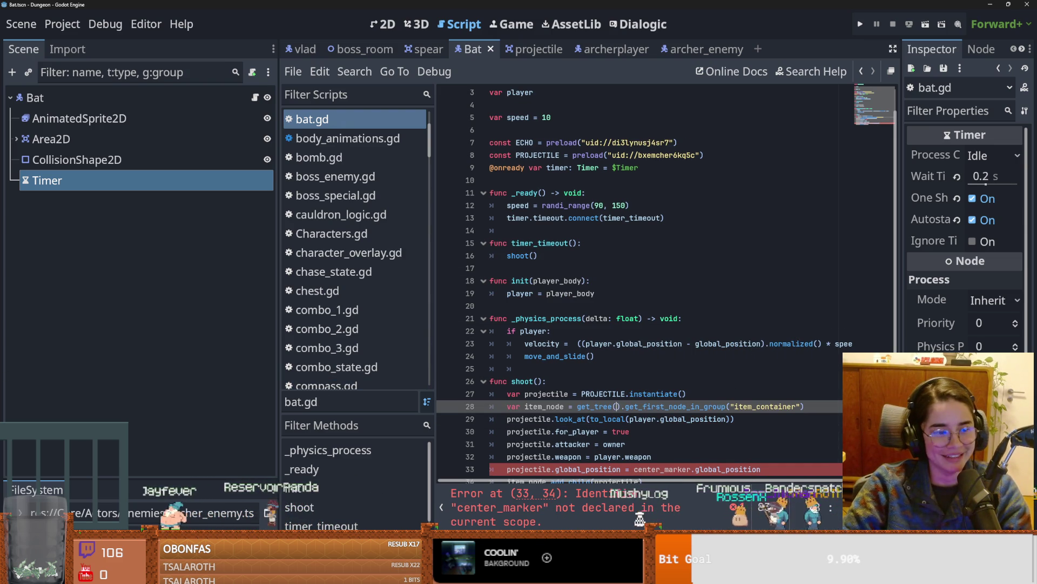
pyautogui.click(670, 372)
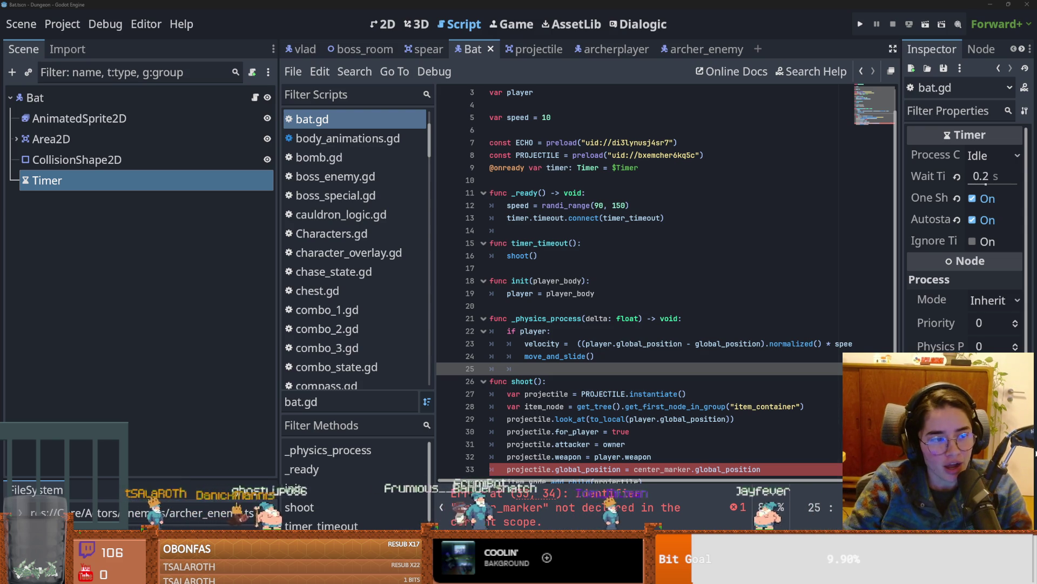
# Step: Select the undeclared center_marker identifier on line 33 of shoot()
pyautogui.click(823, 393)
pyautogui.scroll(-1, 731, 421)
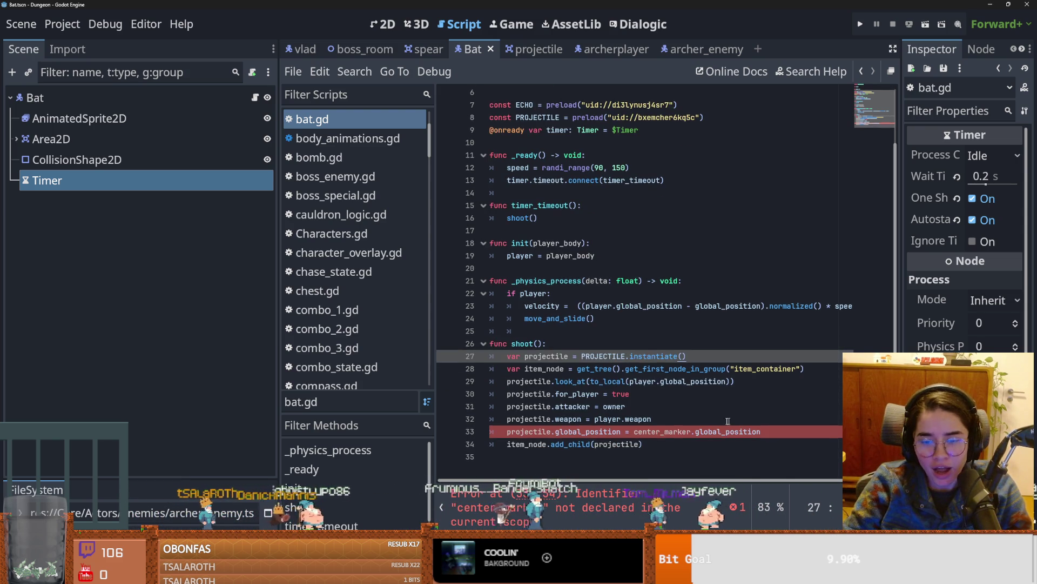
pyautogui.doubleClick(533, 432)
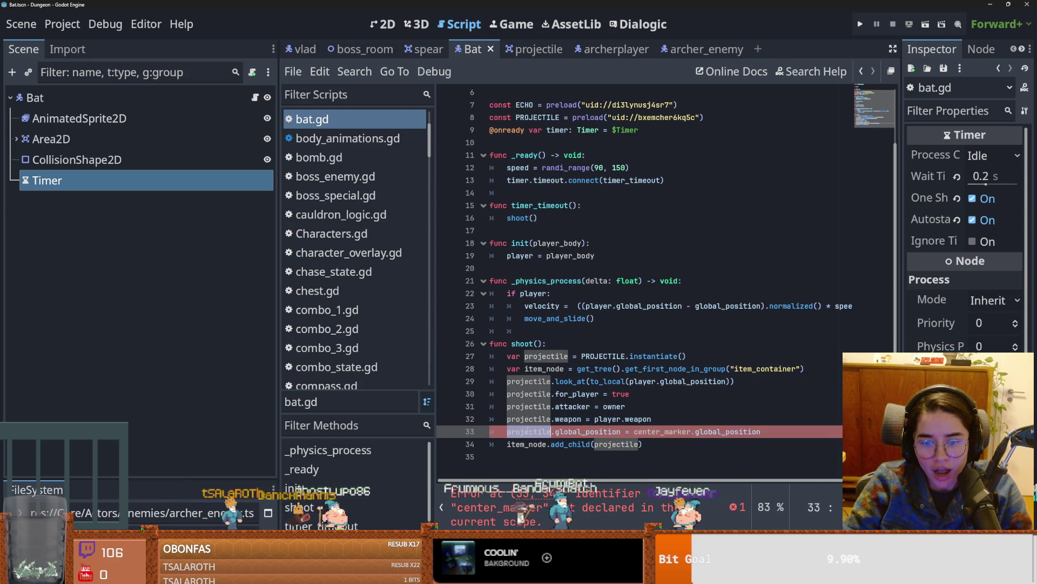
pyautogui.doubleClick(670, 431)
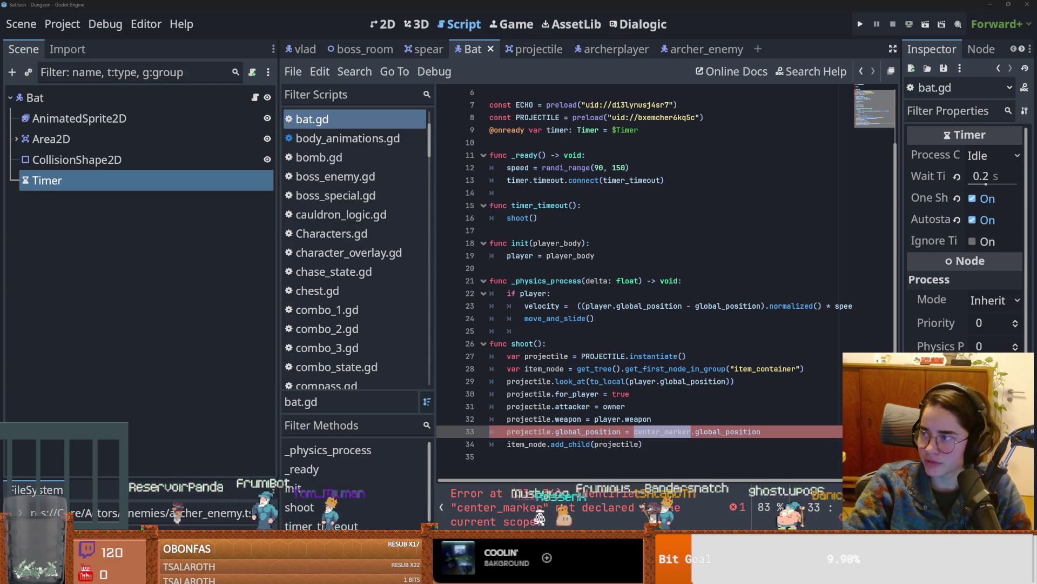
# Step: Launch Snipping Tool from Windows search and snip the subscriber counter region
pyautogui.press('super')
pyautogui.write('snip')
pyautogui.press('Return')
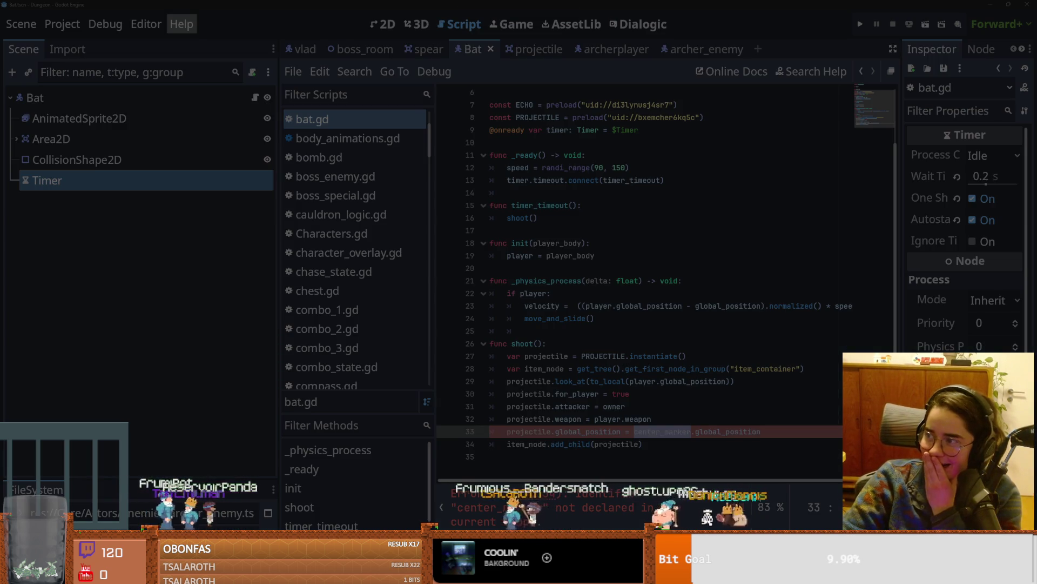
pyautogui.moveTo(594, 108); pyautogui.dragTo(652, 125)
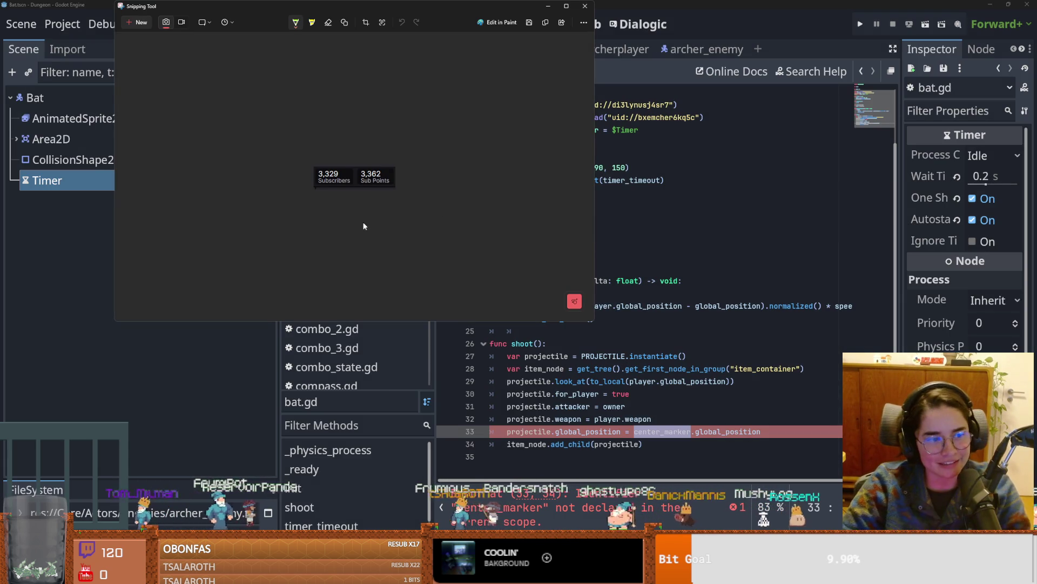
# Step: Underline 'Subscribers' in green in the snip, close Snipping Tool, and save bat.gd in Godot
pyautogui.scroll(3, 361, 238)
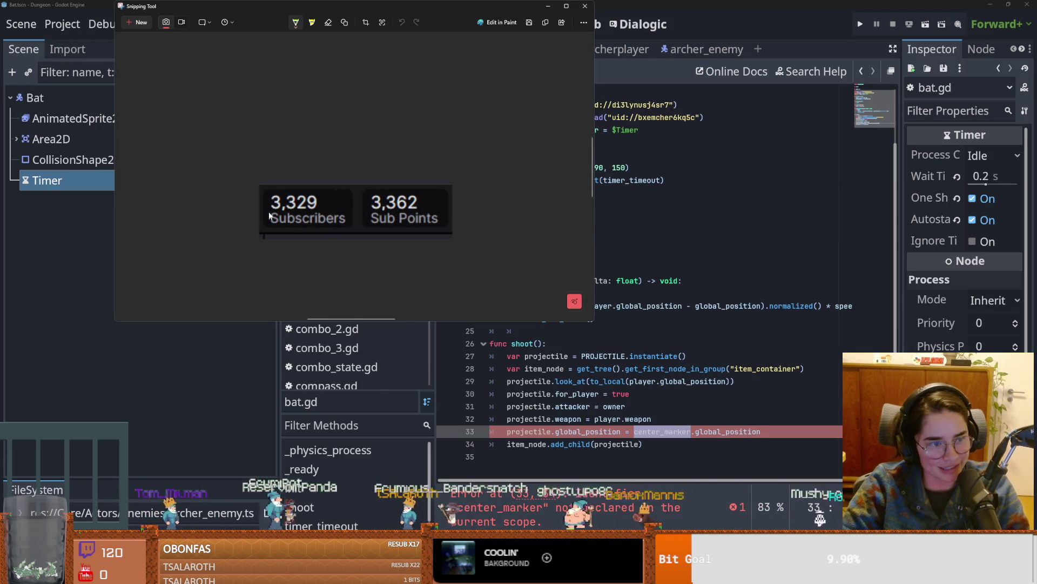
pyautogui.moveTo(363, 230); pyautogui.dragTo(364, 229)
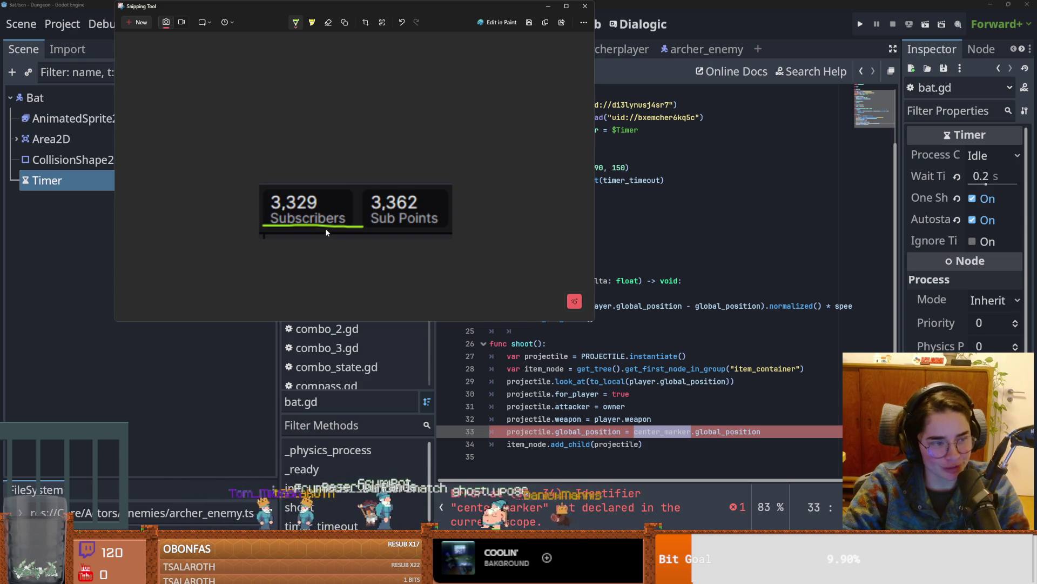
pyautogui.click(586, 7)
pyautogui.click(646, 233)
pyautogui.hotkey('ctrl', 's')
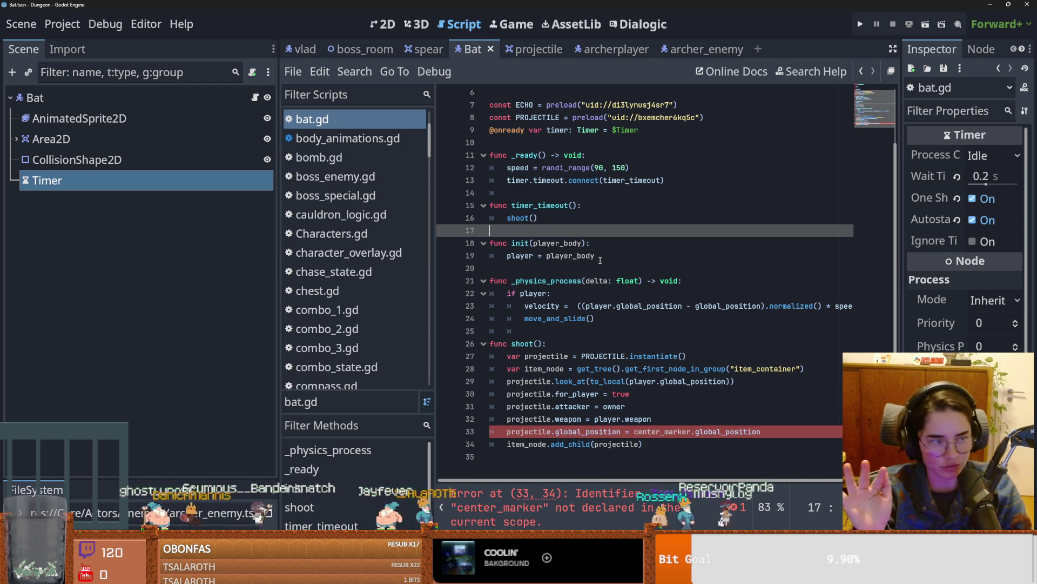
pyautogui.click(483, 298)
pyautogui.hotkey('ctrl', 's')
pyautogui.scroll(1, 636, 273)
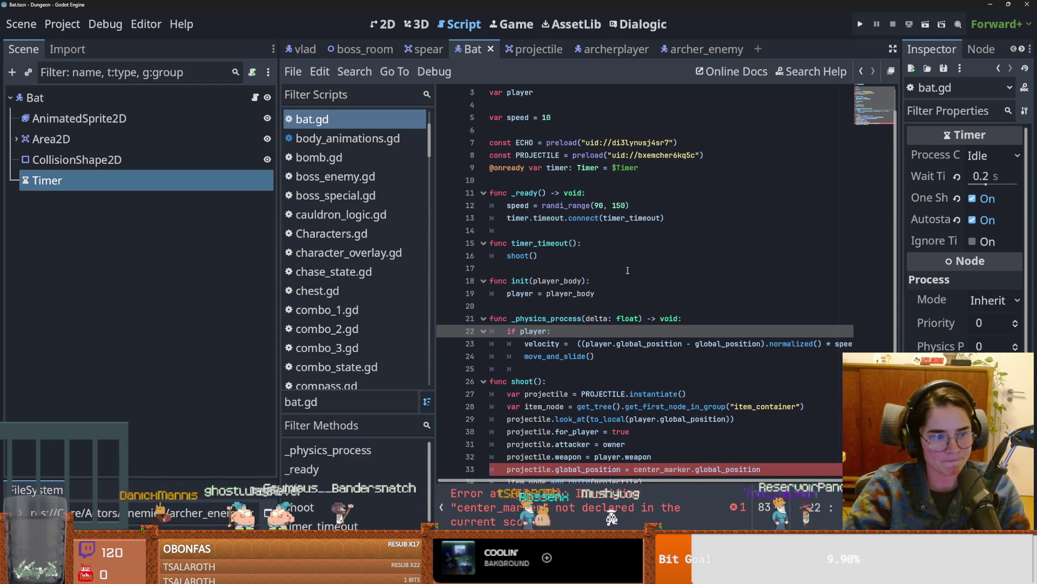
pyautogui.scroll(1, 599, 275)
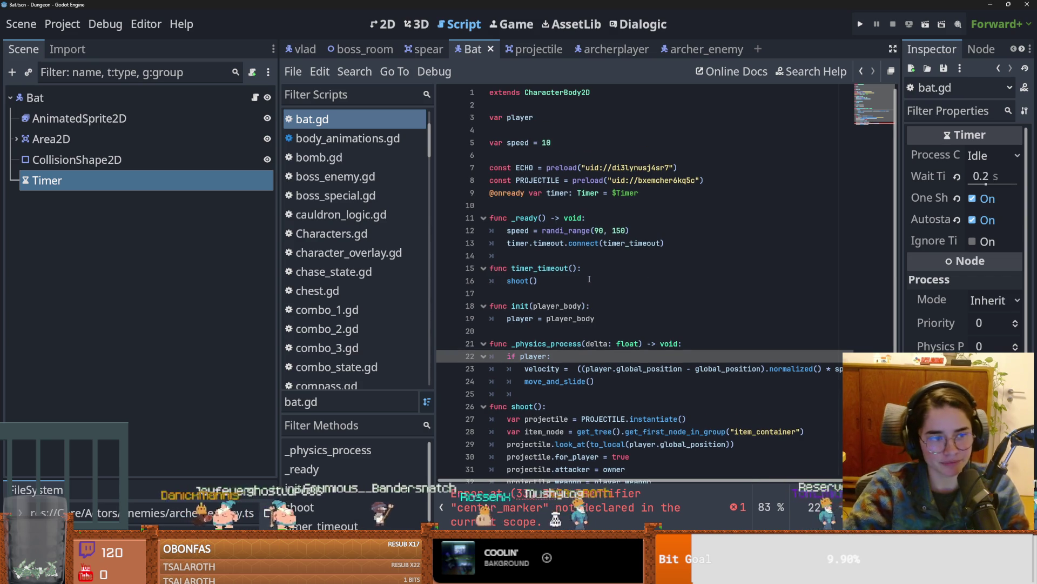
pyautogui.scroll(-1, 629, 283)
pyautogui.press('Up')
pyautogui.press('Up')
pyautogui.hotkey('ctrl', 's')
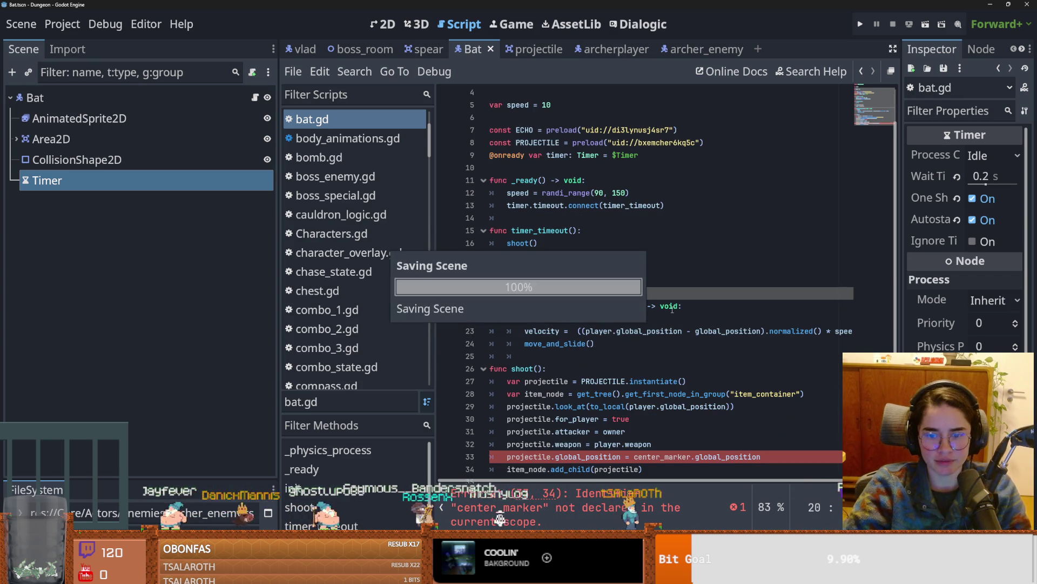
pyautogui.scroll(-1, 668, 318)
pyautogui.click(81, 98)
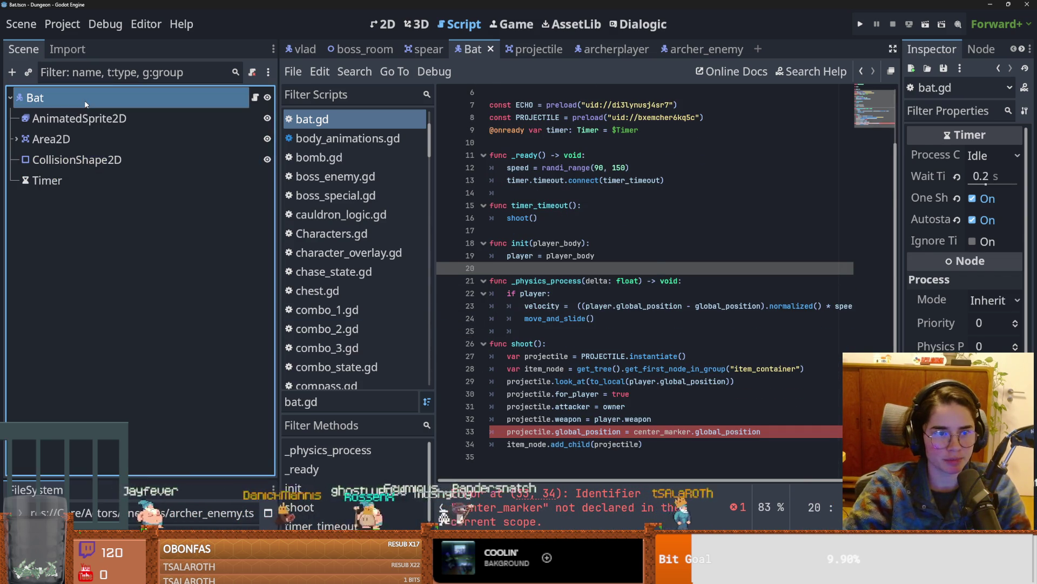
# Step: Add a Marker2D child node under the Bat node
pyautogui.rightClick(82, 99)
pyautogui.click(126, 140)
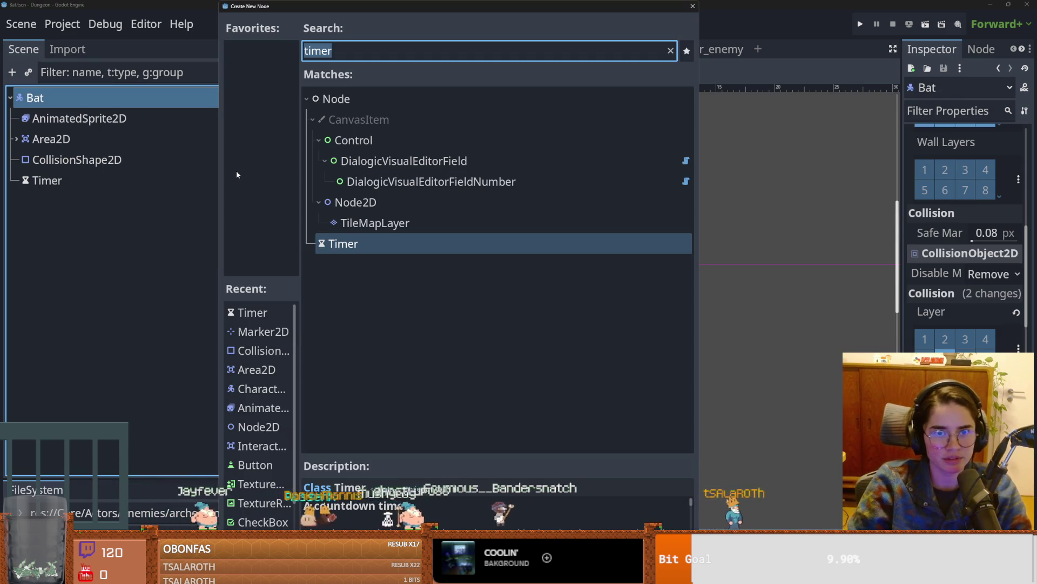
pyautogui.write('marker')
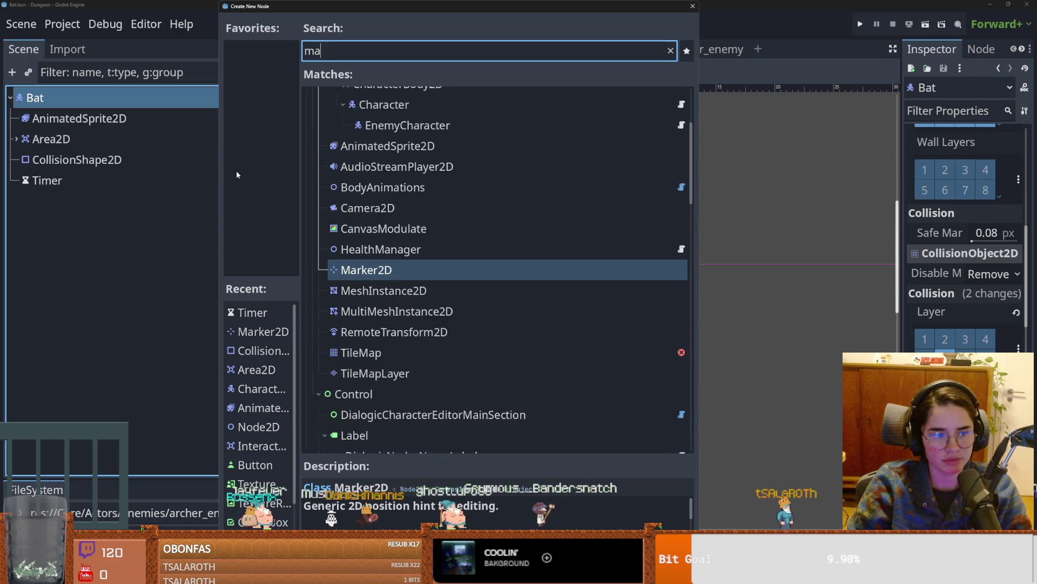
pyautogui.doubleClick(400, 160)
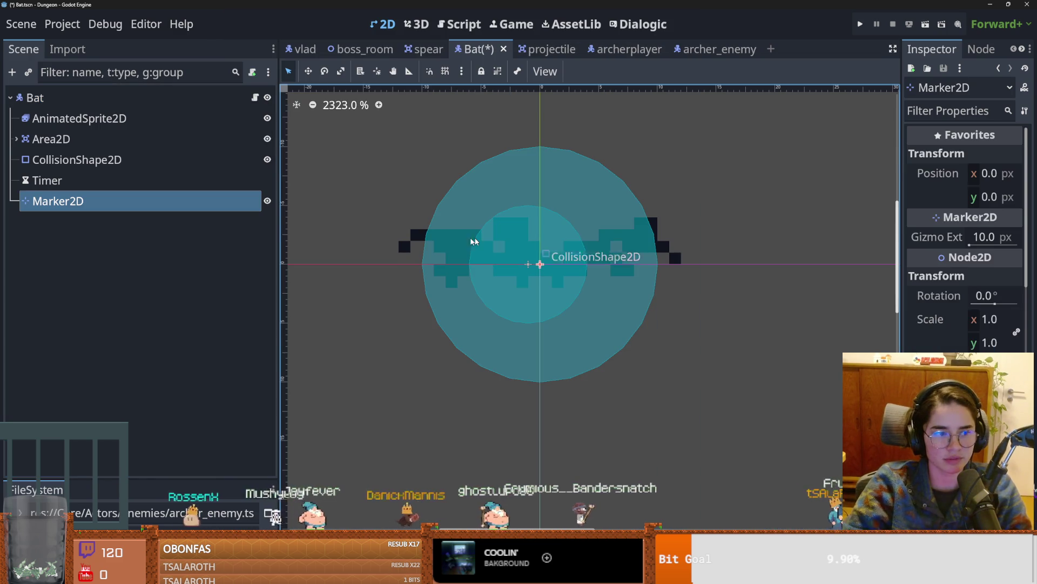
pyautogui.scroll(2, 406, 268)
# Step: Rename the new Marker2D node to CenterMarker2D
pyautogui.doubleClick(105, 199)
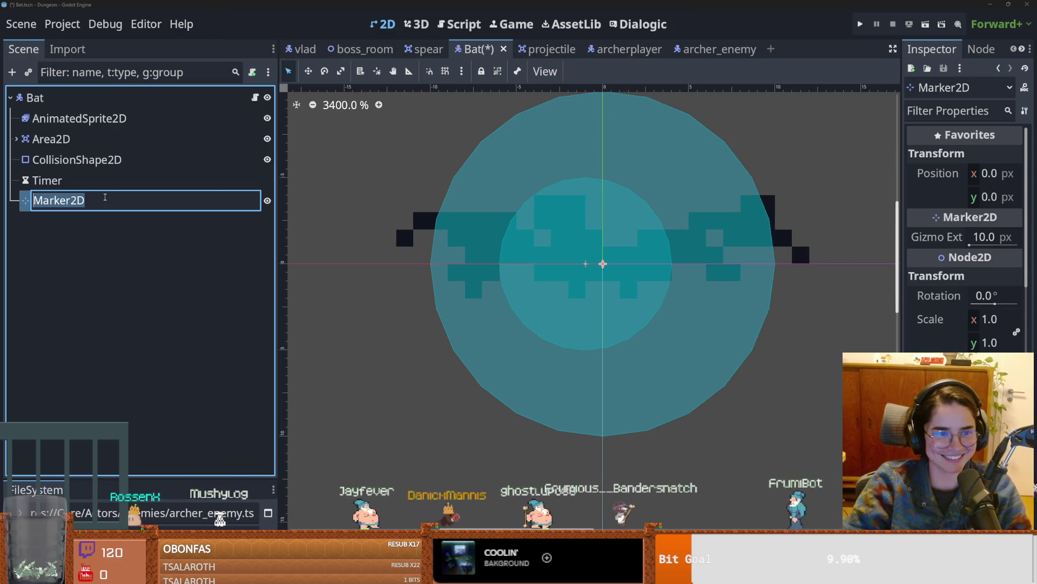
pyautogui.click(105, 197)
pyautogui.press('Home')
pyautogui.write('Center')
pyautogui.press('Return')
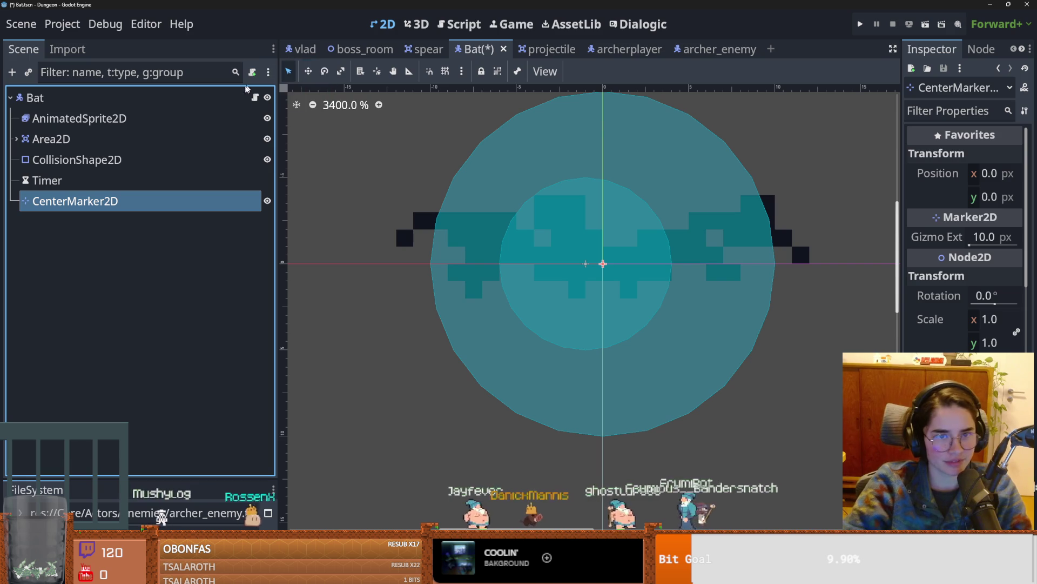
pyautogui.click(255, 97)
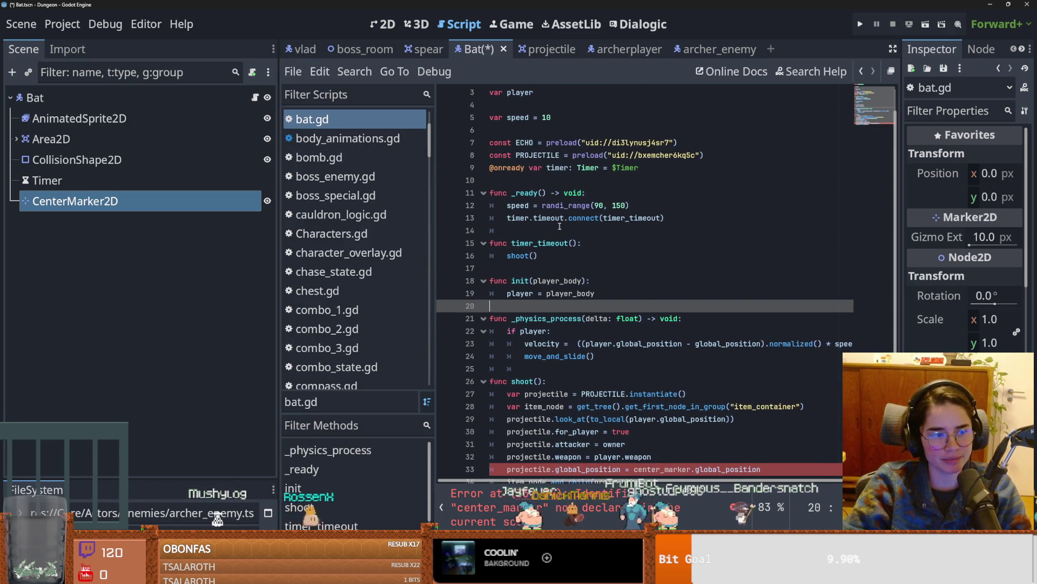
pyautogui.scroll(1, 494, 175)
pyautogui.click(518, 200)
pyautogui.press('Return')
pyautogui.press('Up')
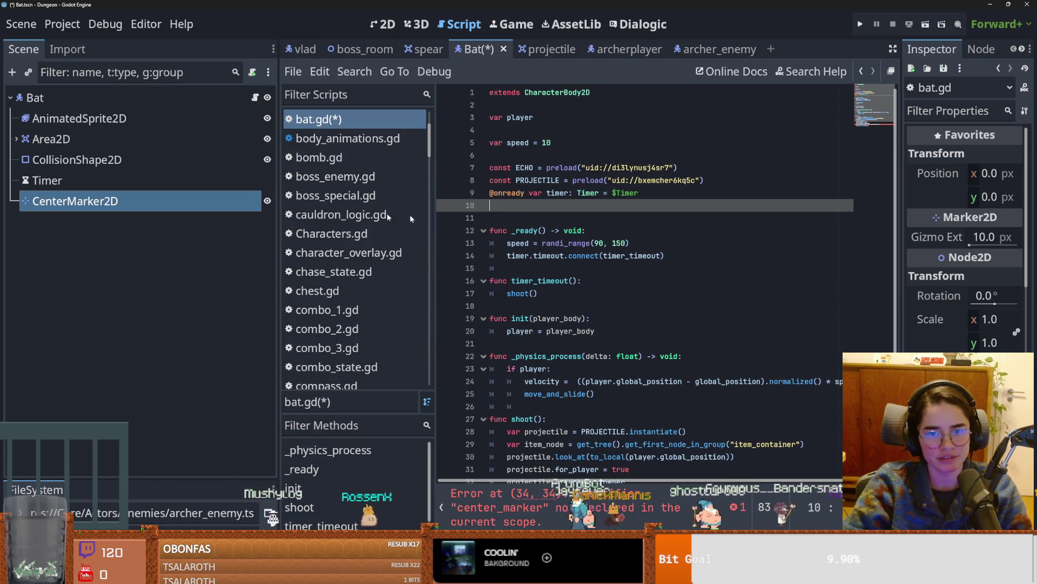
pyautogui.moveTo(76, 201)
pyautogui.mouseDown()
pyautogui.moveTo(534, 230)
pyautogui.moveTo(603, 222)
pyautogui.mouseUp()
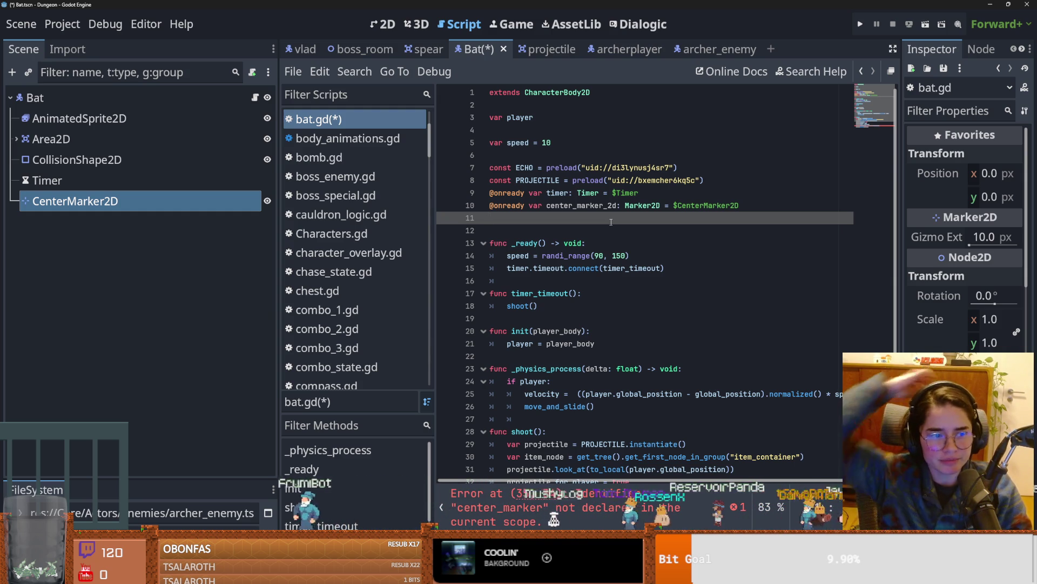
pyautogui.click(616, 205)
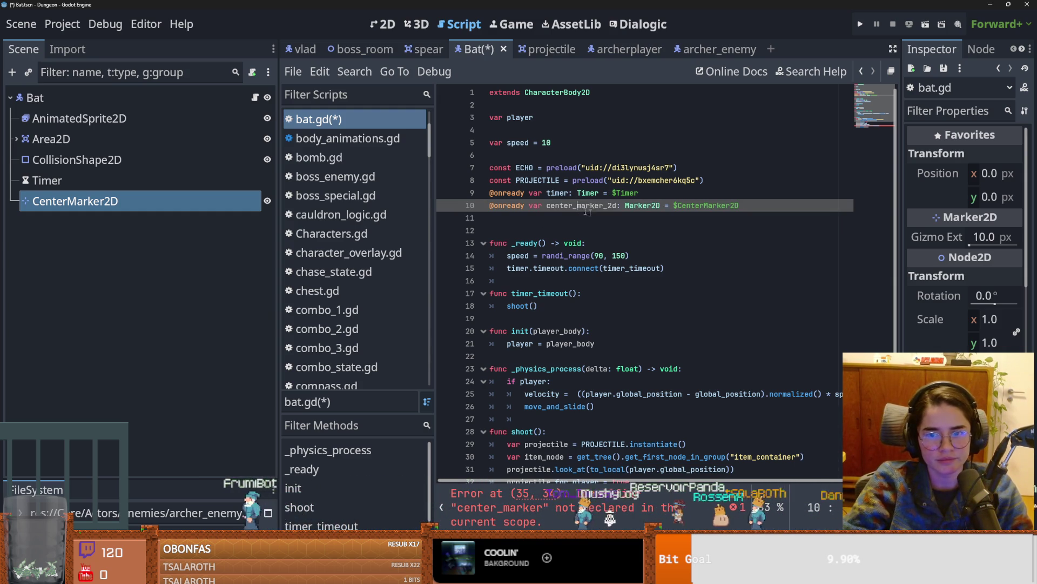
pyautogui.doubleClick(583, 206)
pyautogui.hotkey('ctrl', 'c')
# Step: Replace the undeclared center_marker with center_marker_2d on line 35 and save
pyautogui.scroll(-3, 634, 233)
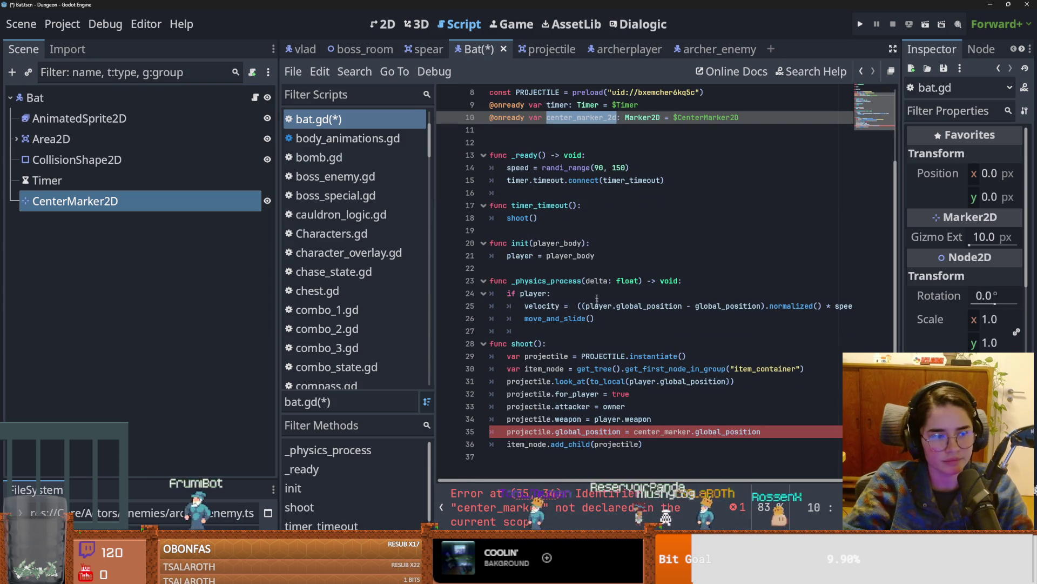
pyautogui.click(534, 431)
pyautogui.doubleClick(534, 431)
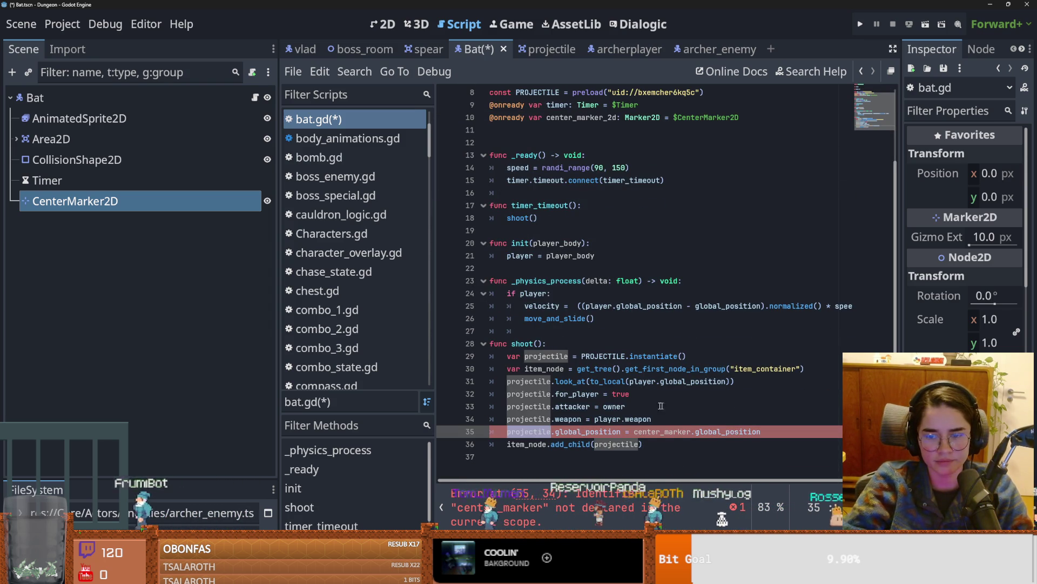
pyautogui.doubleClick(659, 431)
pyautogui.hotkey('ctrl', 'v')
pyautogui.hotkey('ctrl', 's')
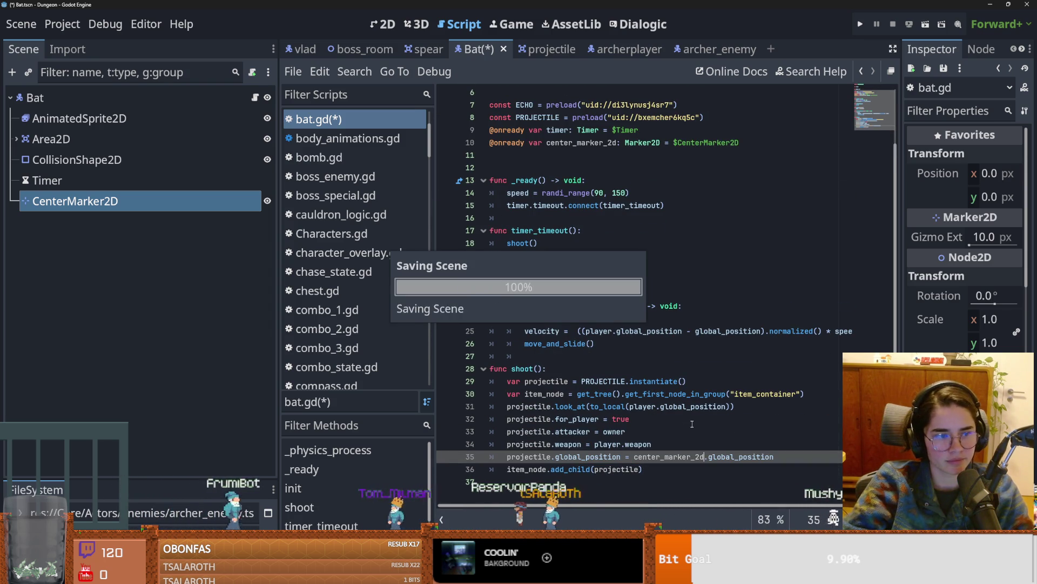
pyautogui.click(652, 394)
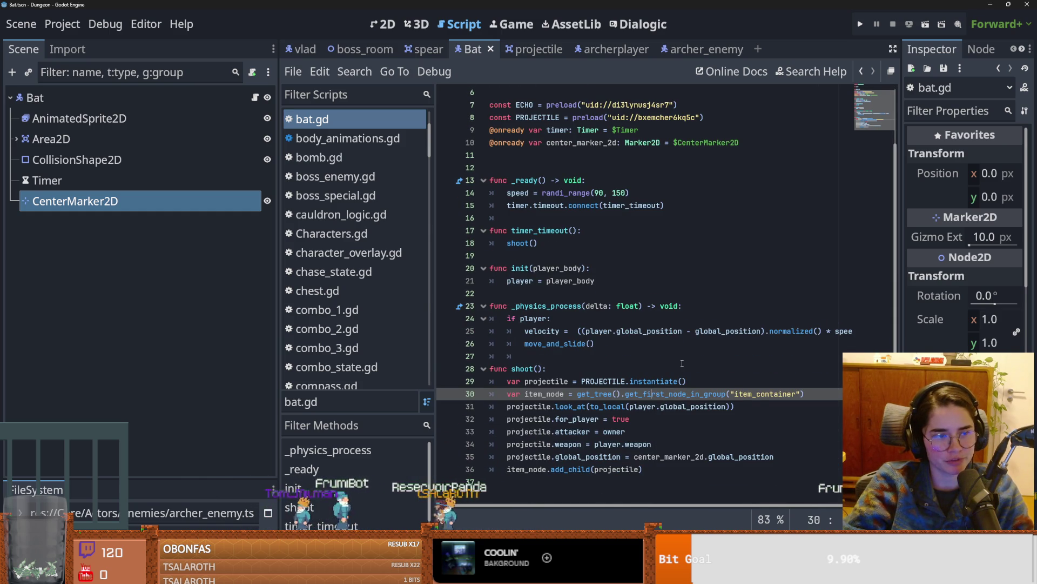
pyautogui.keyDown('ctrl'); pyautogui.scroll(-1, 641, 359); pyautogui.keyUp('ctrl')
pyautogui.keyDown('ctrl'); pyautogui.scroll(3, 620, 346); pyautogui.keyUp('ctrl')
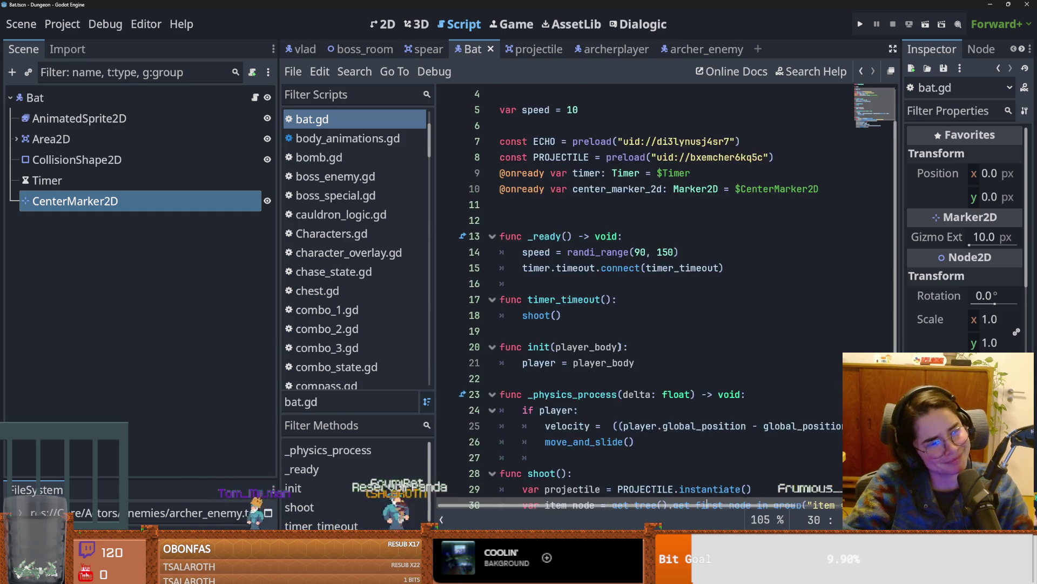
pyautogui.scroll(-2, 618, 362)
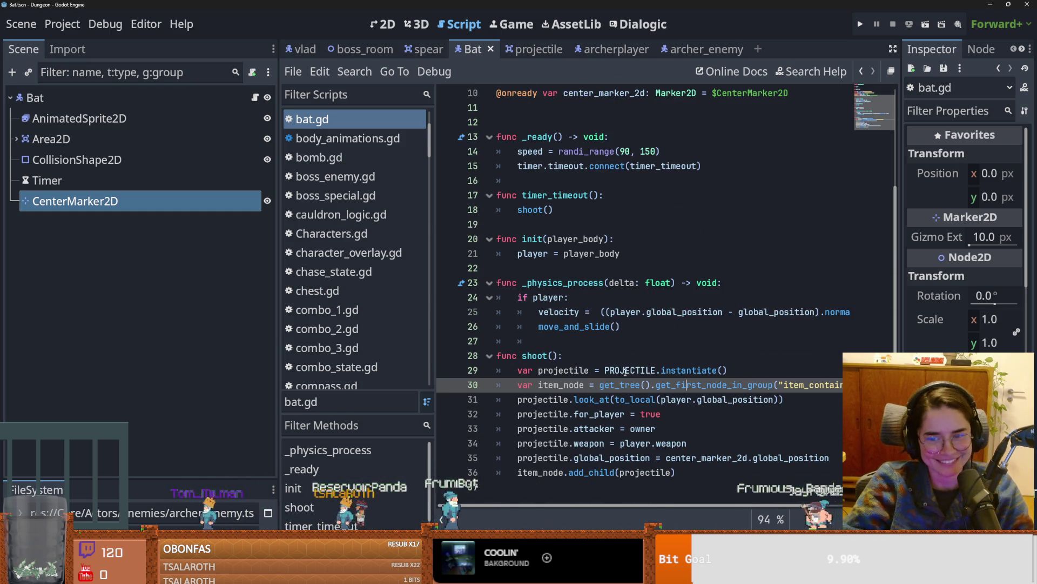
pyautogui.keyDown('ctrl'); pyautogui.scroll(-1, 631, 372); pyautogui.keyUp('ctrl')
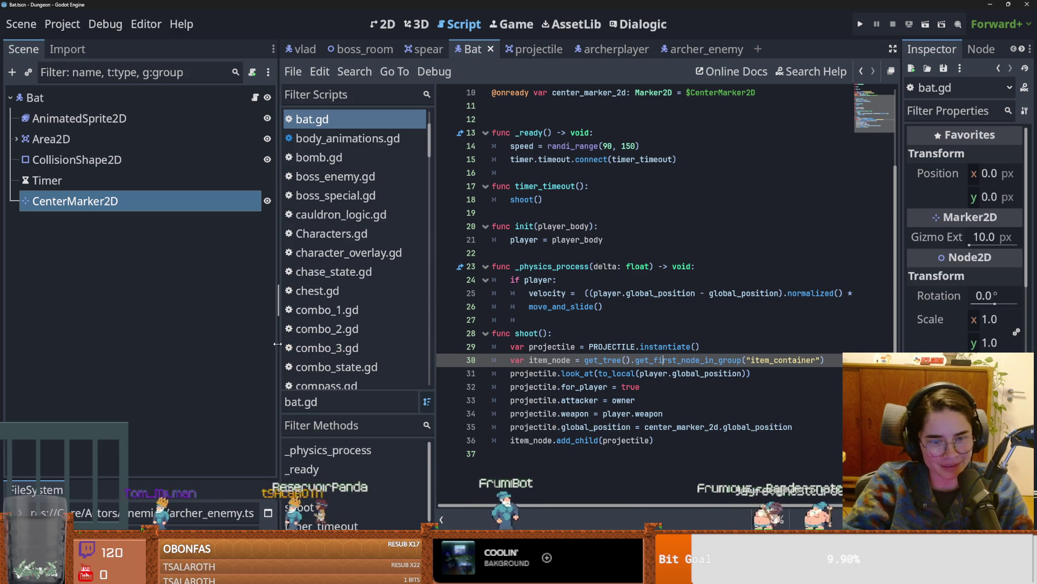
# Step: Drag the Scene/Script splitter left to widen the editor, save, and review shoot() lines 28–34
pyautogui.moveTo(278, 344); pyautogui.dragTo(213, 343)
pyautogui.scroll(2, 549, 358)
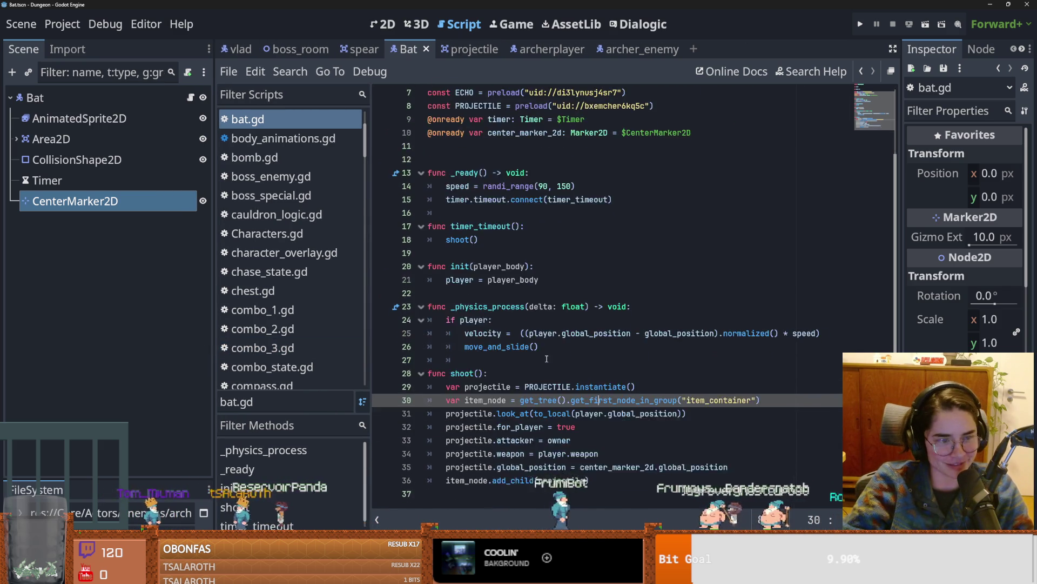
pyautogui.hotkey('ctrl', 's')
pyautogui.scroll(-1, 585, 365)
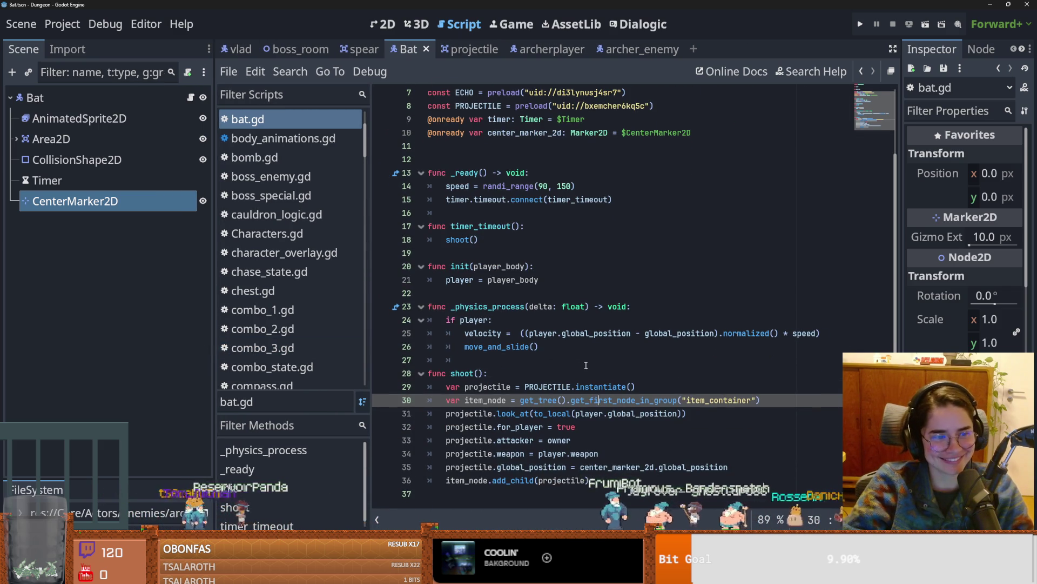
pyautogui.click(609, 453)
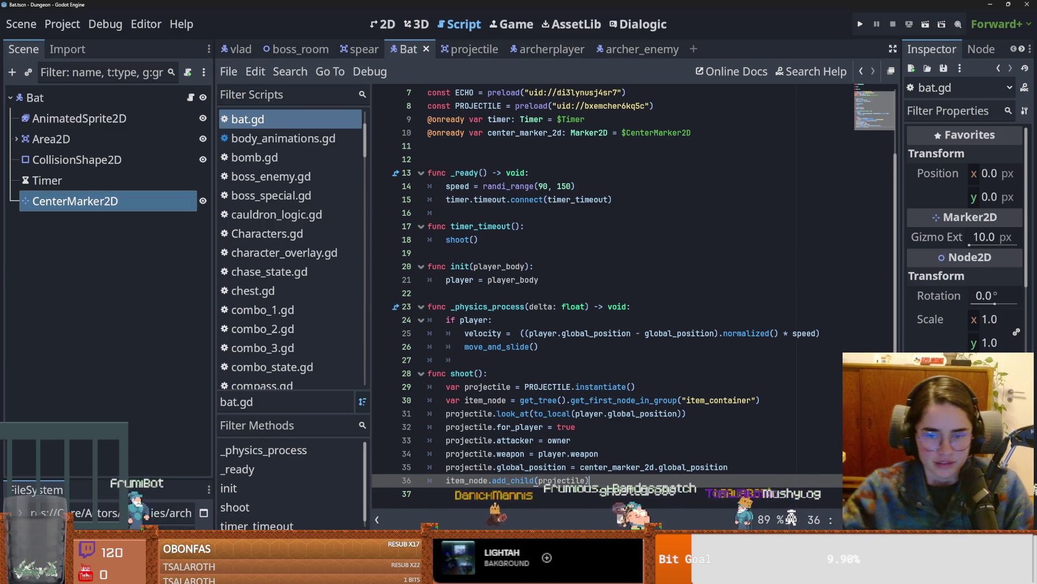
pyautogui.click(502, 373)
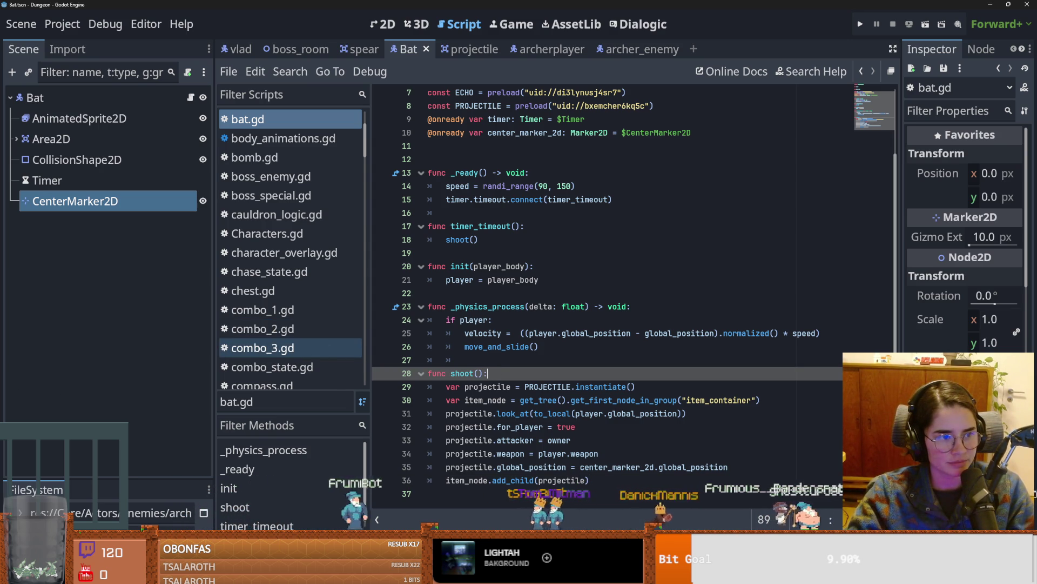
pyautogui.click(540, 347)
pyautogui.hotkey('ctrl', 's')
pyautogui.click(559, 372)
pyautogui.click(560, 360)
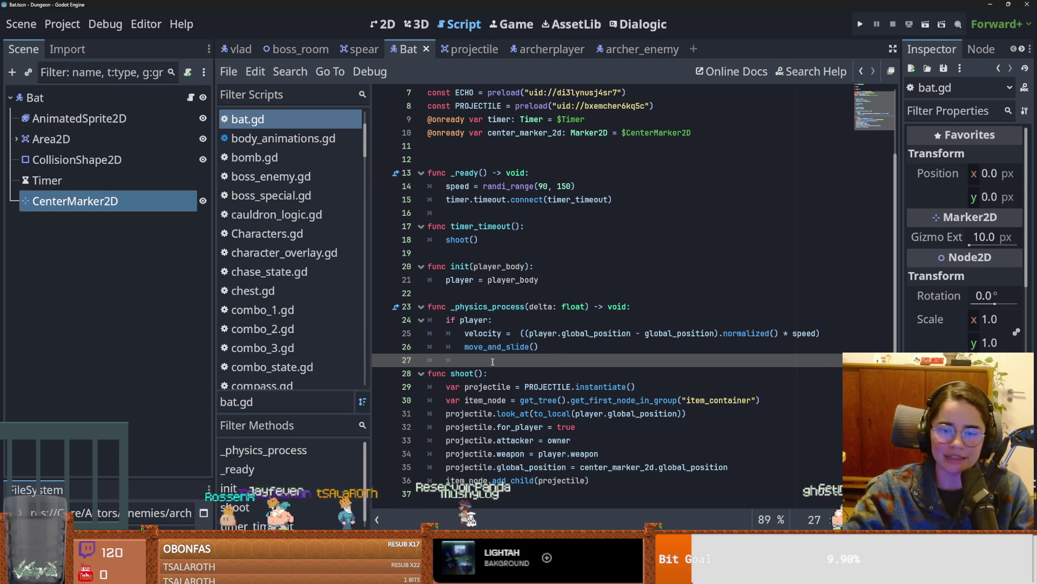
pyautogui.hotkey('ctrl', 's')
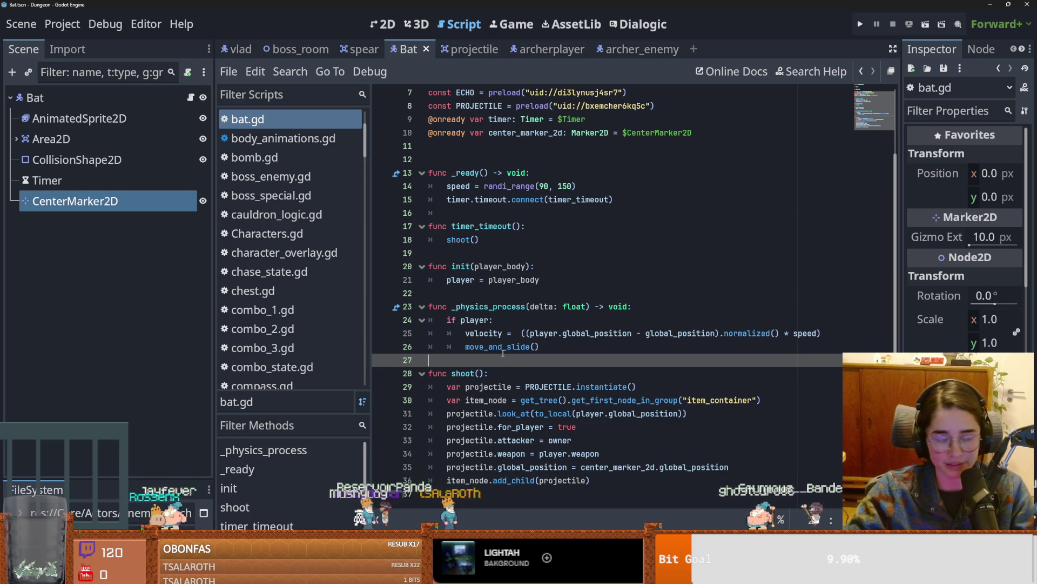
pyautogui.scroll(1, 572, 340)
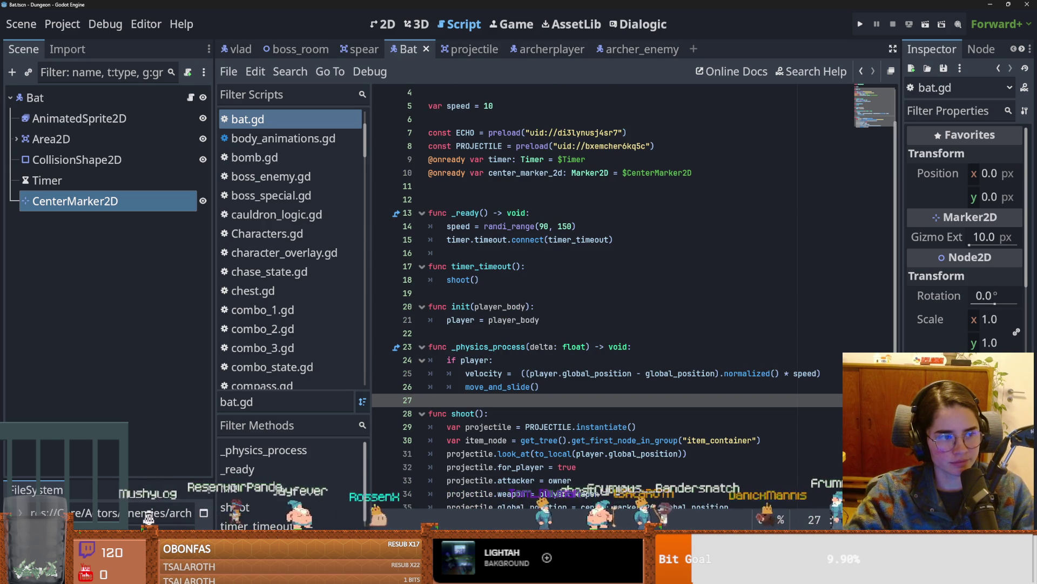
pyautogui.click(597, 355)
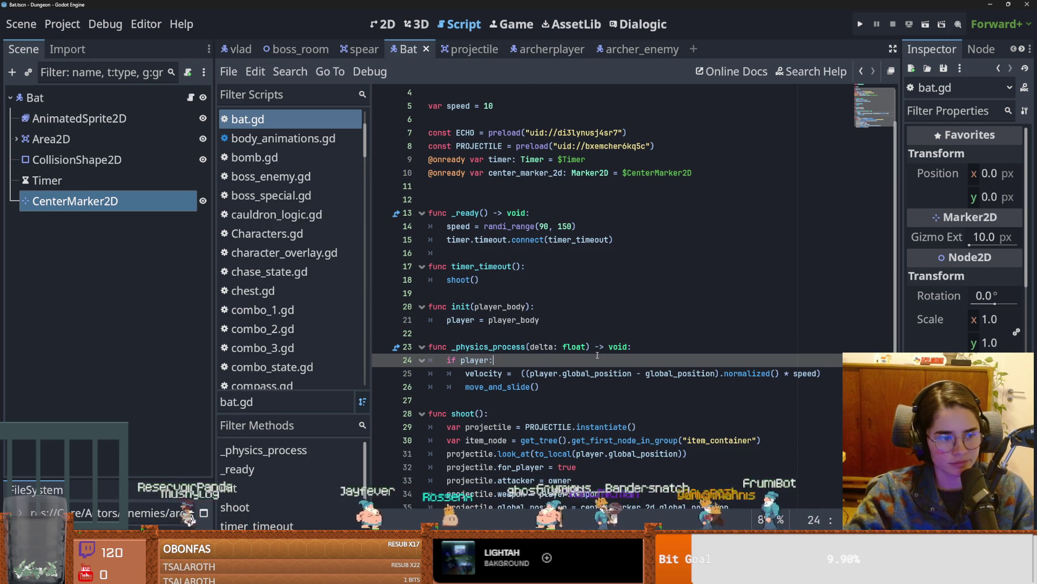
pyautogui.hotkey('ctrl', 's')
pyautogui.hotkey('ctrl', 's')
pyautogui.click(596, 400)
pyautogui.scroll(-1, 596, 400)
pyautogui.click(612, 467)
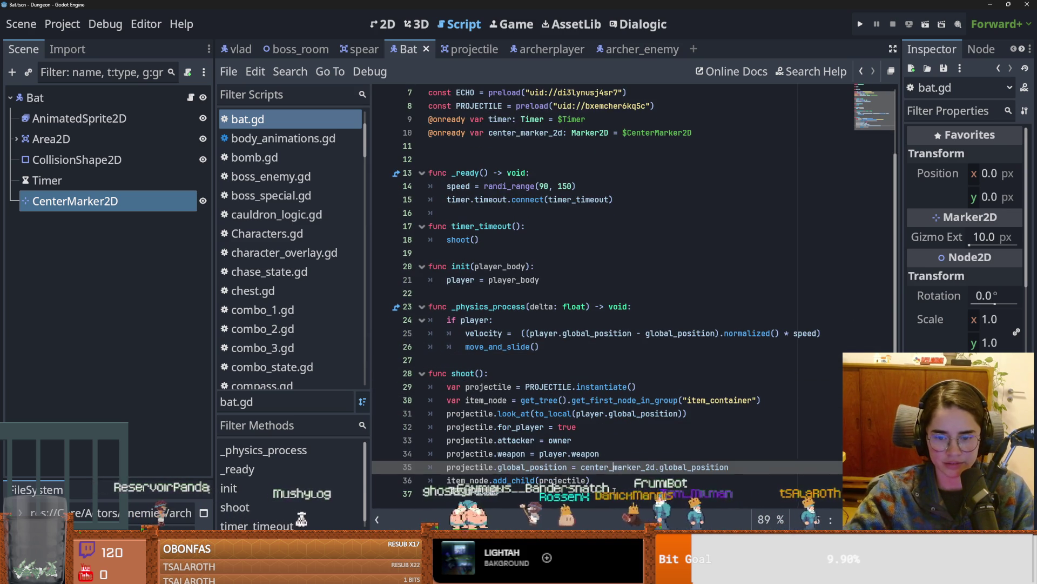
pyautogui.hotkey('ctrl', 's')
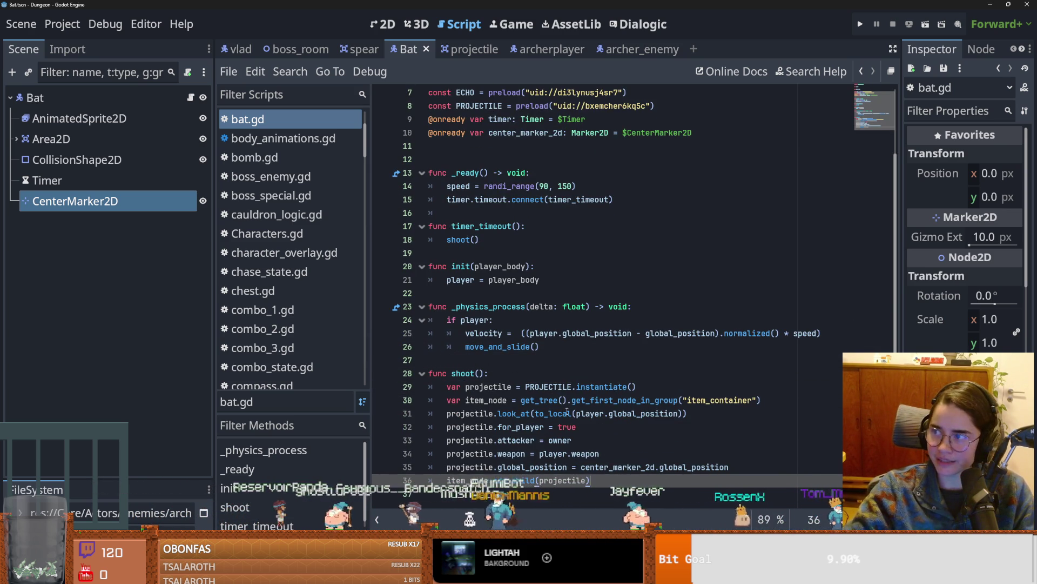
pyautogui.doubleClick(484, 400)
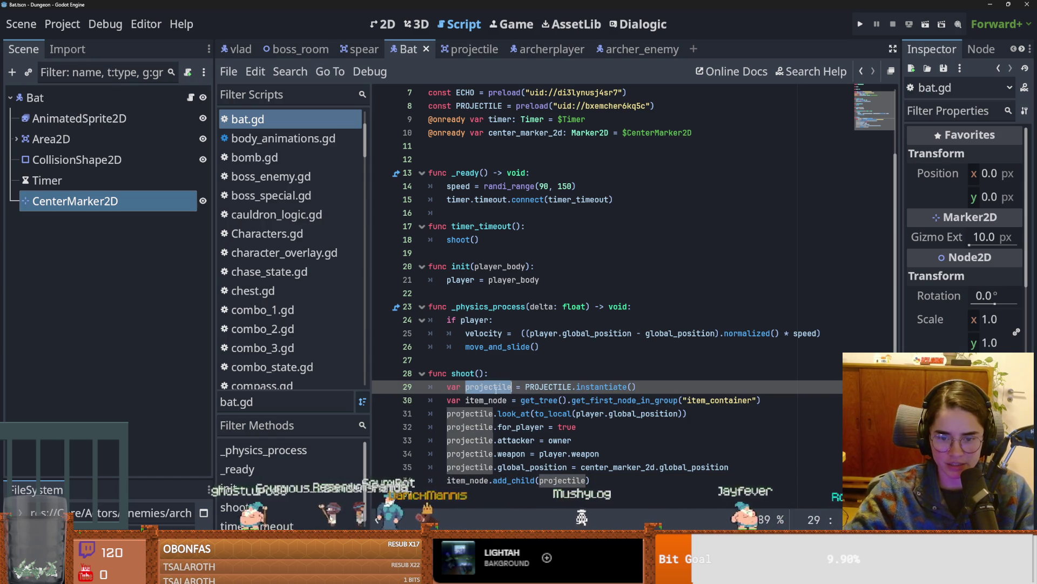
pyautogui.moveTo(521, 400); pyautogui.dragTo(600, 401)
pyautogui.moveTo(535, 414); pyautogui.dragTo(658, 415)
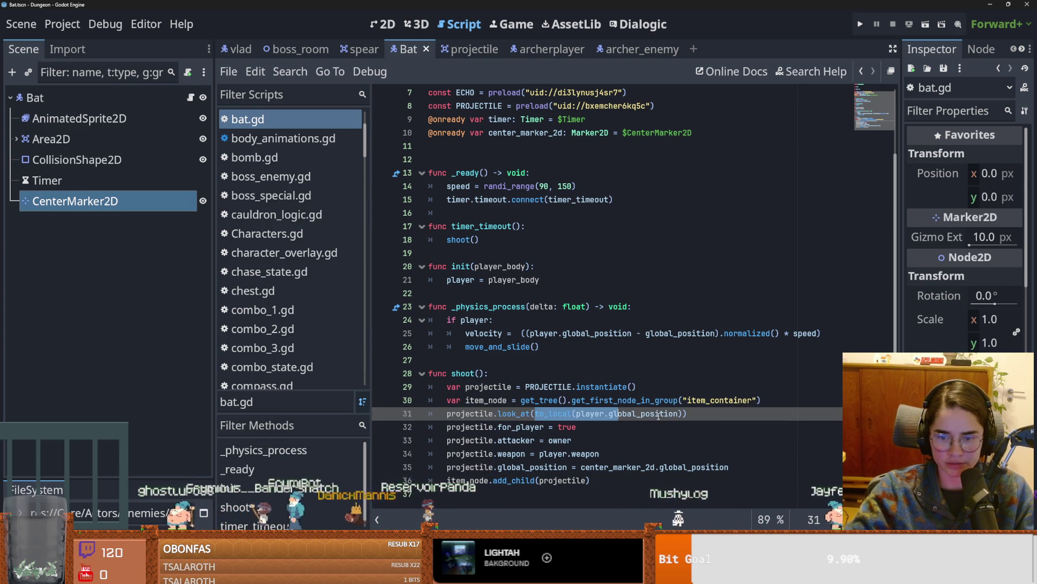
pyautogui.doubleClick(470, 427)
pyautogui.click(564, 427)
pyautogui.doubleClick(516, 441)
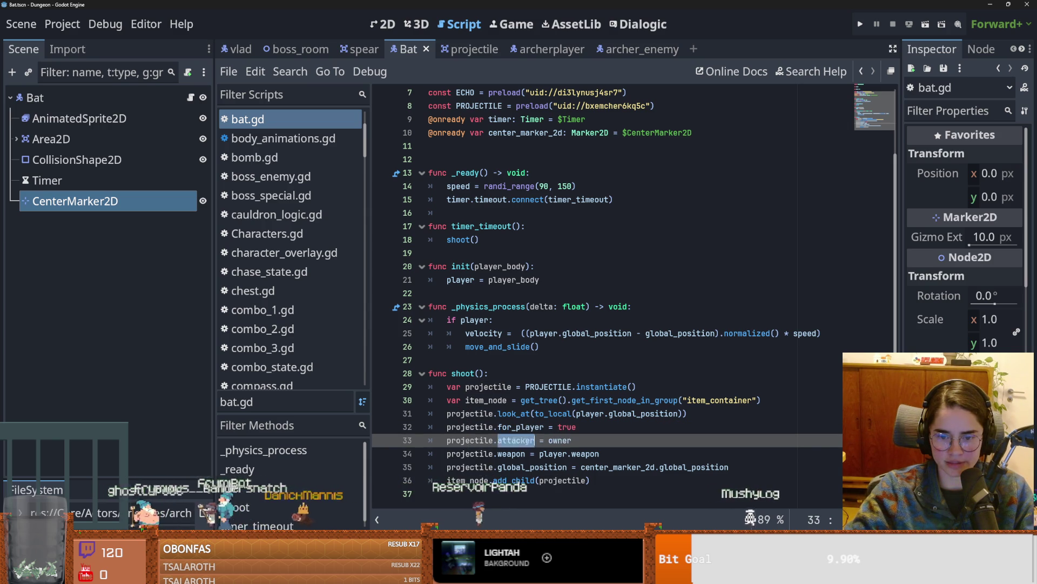
pyautogui.doubleClick(469, 454)
pyautogui.click(563, 453)
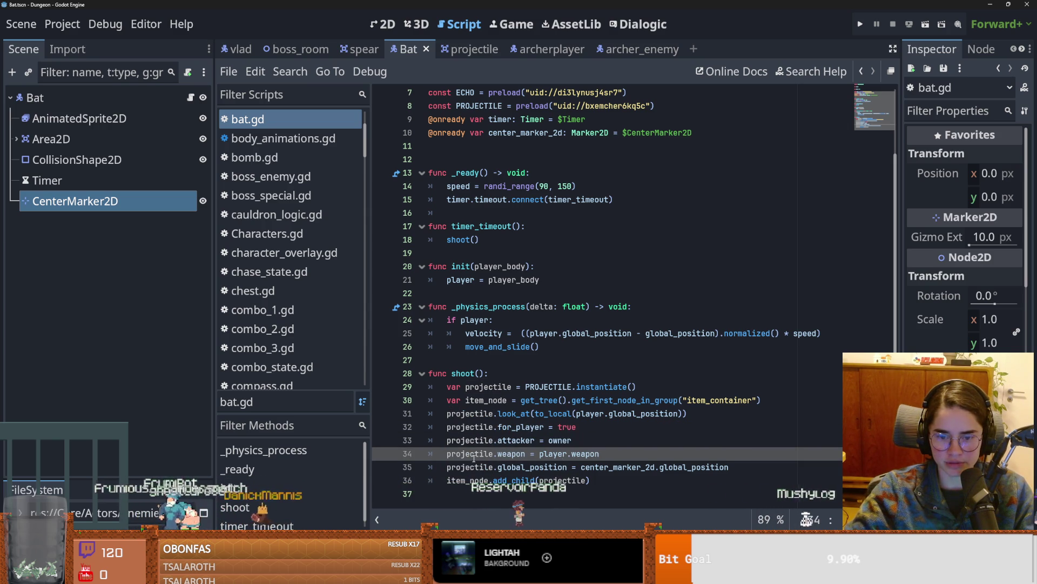
pyautogui.doubleClick(512, 454)
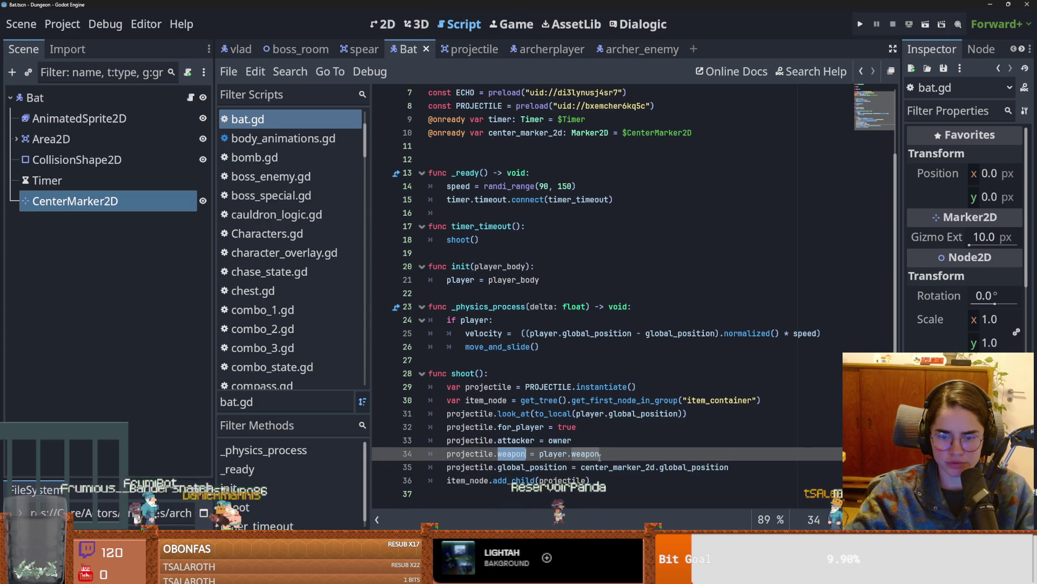
pyautogui.scroll(2, 513, 259)
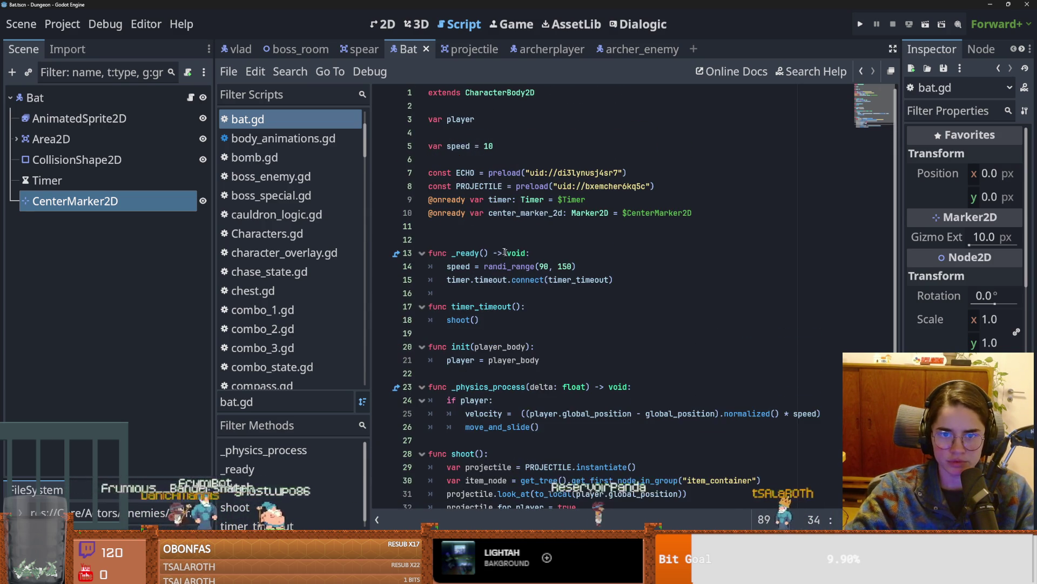
# Step: Replace player.weapon with ECHO in the projectile.weapon assignment on line 34 and save bat.gd
pyautogui.hotkey('ctrl', 'x')
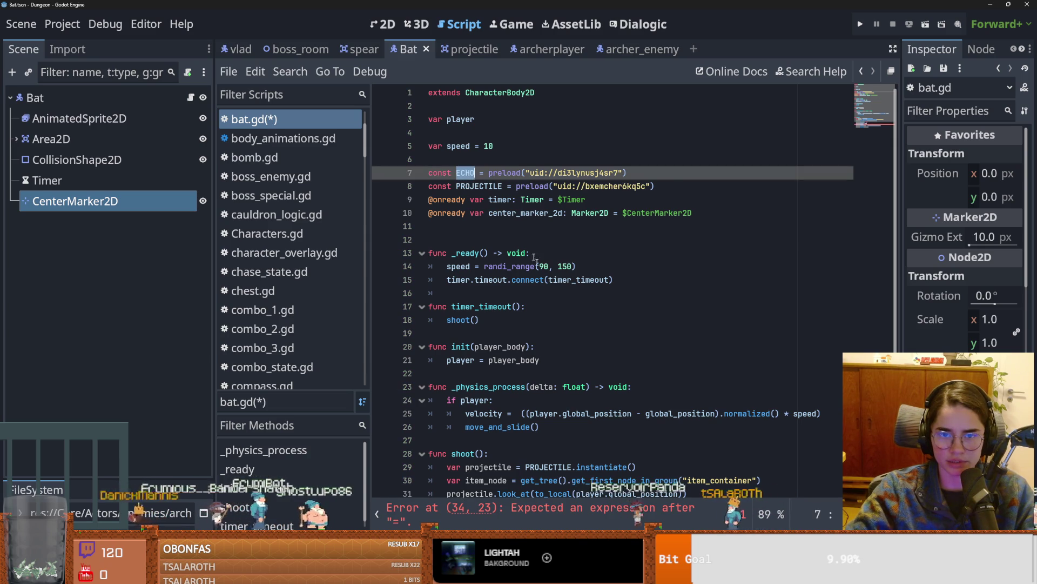
pyautogui.scroll(-2, 519, 234)
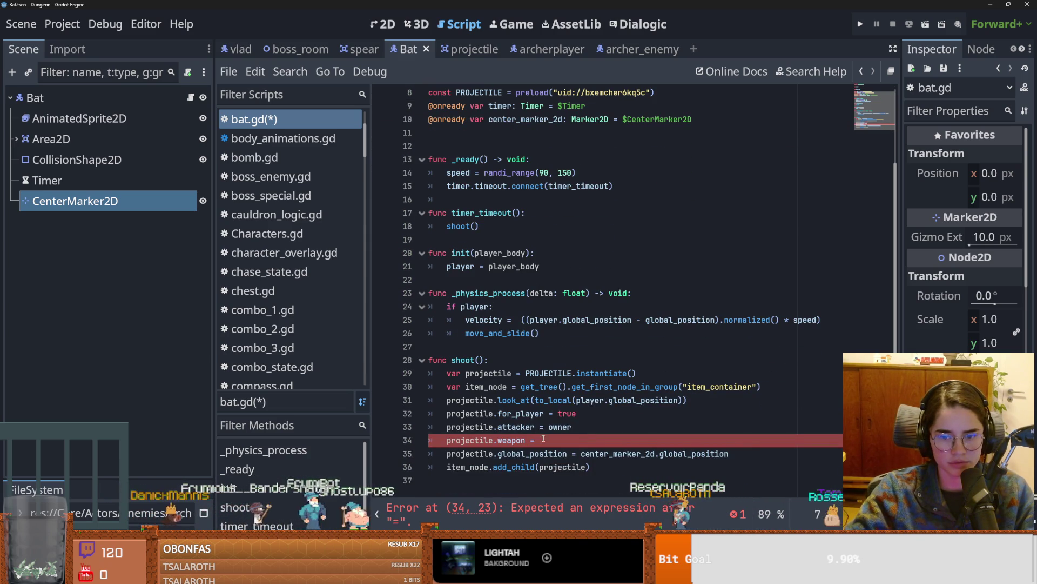
pyautogui.click(547, 438)
pyautogui.hotkey('ctrl', 'v')
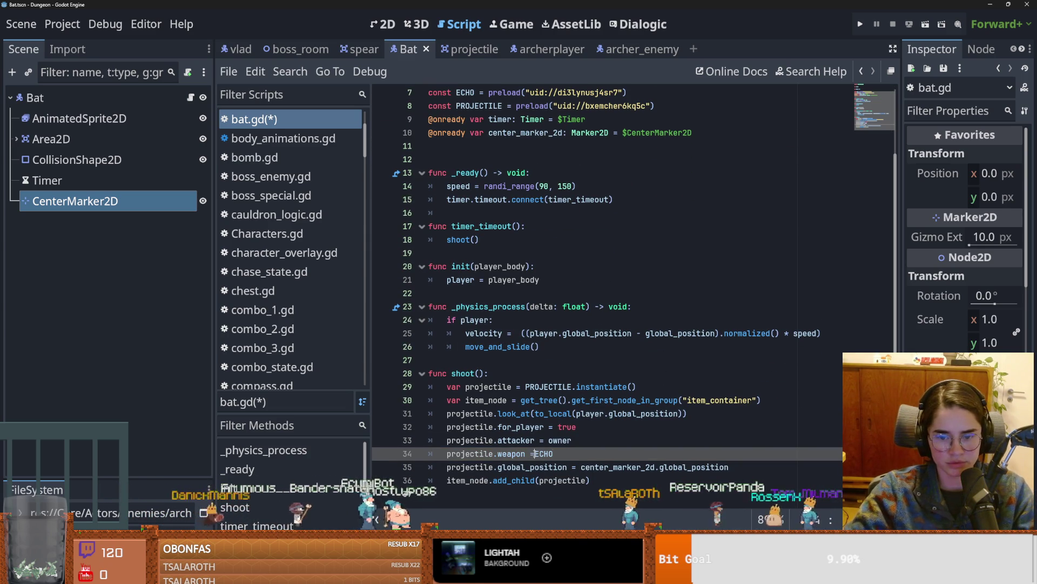
pyautogui.hotkey('ctrl', 's')
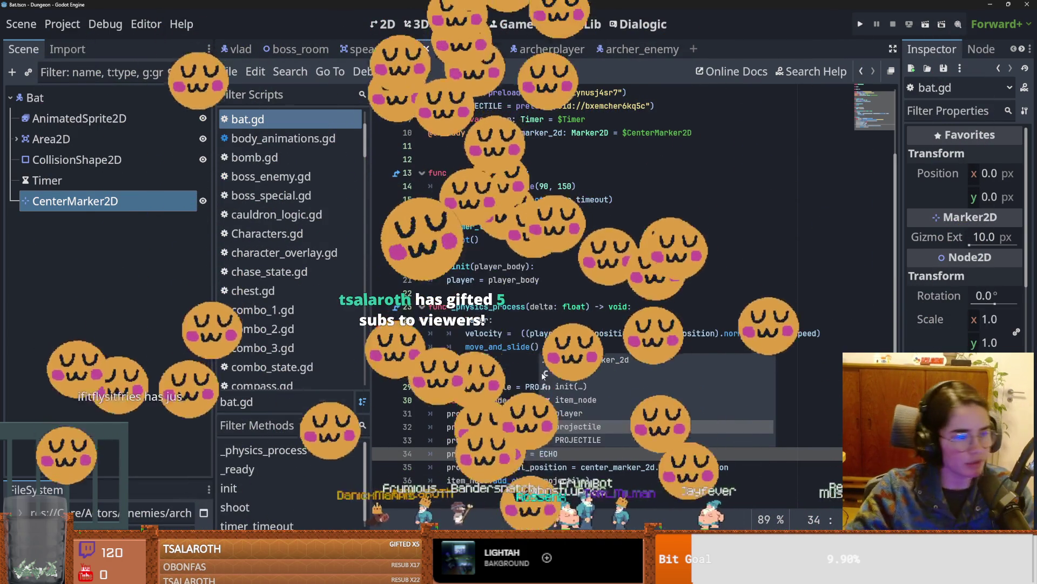
pyautogui.press('Escape')
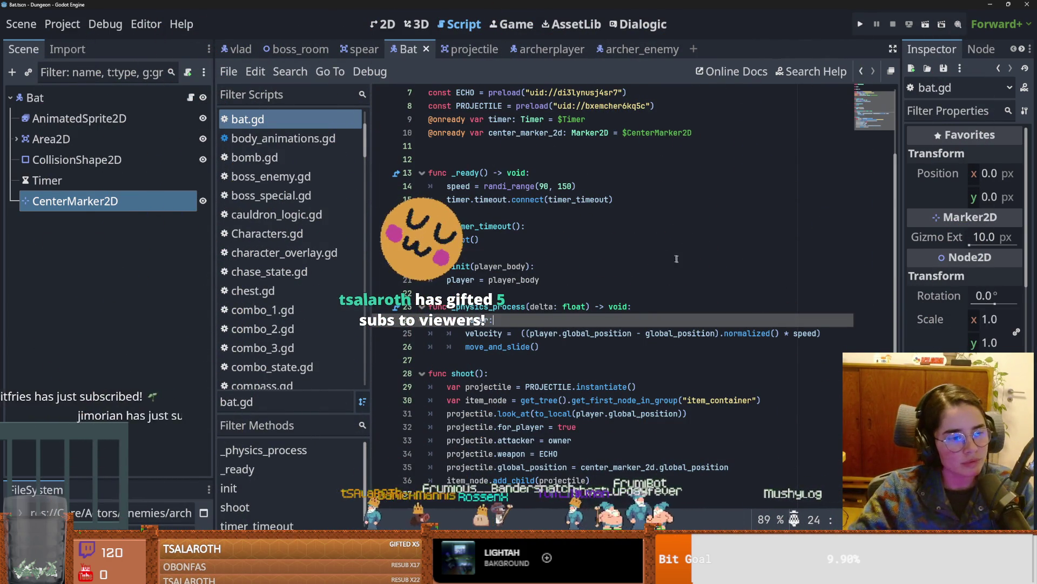
pyautogui.click(710, 268)
pyautogui.hotkey('ctrl', 's')
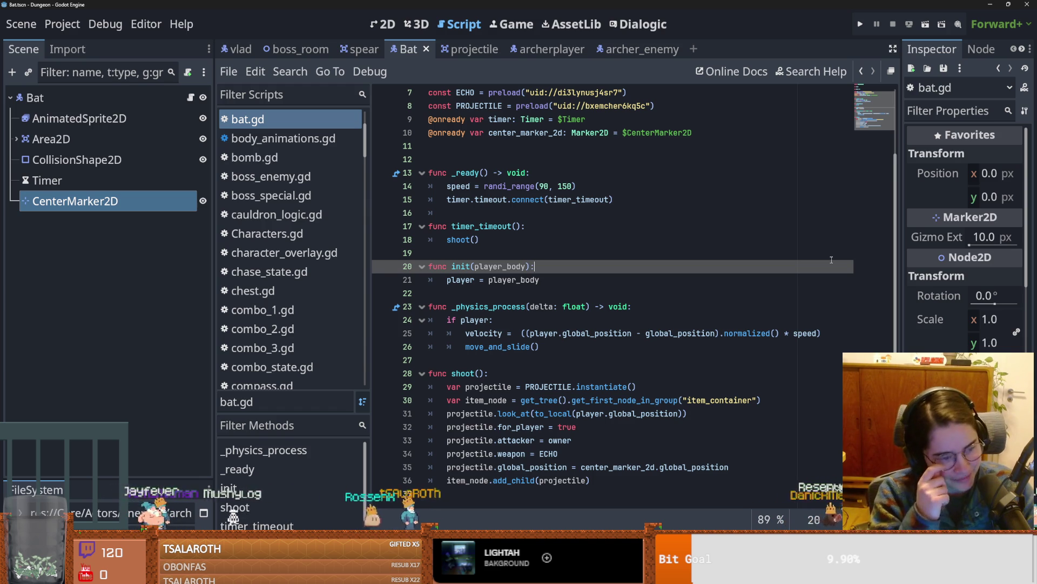
pyautogui.press('Up')
pyautogui.hotkey('ctrl', 's')
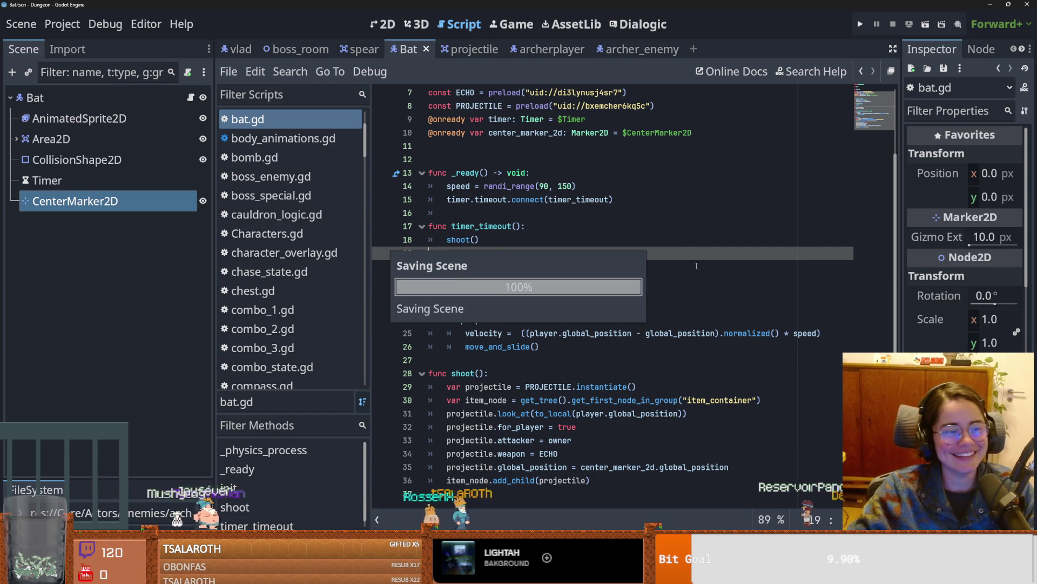
pyautogui.click(516, 267)
pyautogui.hotkey('ctrl', 's')
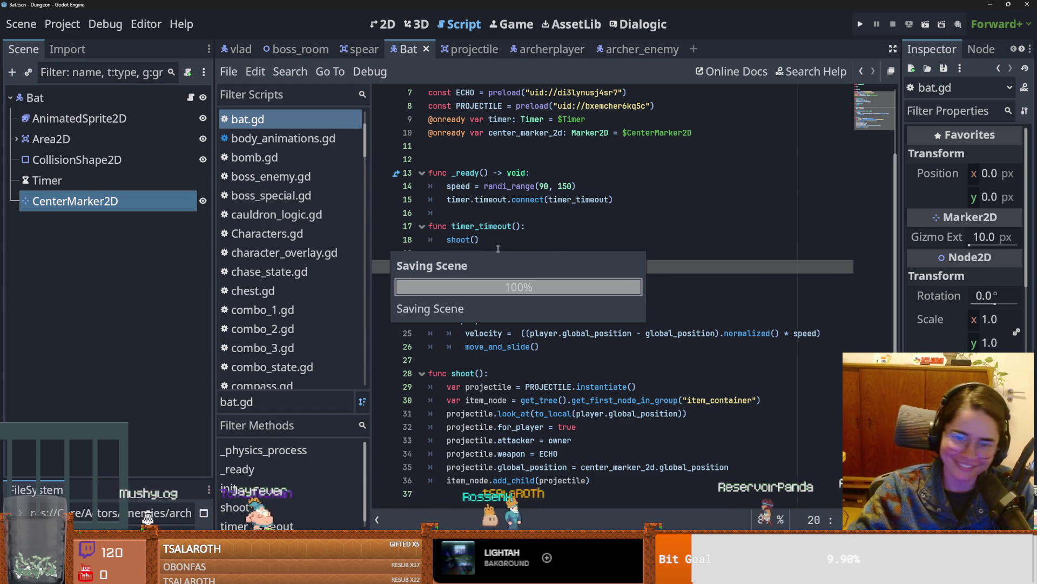
pyautogui.press('Up')
pyautogui.hotkey('ctrl', 's')
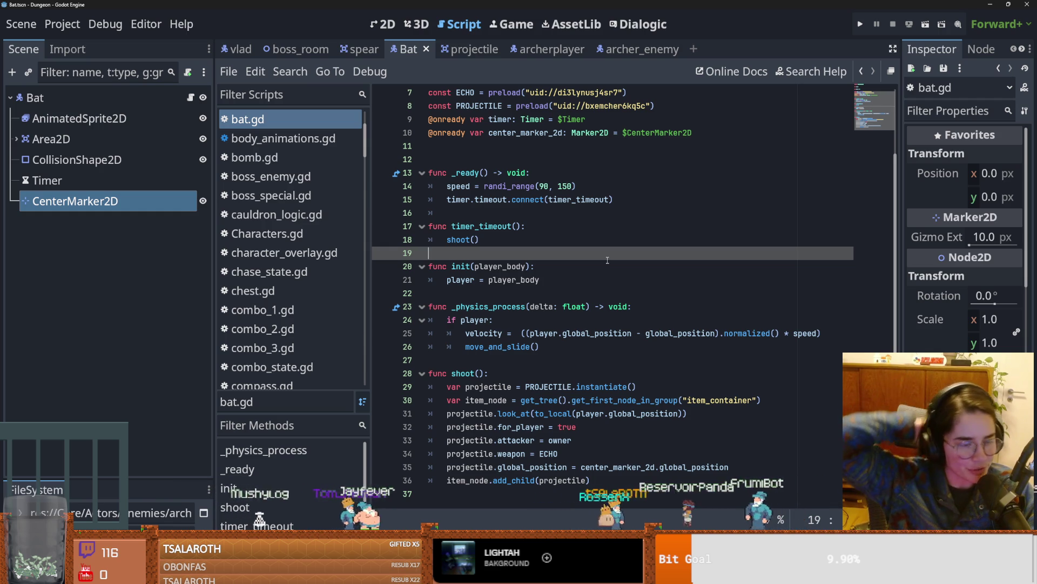
pyautogui.hotkey('ctrl', 's')
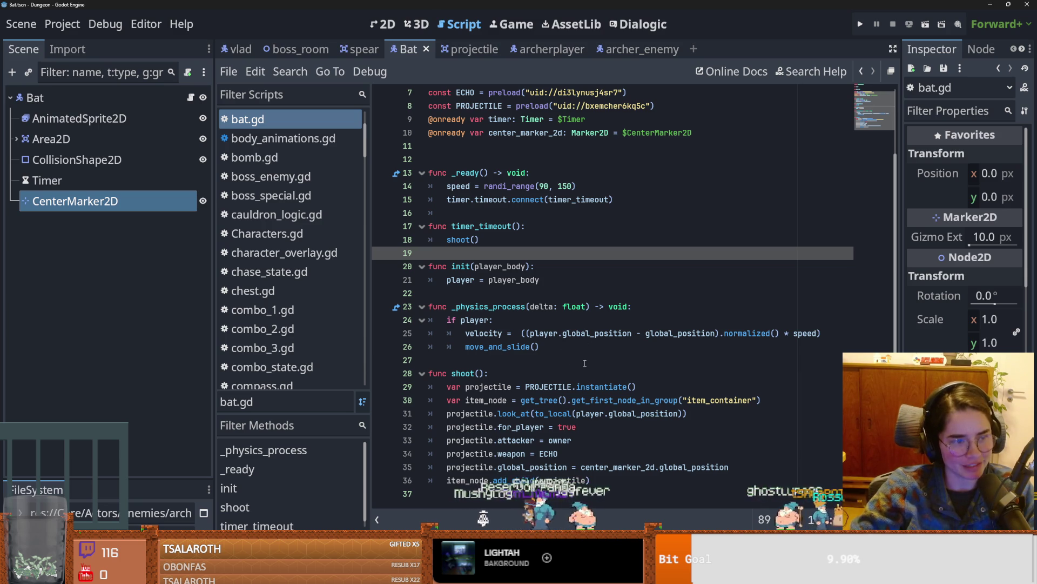
pyautogui.scroll(2, 573, 413)
pyautogui.scroll(-2, 573, 413)
pyautogui.click(477, 362)
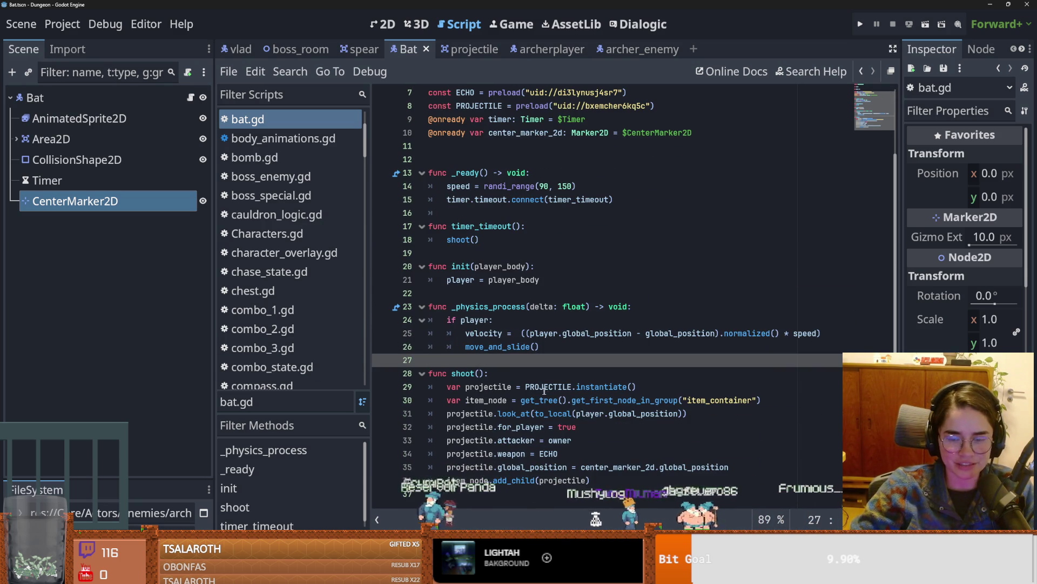
pyautogui.click(575, 494)
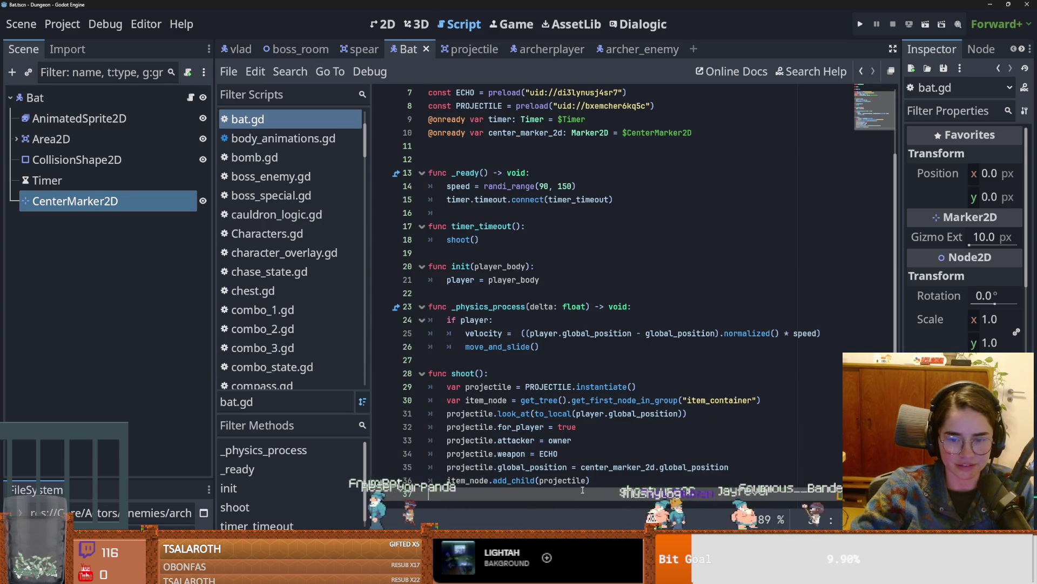
pyautogui.click(579, 481)
pyautogui.hotkey('ctrl', 's')
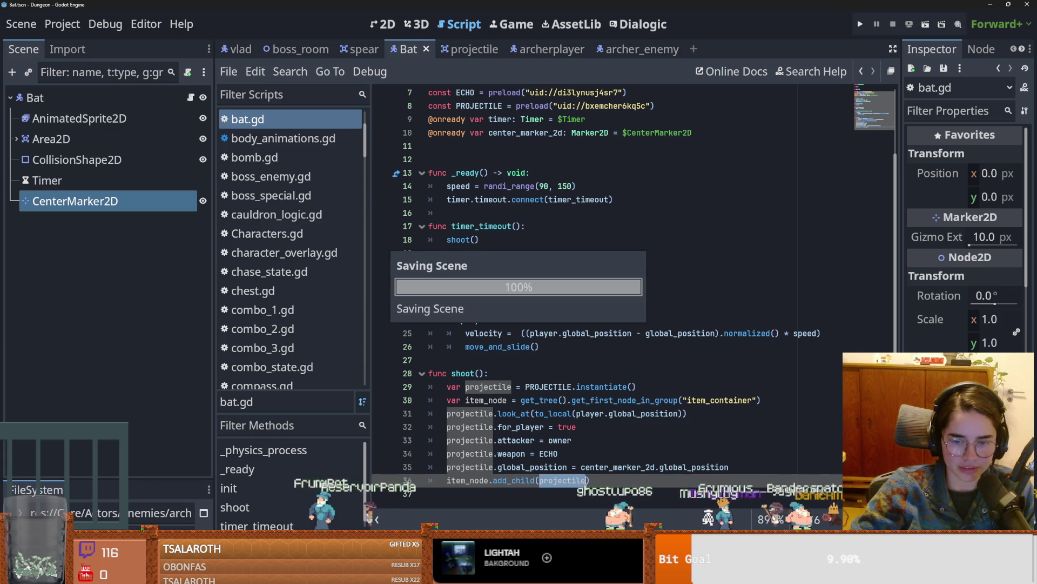
pyautogui.click(542, 494)
pyautogui.scroll(1, 541, 497)
pyautogui.scroll(-1, 542, 497)
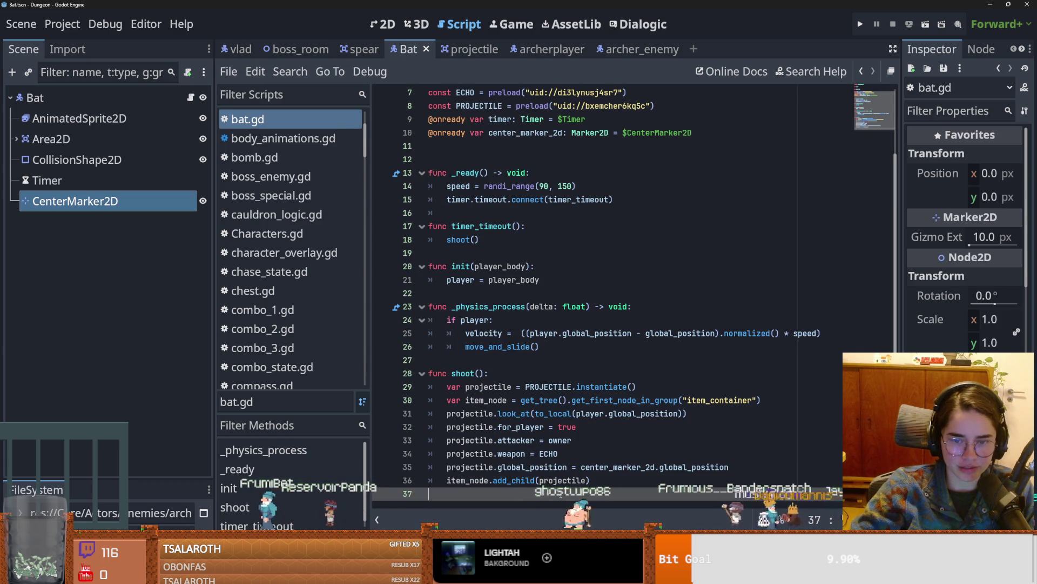
pyautogui.scroll(2, 542, 494)
pyautogui.scroll(-2, 542, 493)
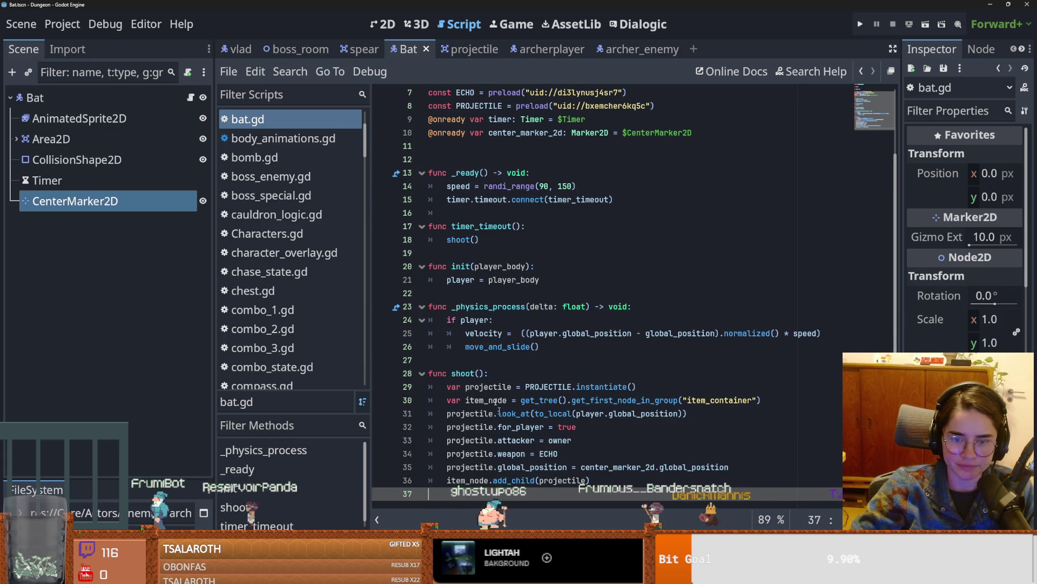
pyautogui.click(471, 361)
# Step: Delete the extra blank line after the variable declarations and save bat.gd
pyautogui.click(432, 159)
pyautogui.press('BackSpace')
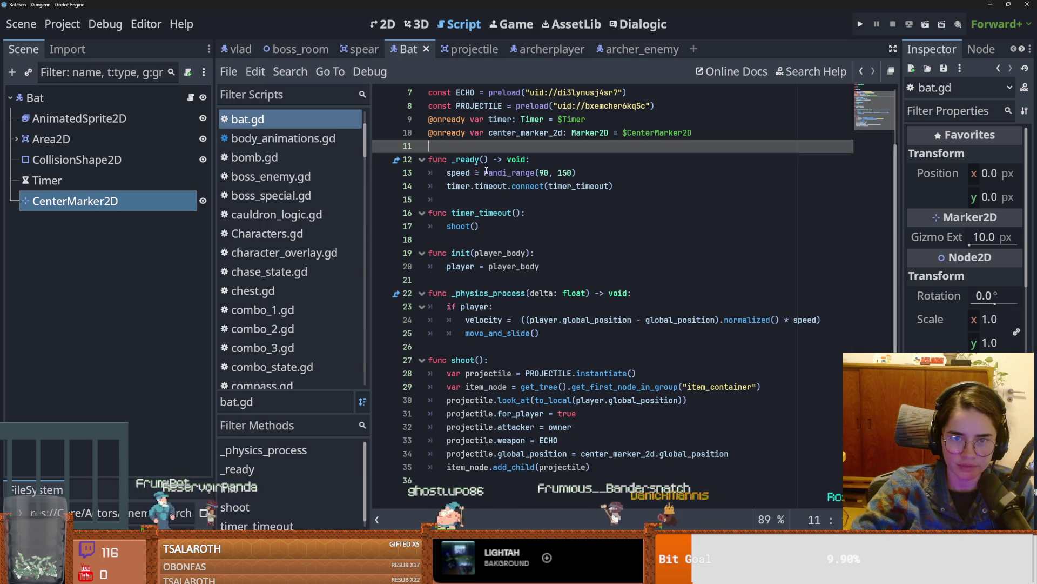
pyautogui.hotkey('ctrl', 's')
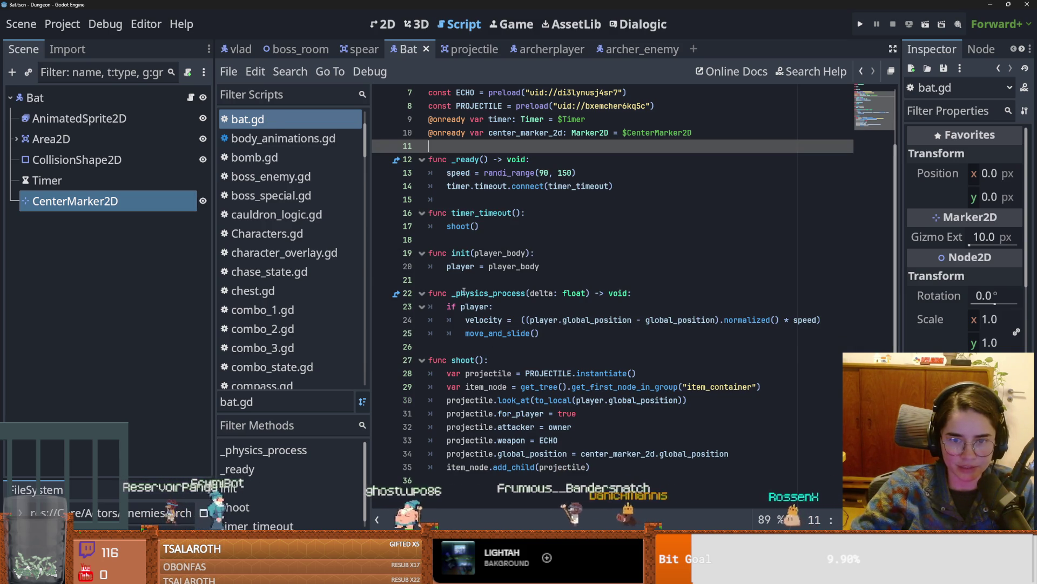
pyautogui.click(462, 292)
pyautogui.press('Up')
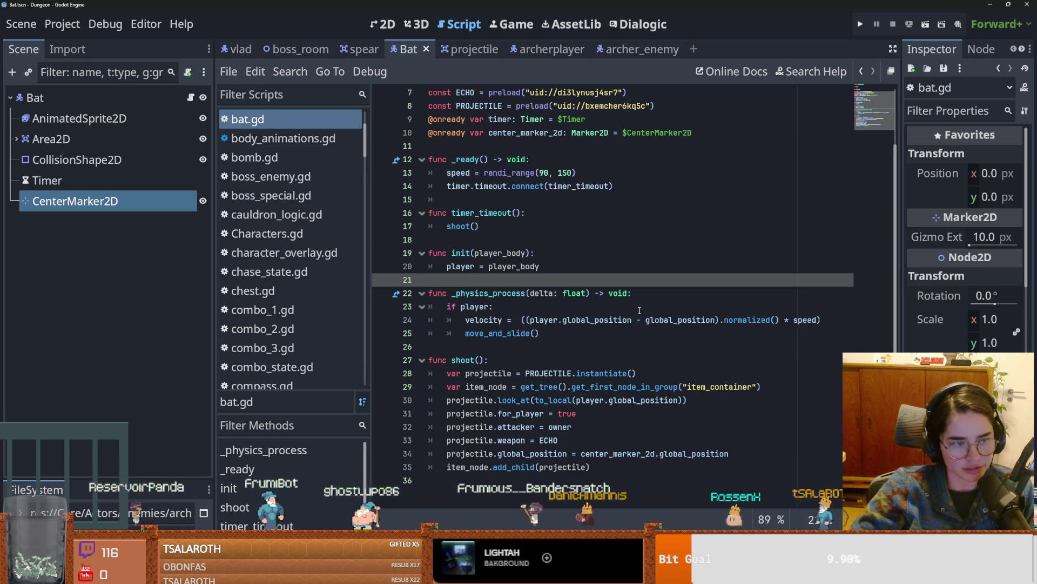
pyautogui.click(511, 479)
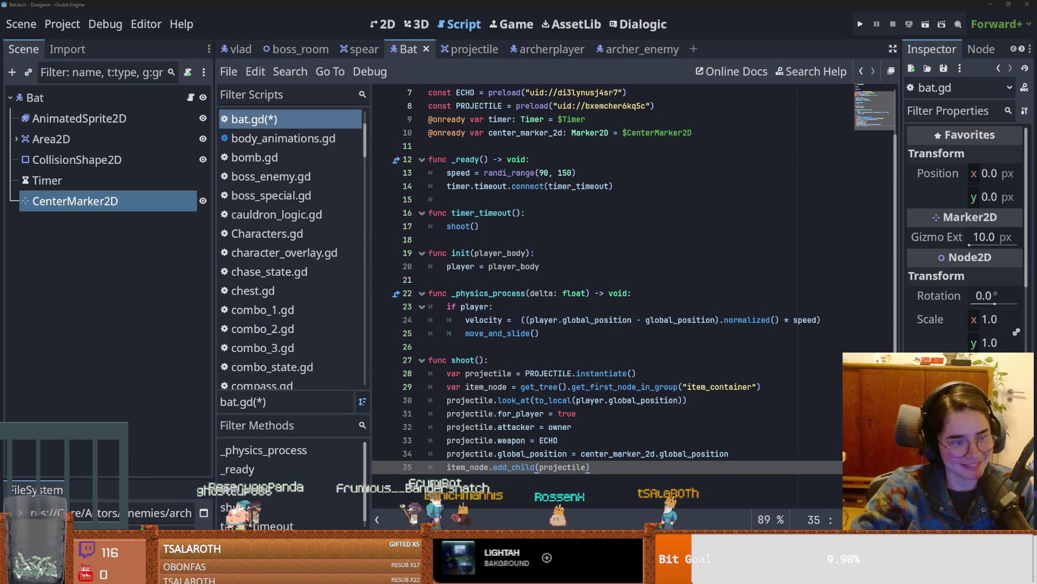
pyautogui.moveTo(541, 387)
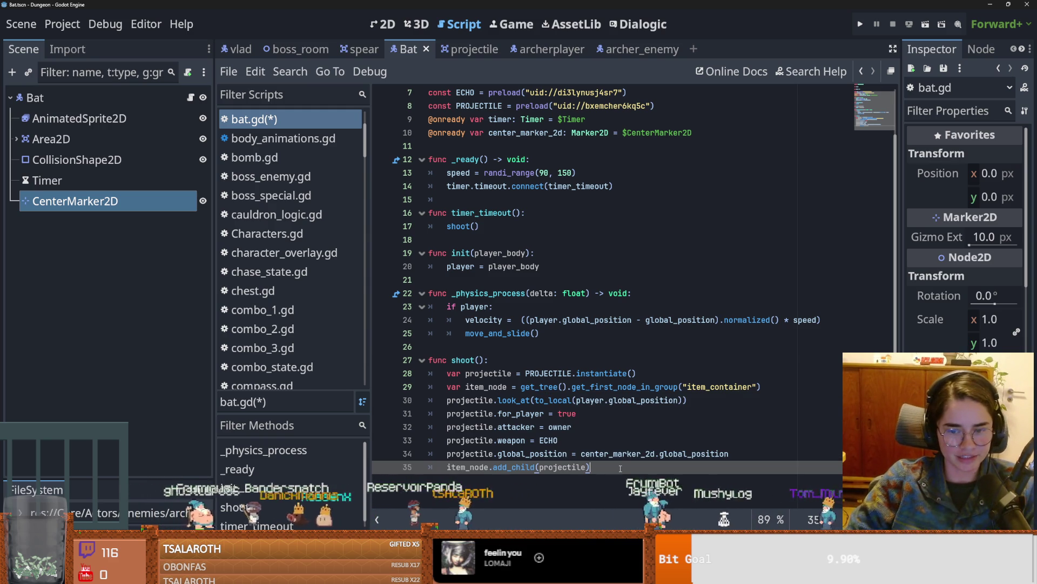
# Step: Check single blank lines separate _ready, timer_timeout, init, _physics_process and shoot(), then save
pyautogui.click(467, 348)
pyautogui.press('Up')
pyautogui.press('Up')
pyautogui.press('Up')
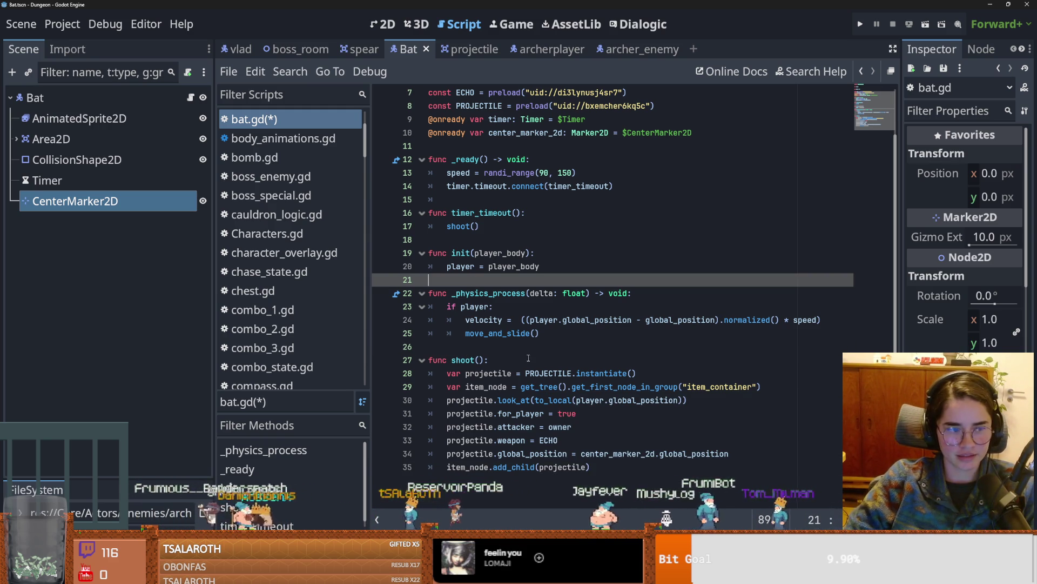
pyautogui.click(470, 238)
pyautogui.scroll(2, 472, 260)
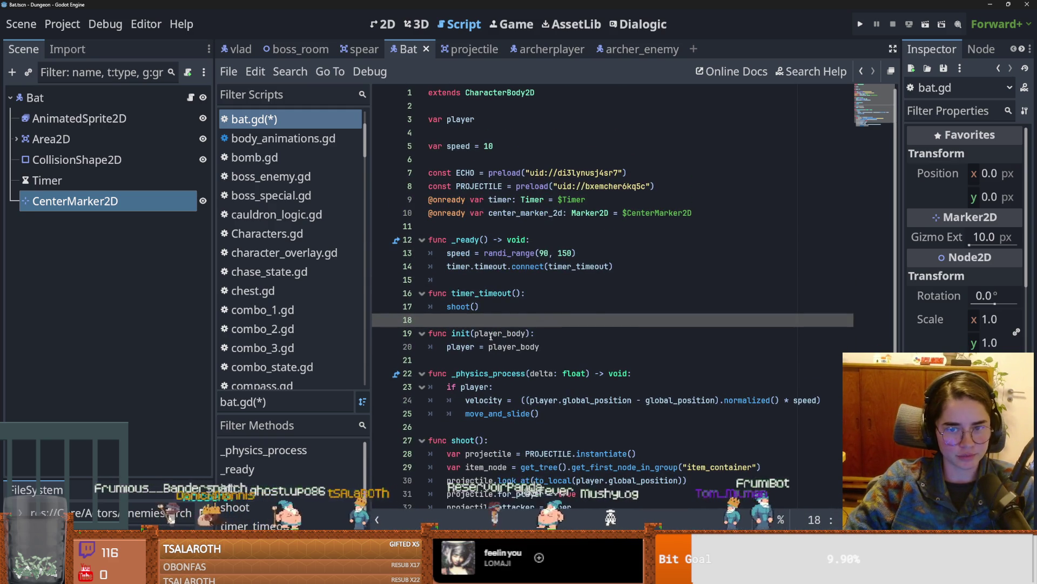
pyautogui.click(466, 279)
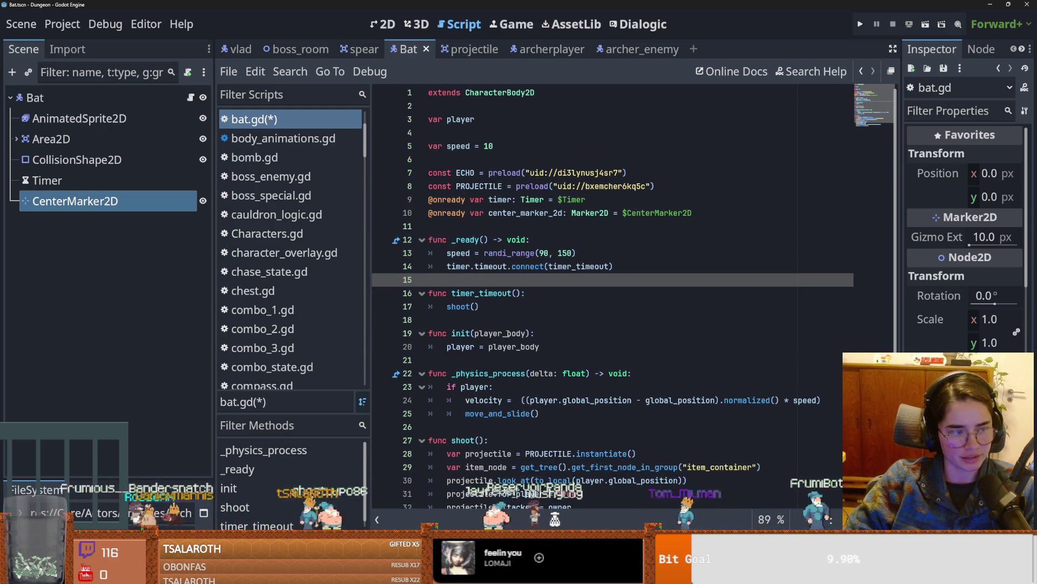
pyautogui.scroll(-2, 508, 334)
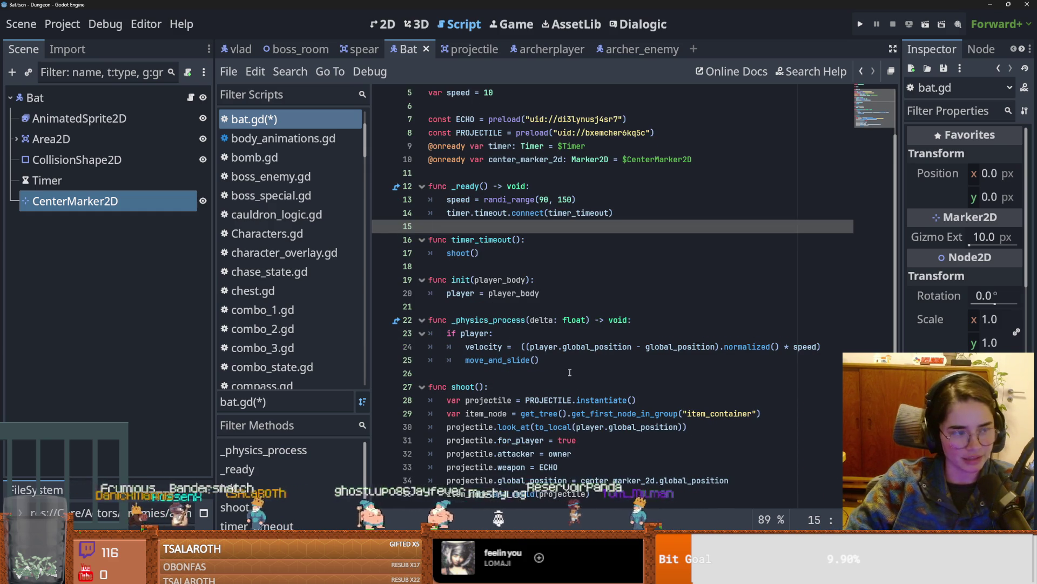
pyautogui.click(478, 372)
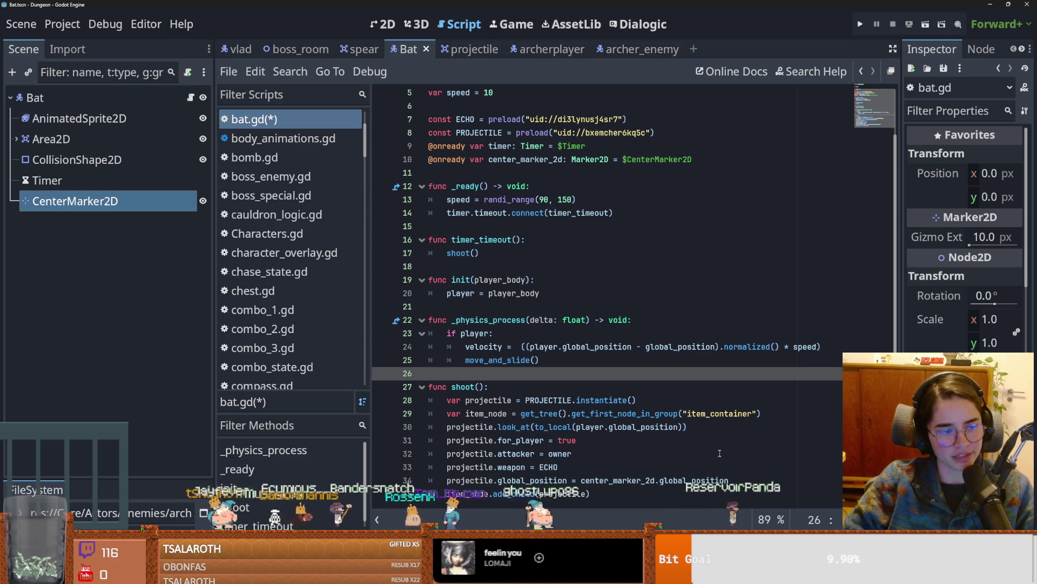
pyautogui.scroll(2, 599, 453)
pyautogui.click(497, 360)
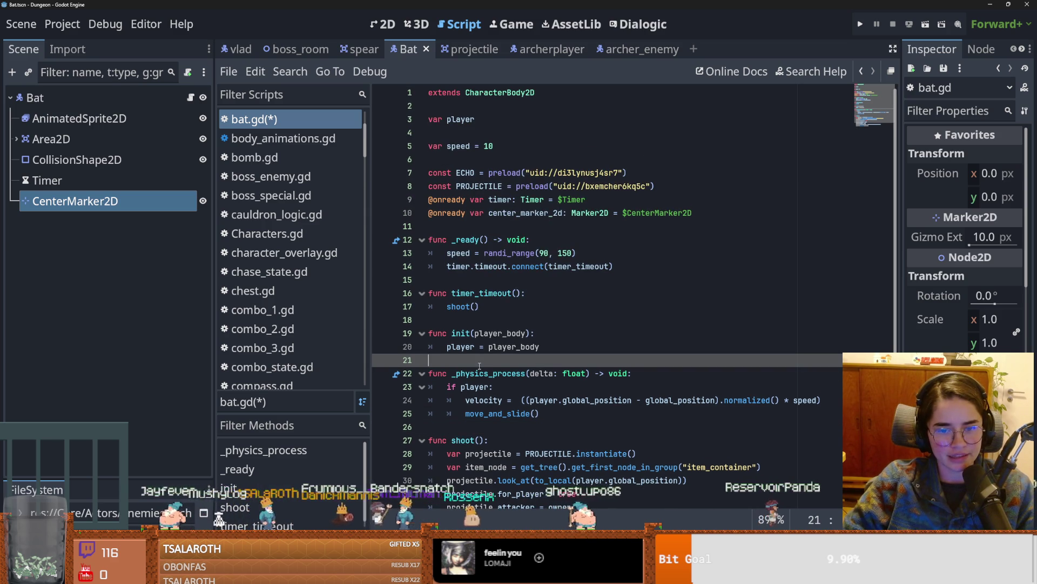
pyautogui.click(495, 320)
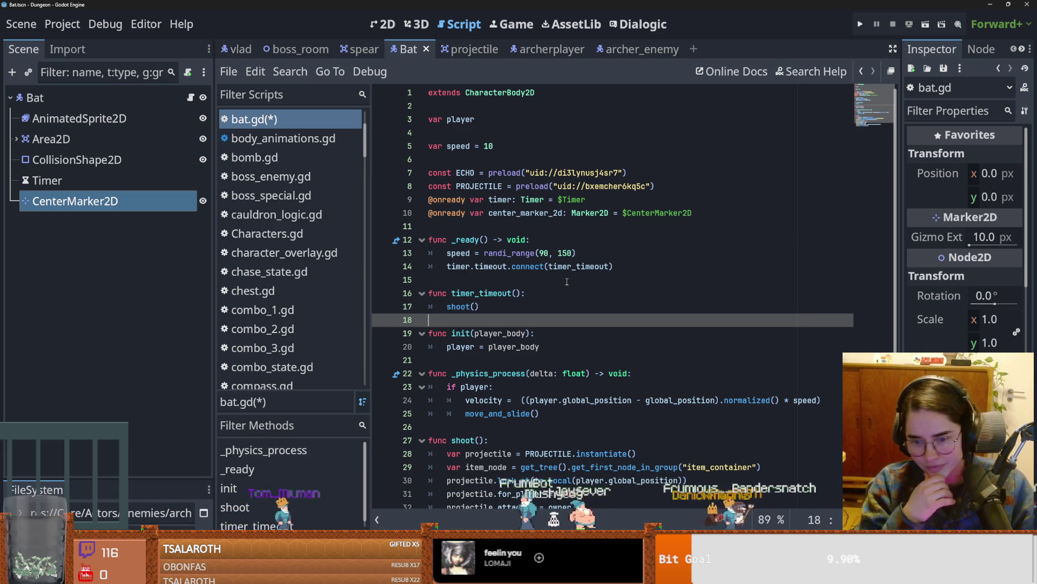
pyautogui.click(538, 283)
pyautogui.hotkey('ctrl', 's')
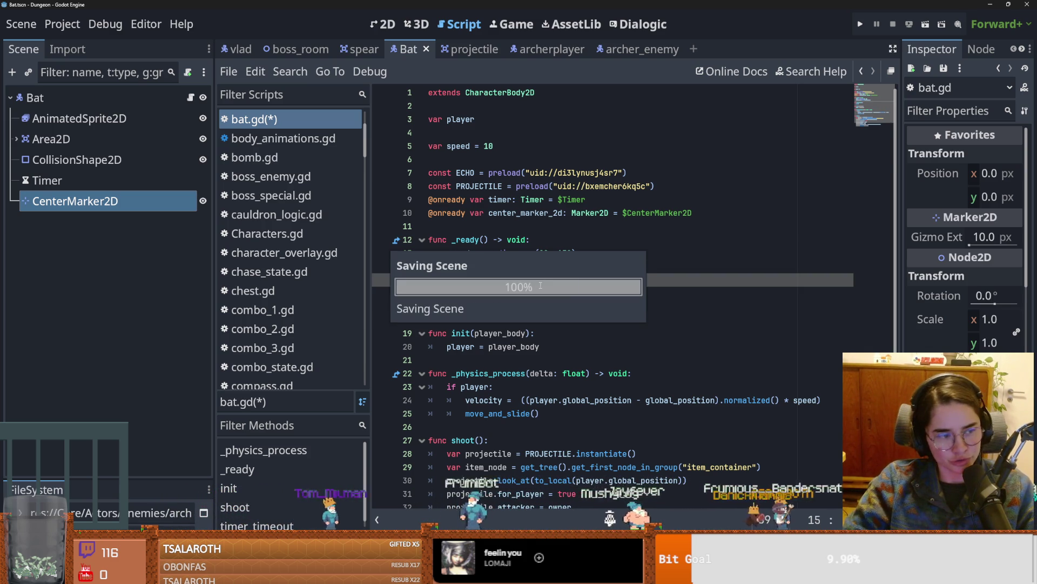
# Step: Save bat.gd again and switch over to the Streamer.bot window
pyautogui.scroll(-1, 462, 348)
pyautogui.hotkey('ctrl', 's')
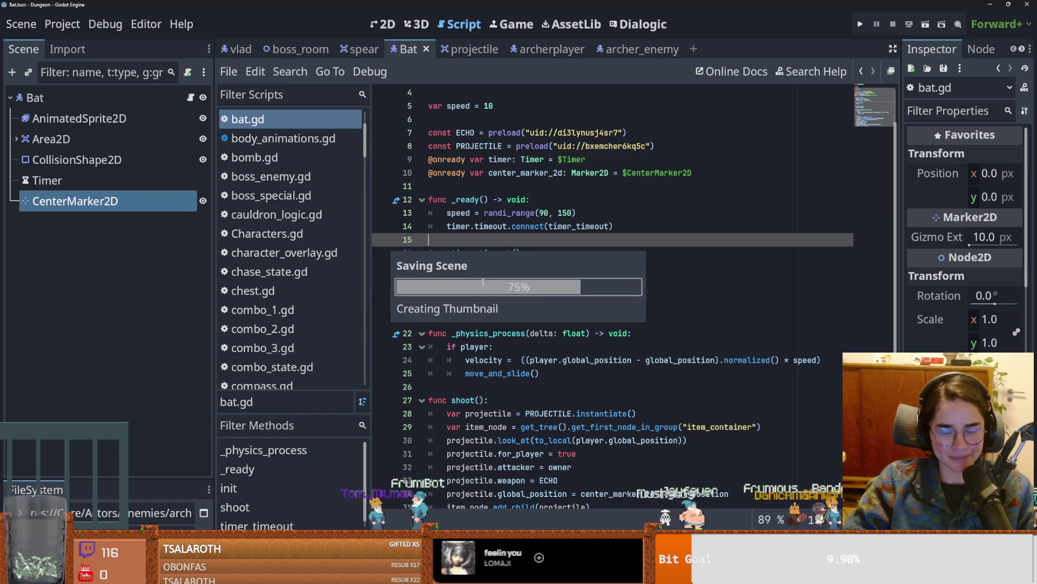
pyautogui.click(494, 281)
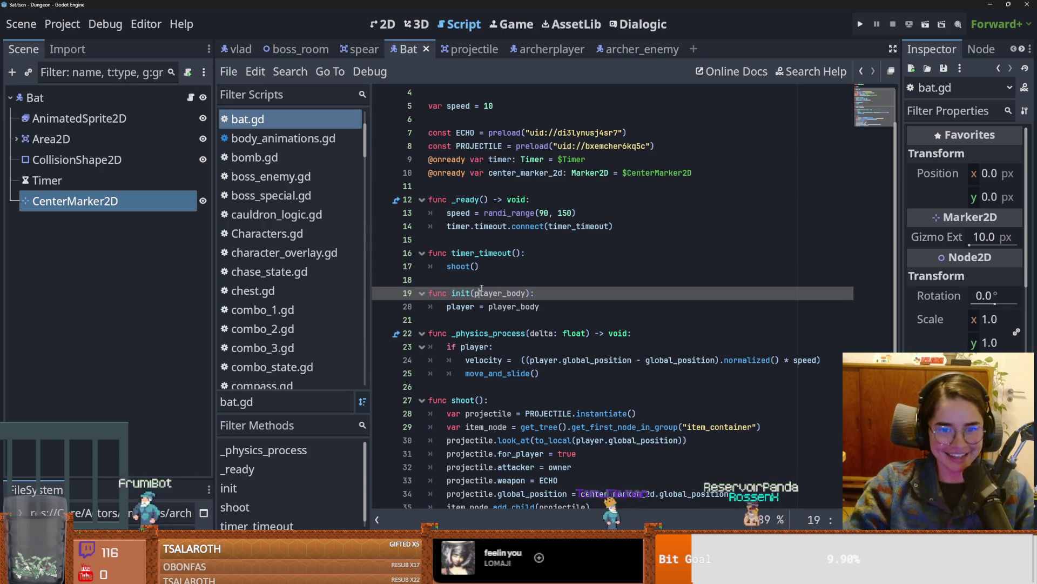
pyautogui.hotkey('ctrl', 's')
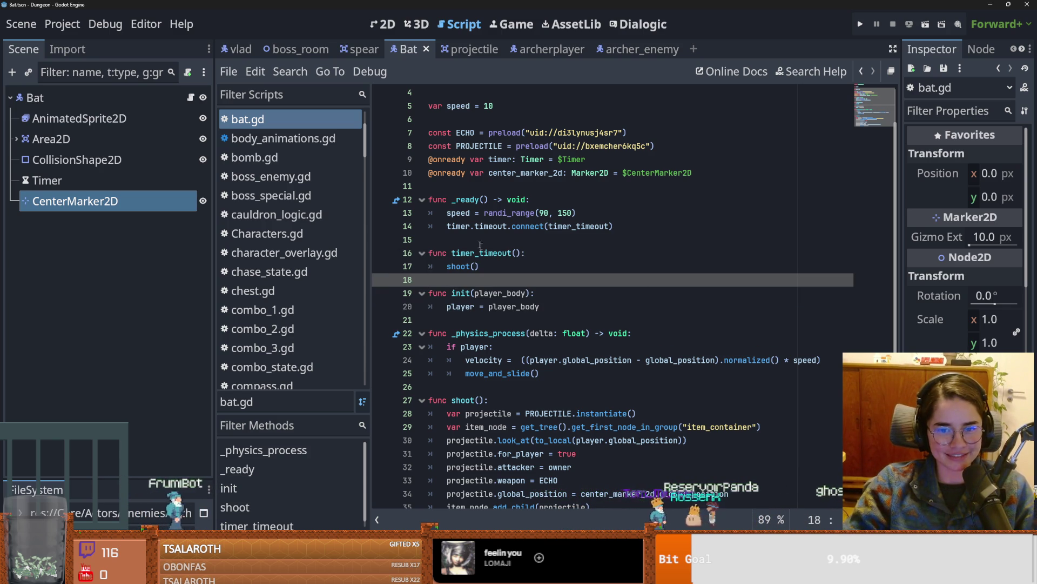
pyautogui.click(487, 241)
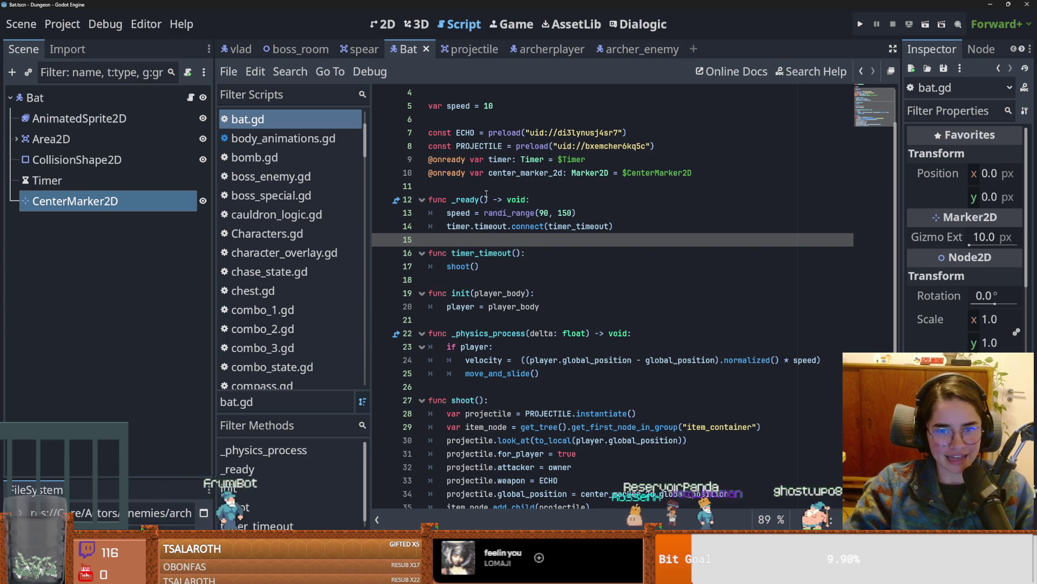
pyautogui.click(557, 184)
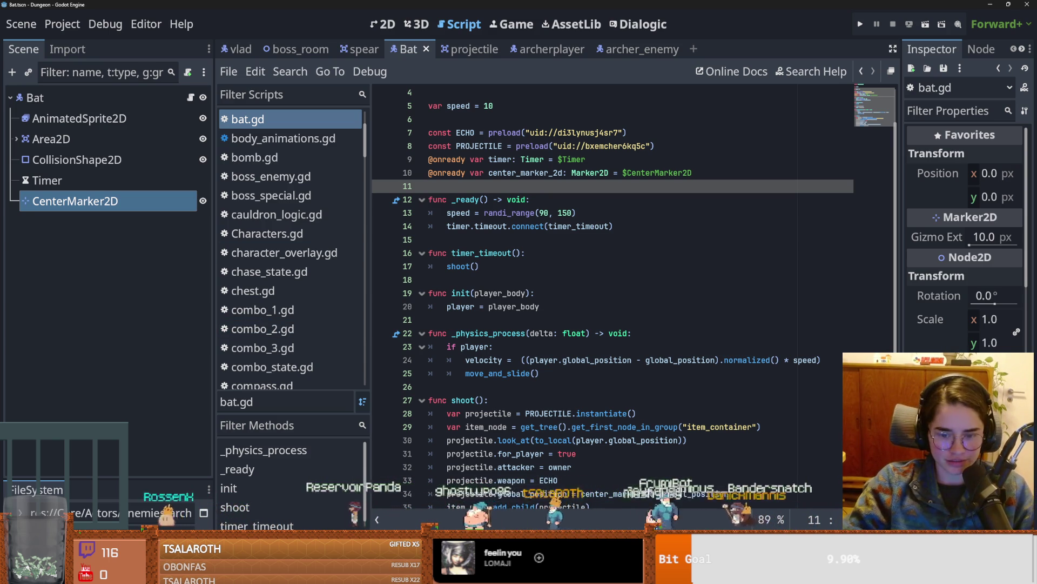
pyautogui.hotkey('alt', 'Tab')
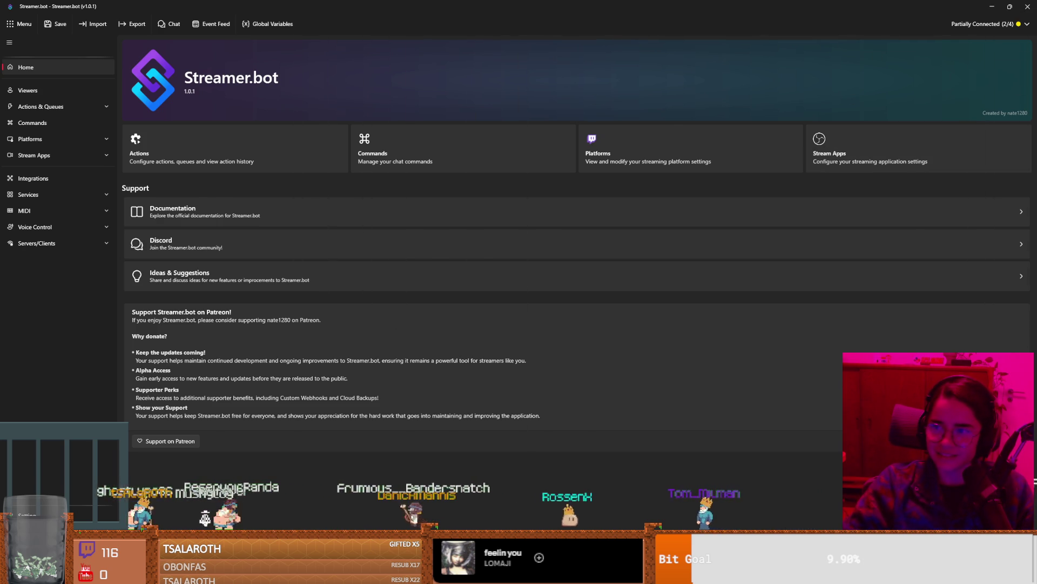
# Step: Close the Streamer.bot window and confirm Yes in the Close Streamer.bot dialog
pyautogui.hotkey('alt', 'Tab')
pyautogui.hotkey('alt', 'Tab')
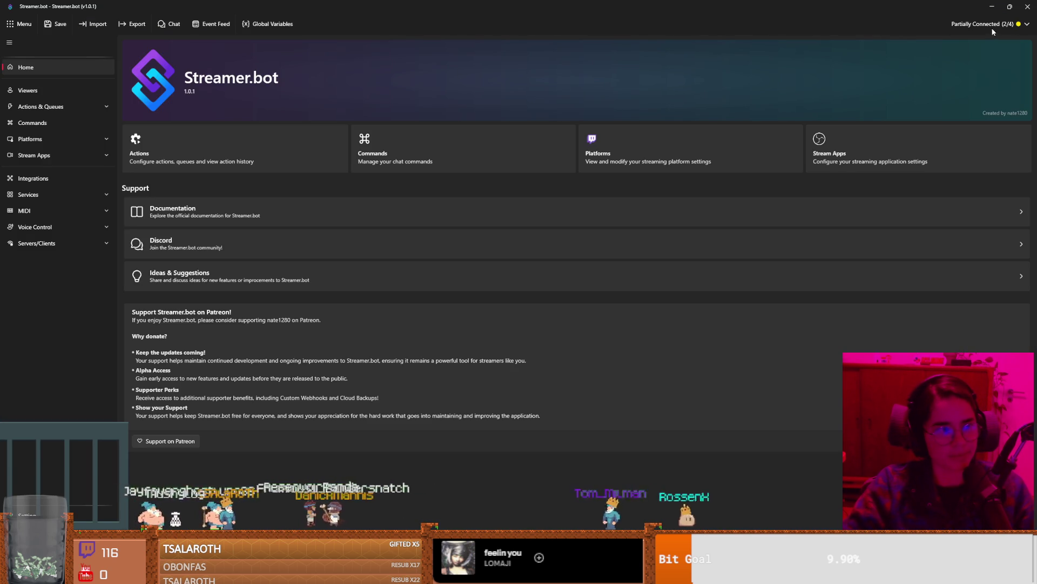
pyautogui.click(1027, 24)
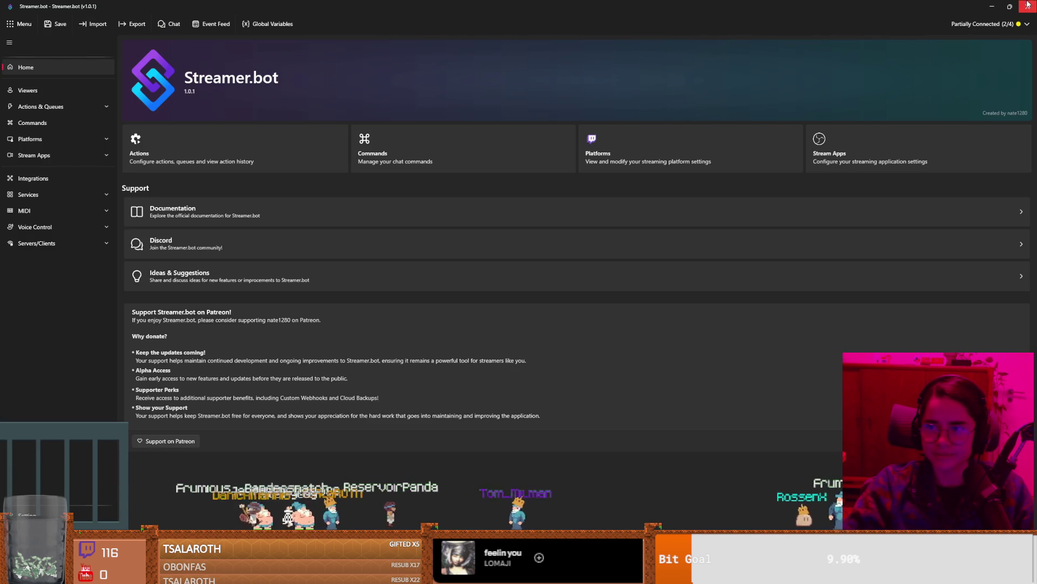
pyautogui.click(1027, 7)
pyautogui.click(537, 299)
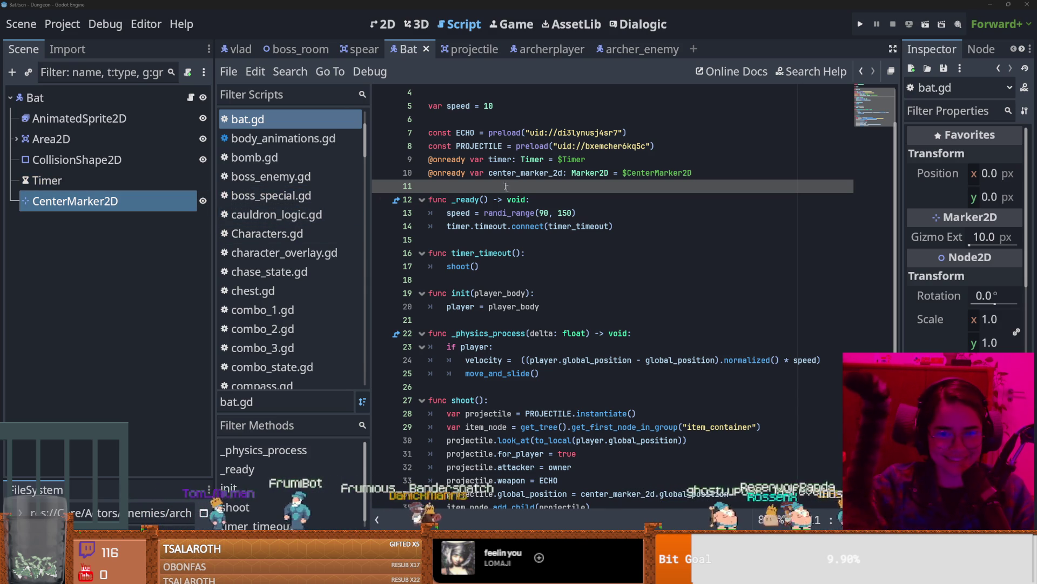
pyautogui.click(537, 238)
pyautogui.hotkey('ctrl', 's')
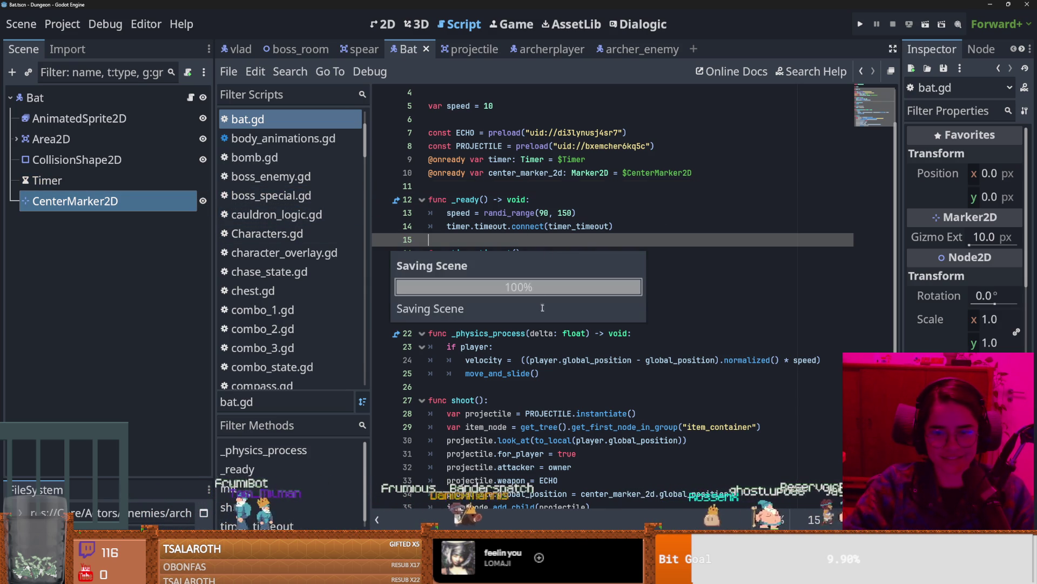
pyautogui.scroll(-1, 544, 307)
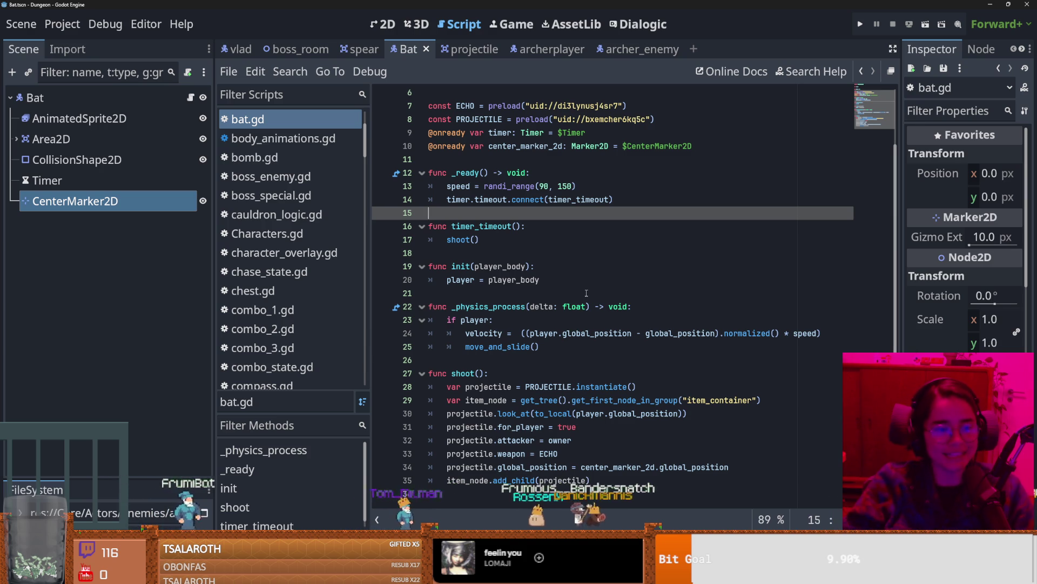
pyautogui.hotkey('ctrl', 's')
pyautogui.click(528, 414)
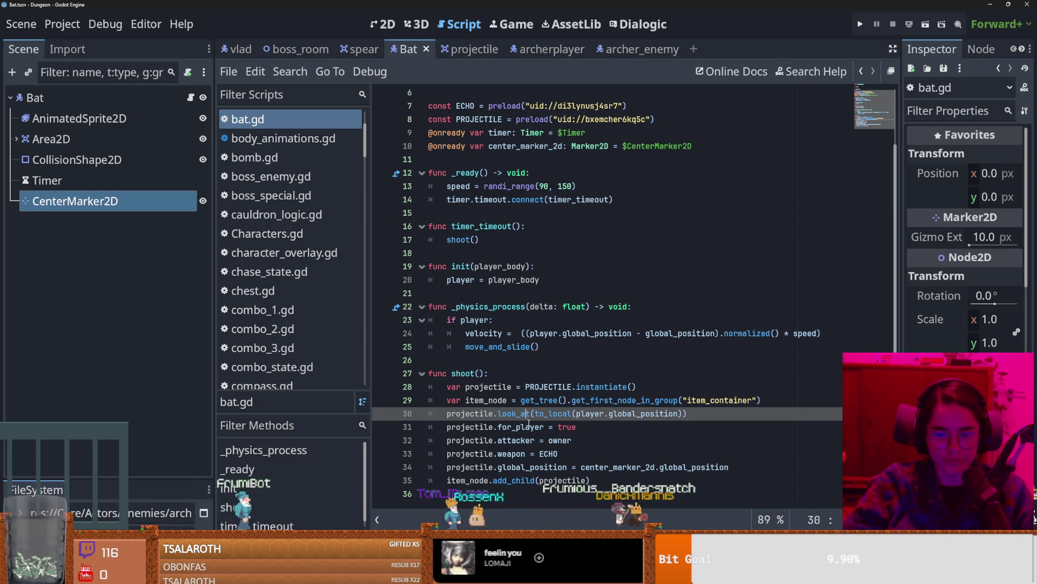
pyautogui.doubleClick(502, 483)
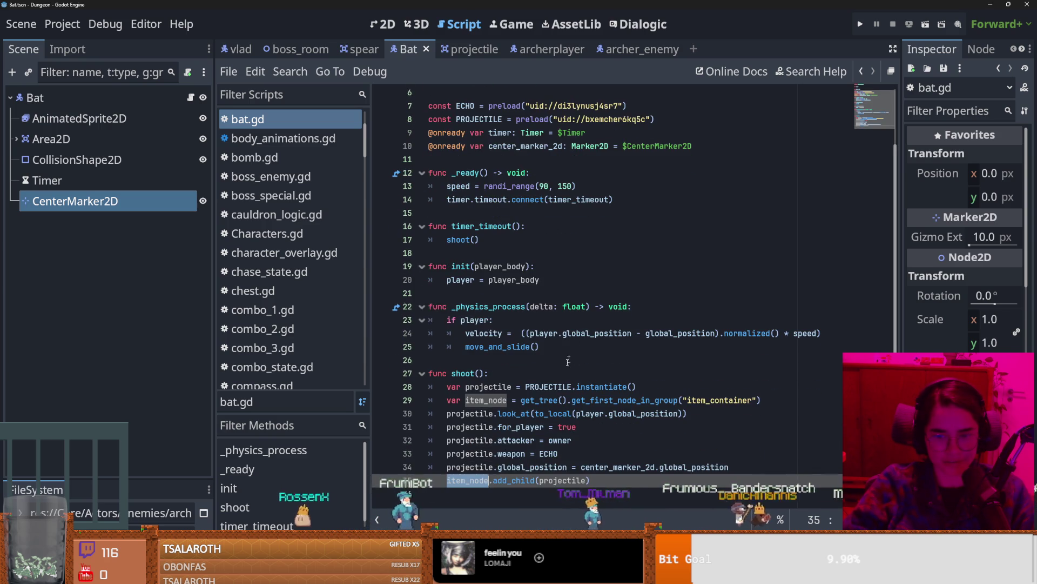
pyautogui.click(519, 359)
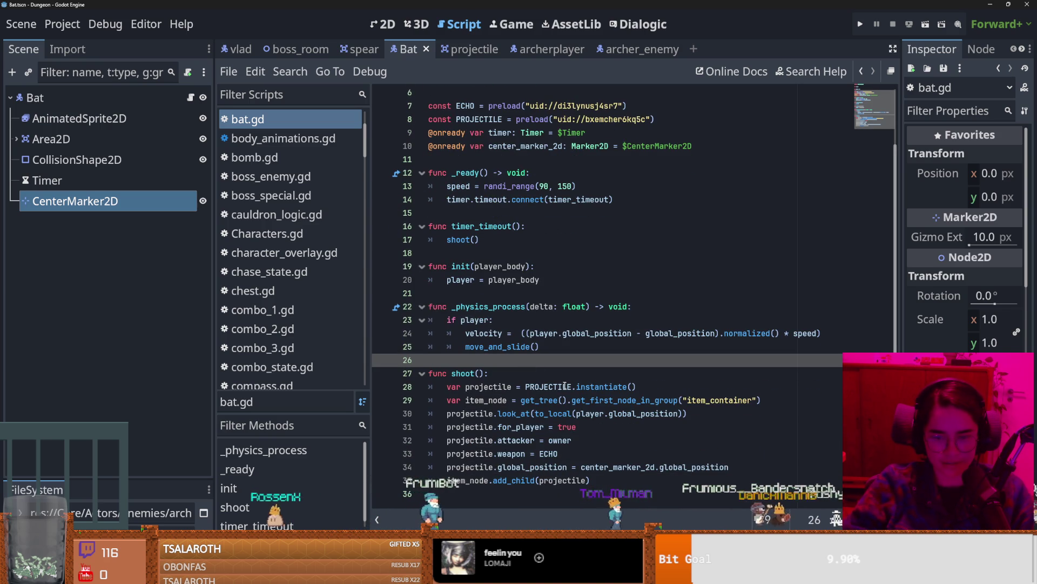
pyautogui.doubleClick(581, 482)
pyautogui.click(598, 457)
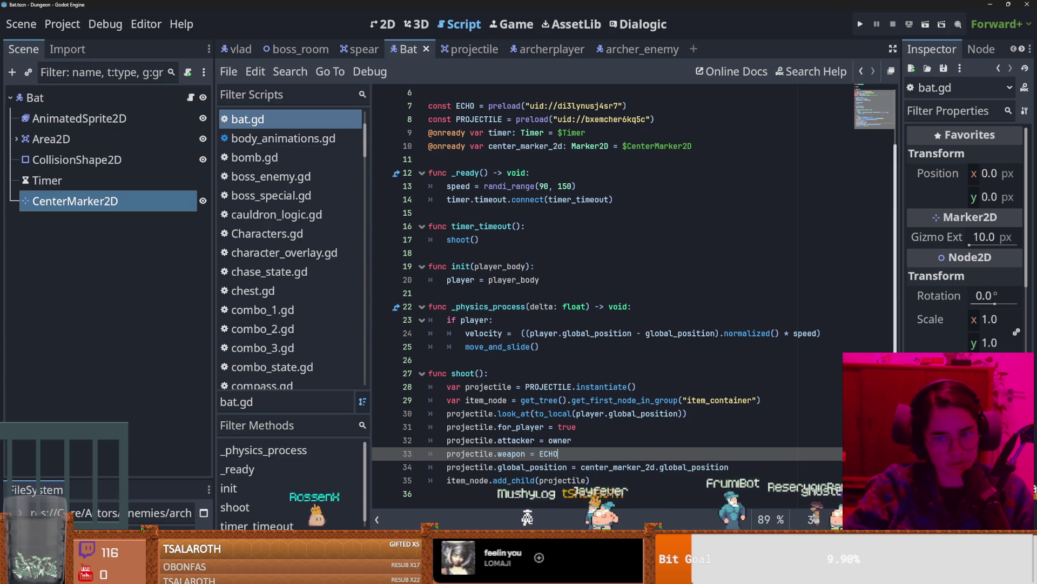
pyautogui.click(492, 359)
pyautogui.hotkey('ctrl', 's')
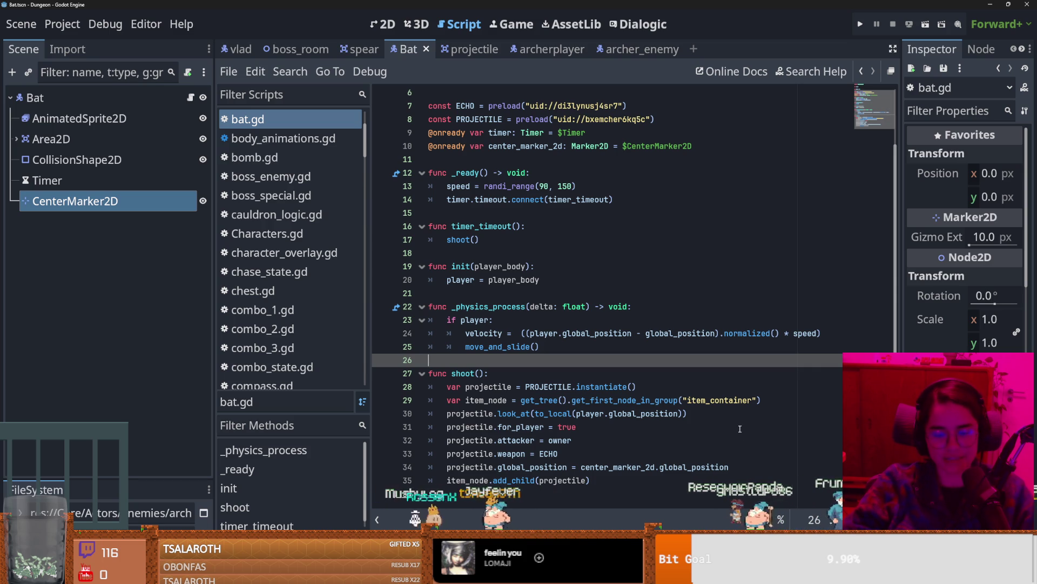
pyautogui.click(623, 500)
pyautogui.hotkey('ctrl', 's')
pyautogui.click(487, 360)
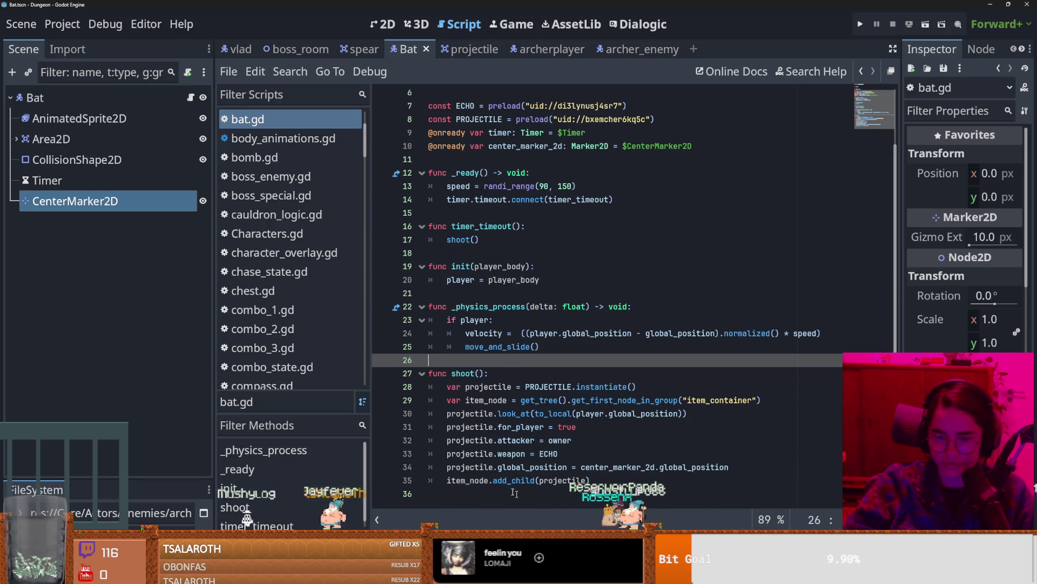
pyautogui.click(529, 481)
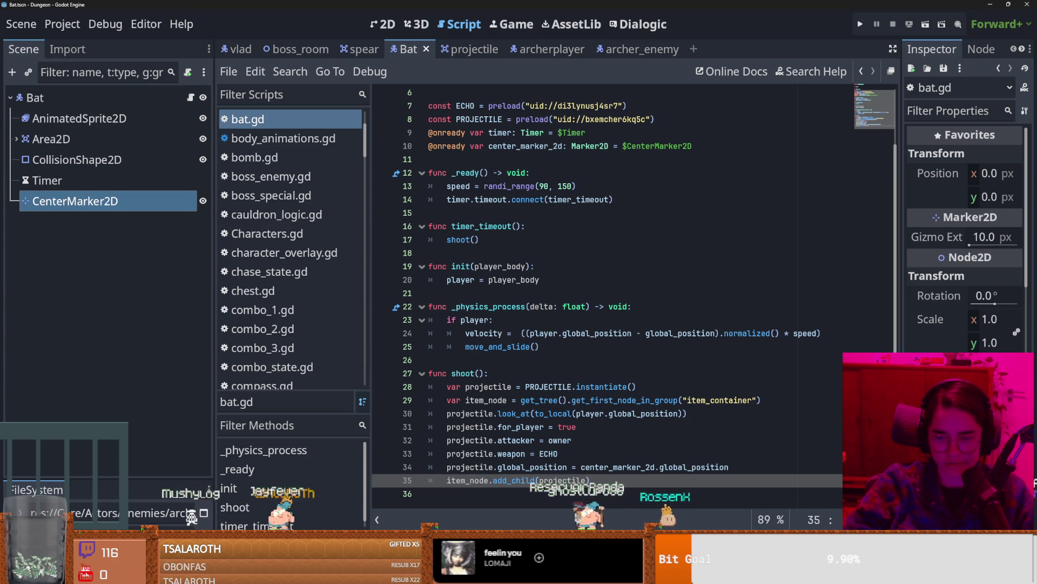
pyautogui.click(619, 492)
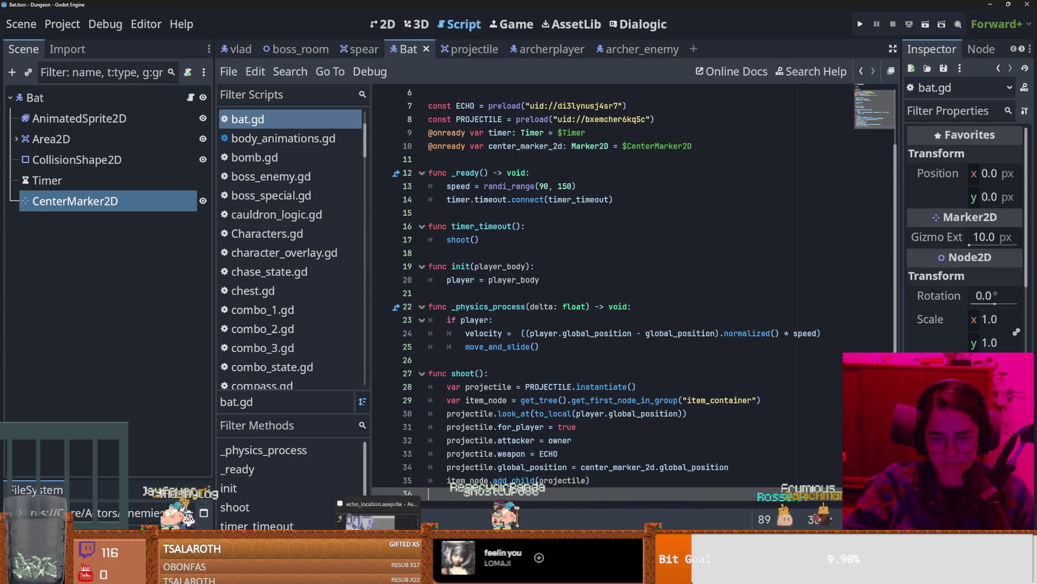
pyautogui.click(462, 363)
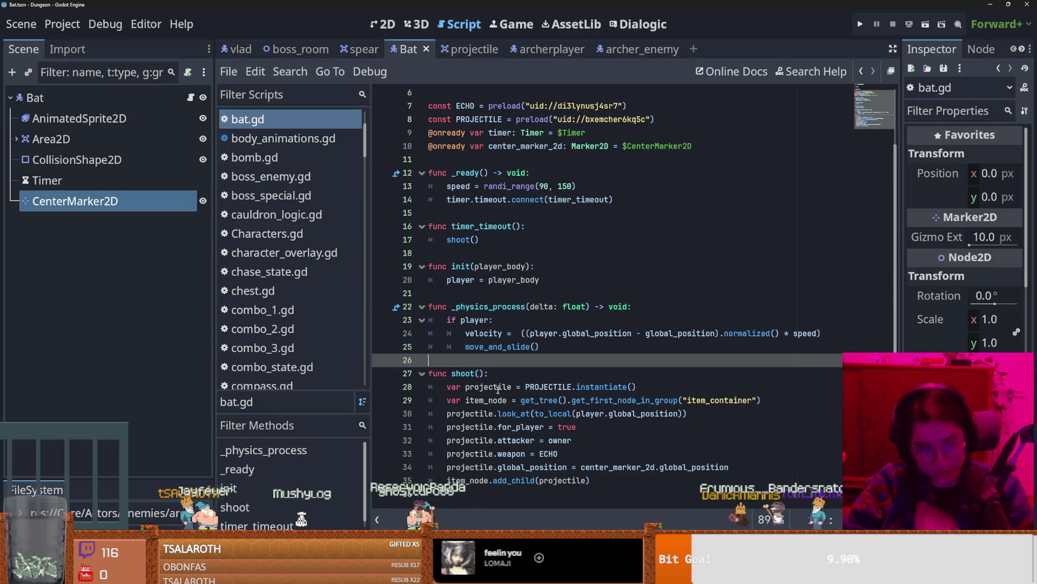
pyautogui.click(458, 295)
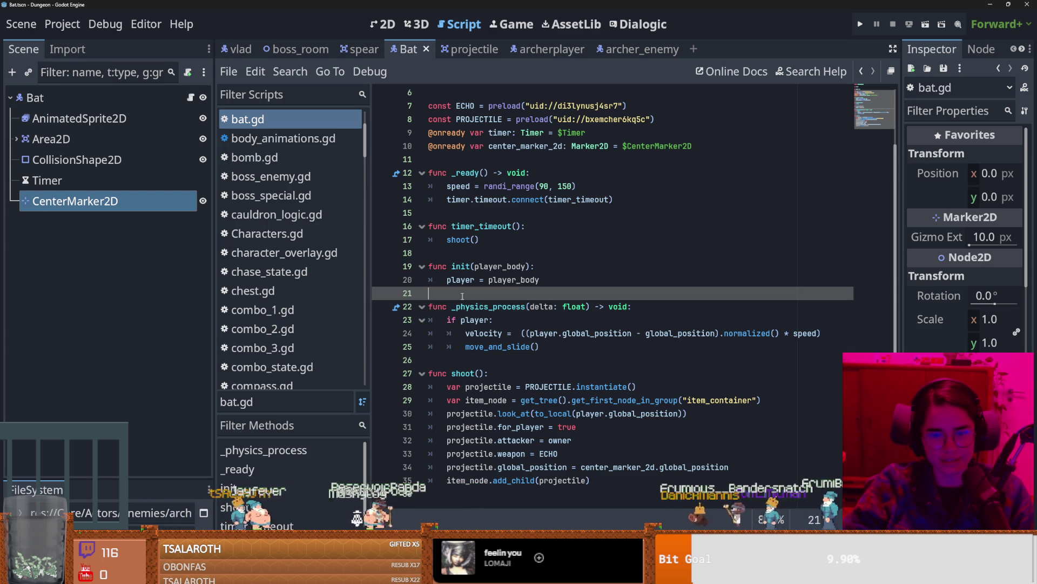
pyautogui.click(498, 251)
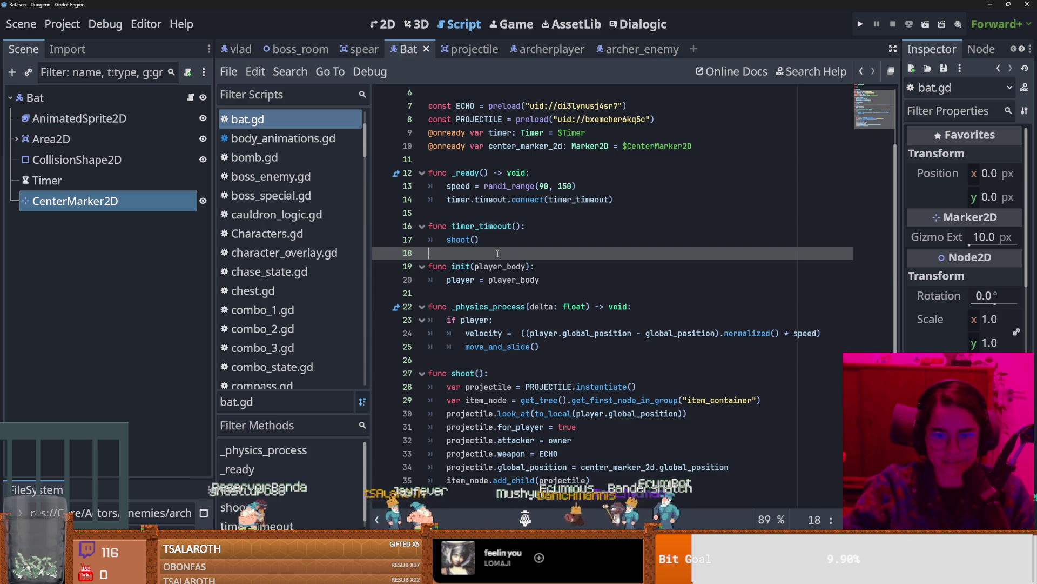
# Step: Save bat.gd while checking the blank lines around _ready, timer_timeout, init and shoot
pyautogui.hotkey('ctrl', 's')
pyautogui.click(470, 214)
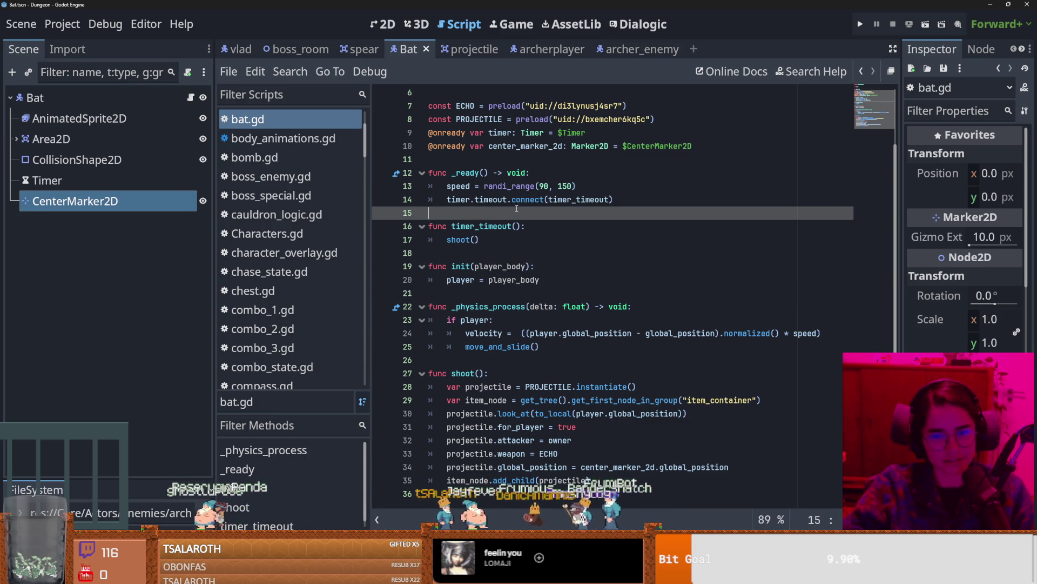
pyautogui.click(485, 361)
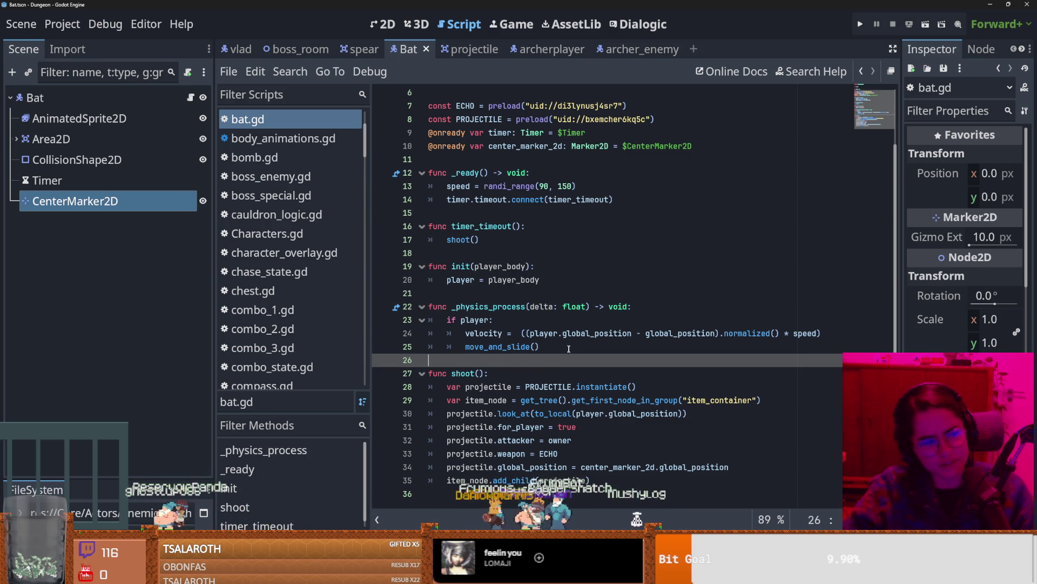
pyautogui.click(481, 292)
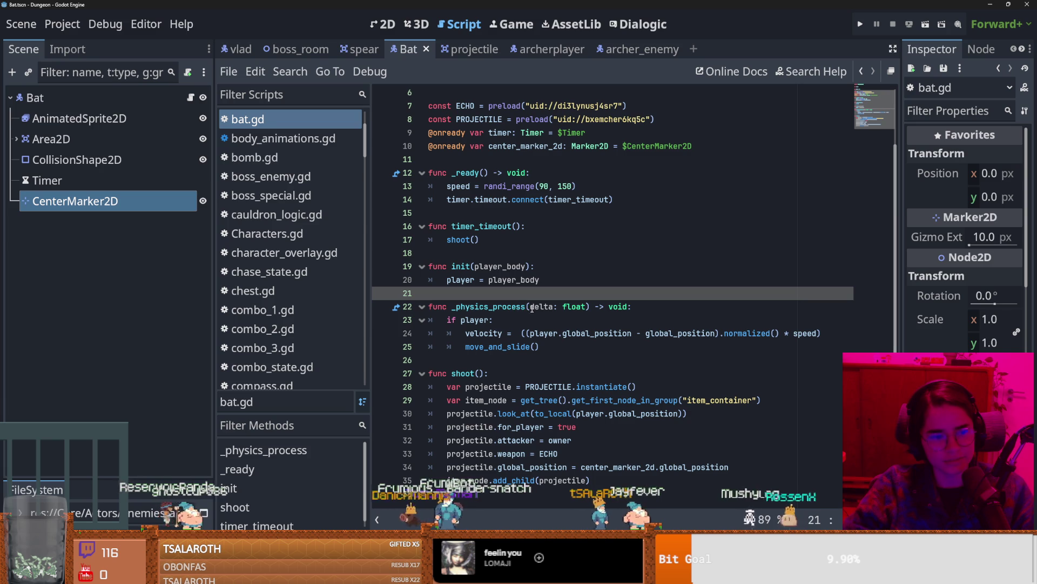
pyautogui.click(473, 258)
pyautogui.hotkey('ctrl', 's')
pyautogui.click(487, 211)
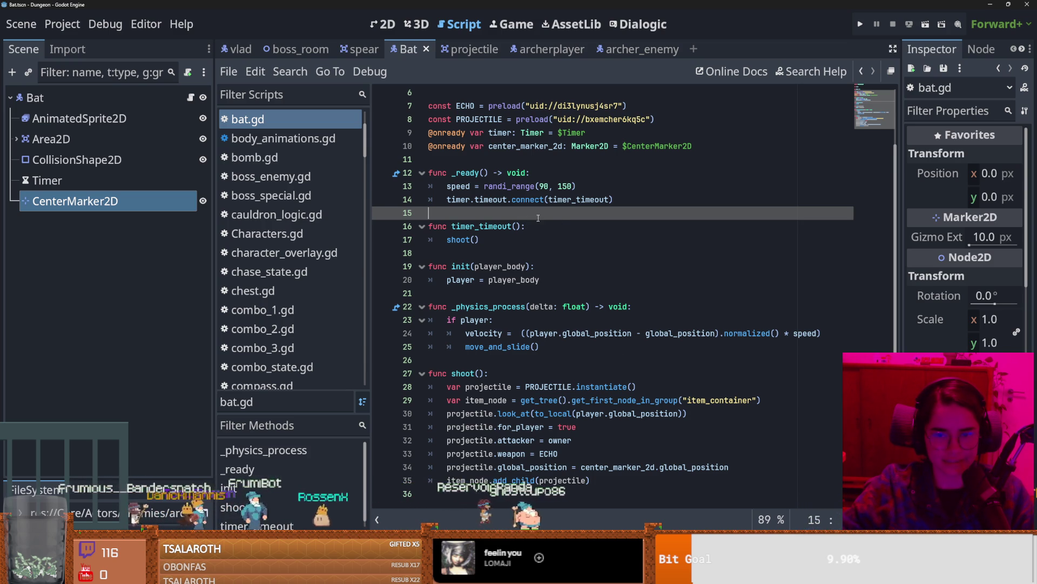
pyautogui.click(461, 161)
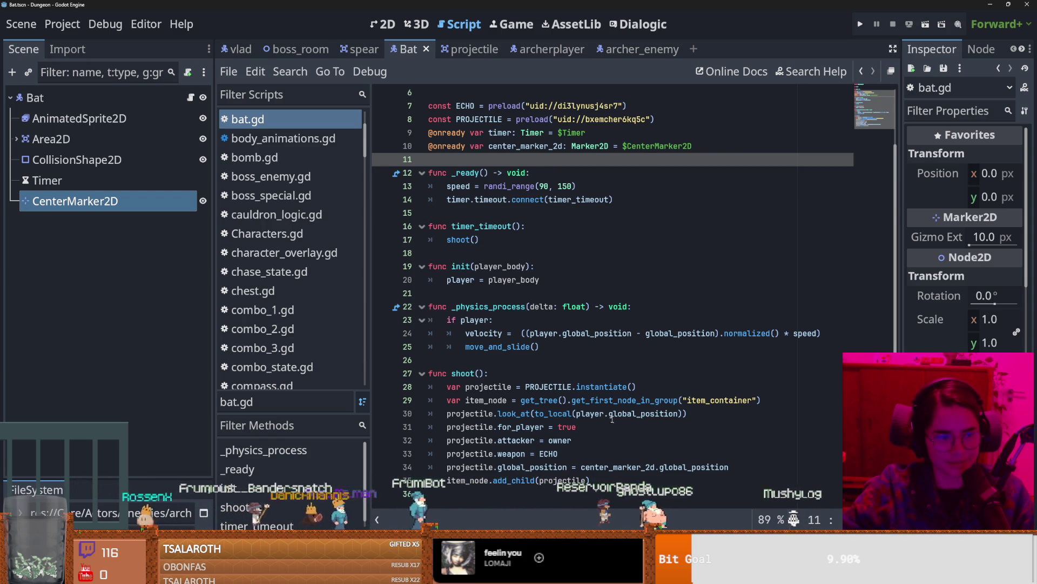
# Step: Save bat.gd once more, then search Windows Start for 'steam'
pyautogui.click(558, 322)
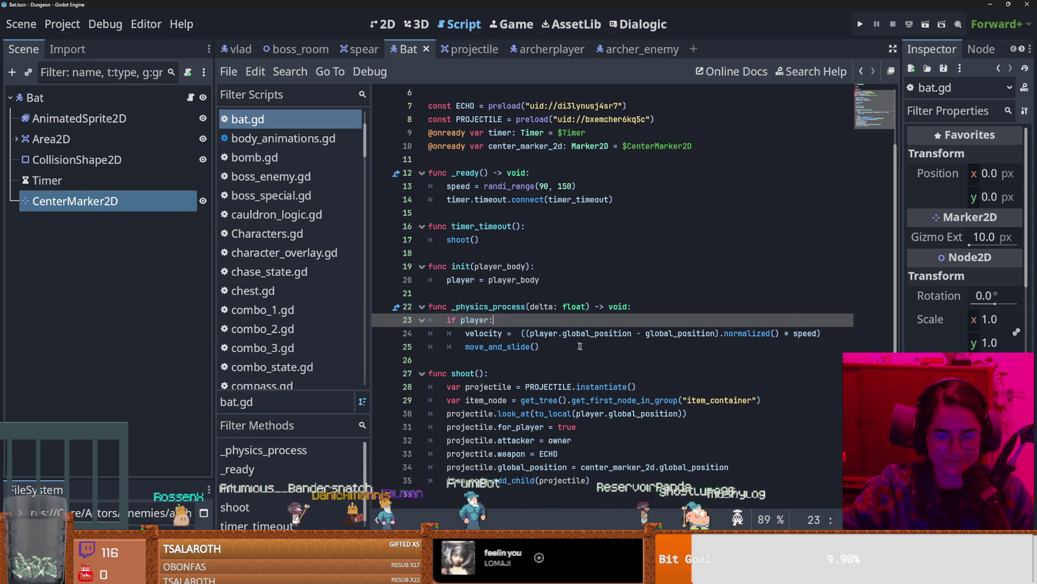
pyautogui.click(551, 358)
pyautogui.hotkey('ctrl', 's')
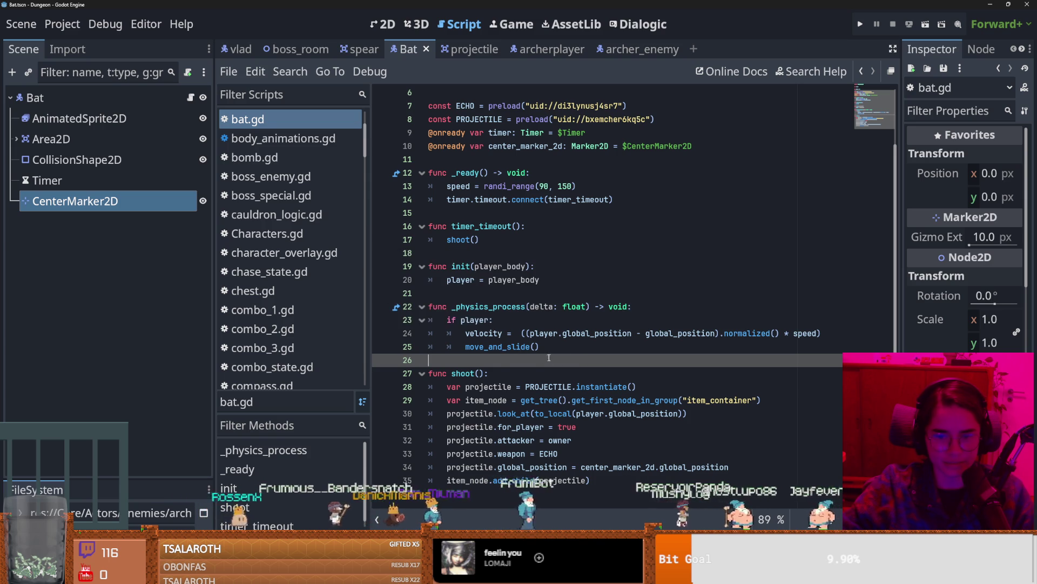
pyautogui.click(567, 348)
pyautogui.hotkey('ctrl', 's')
pyautogui.press('Up')
pyautogui.press('Up')
pyautogui.press('Up')
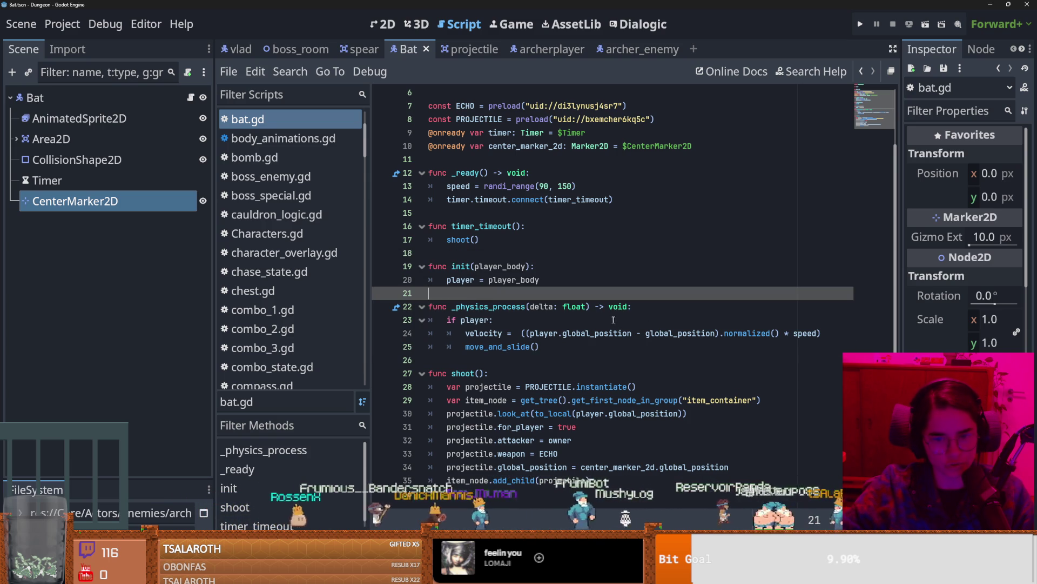
pyautogui.click(543, 363)
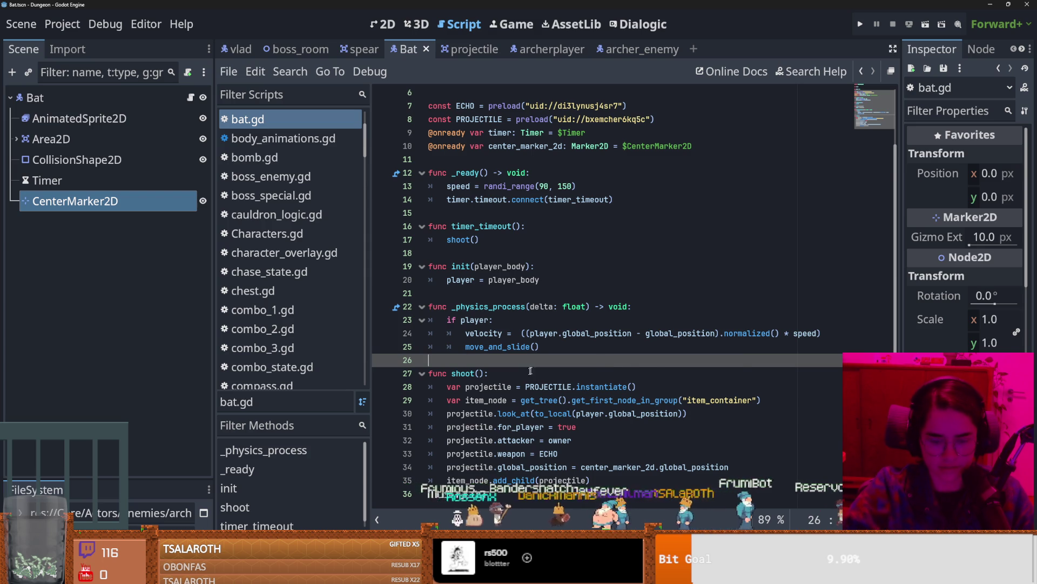
pyautogui.press('super')
pyautogui.write('steam')
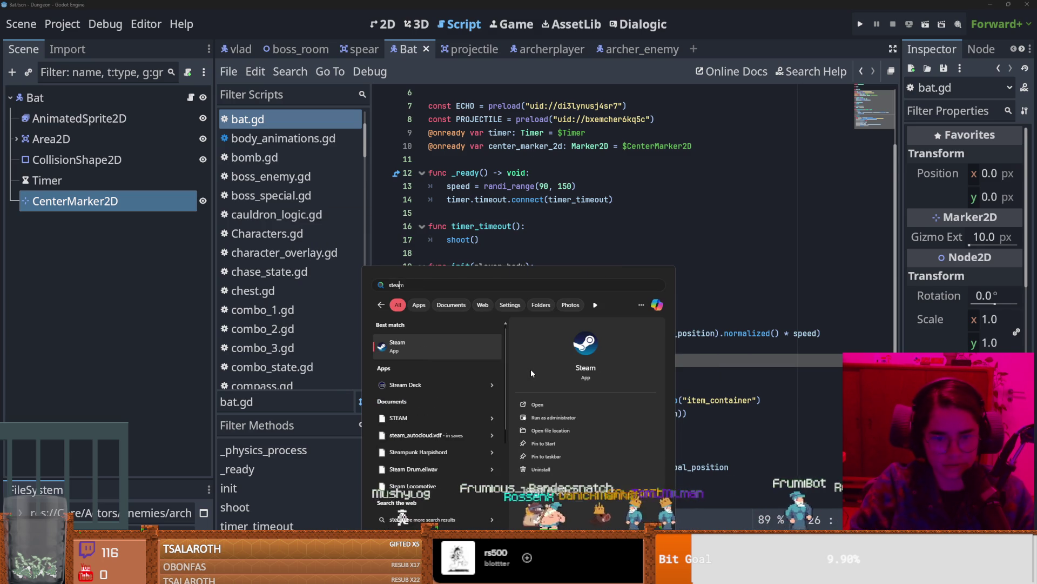
pyautogui.press('Down')
pyautogui.press('Return')
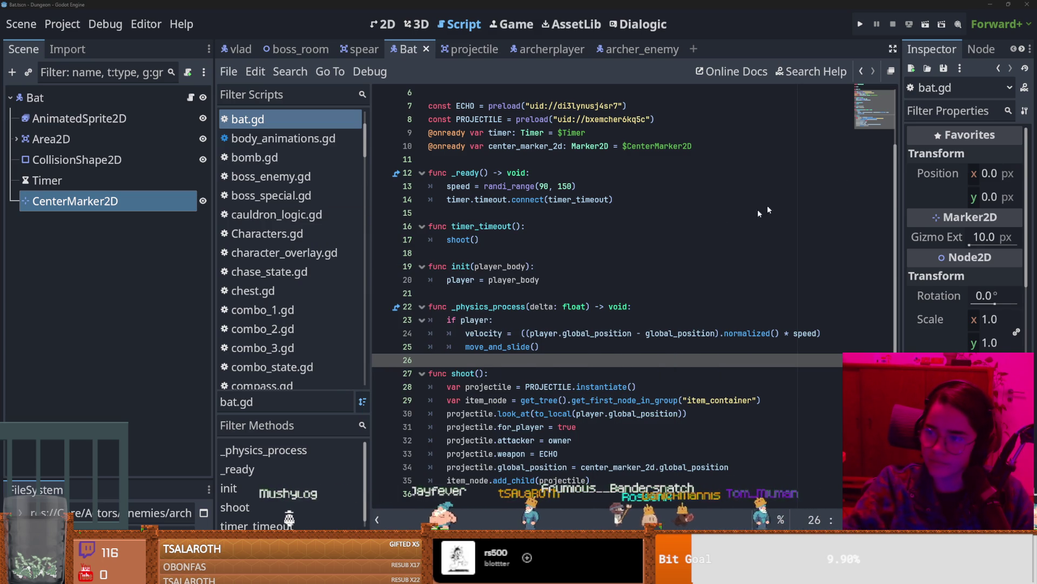
pyautogui.click(676, 253)
pyautogui.hotkey('ctrl', 's')
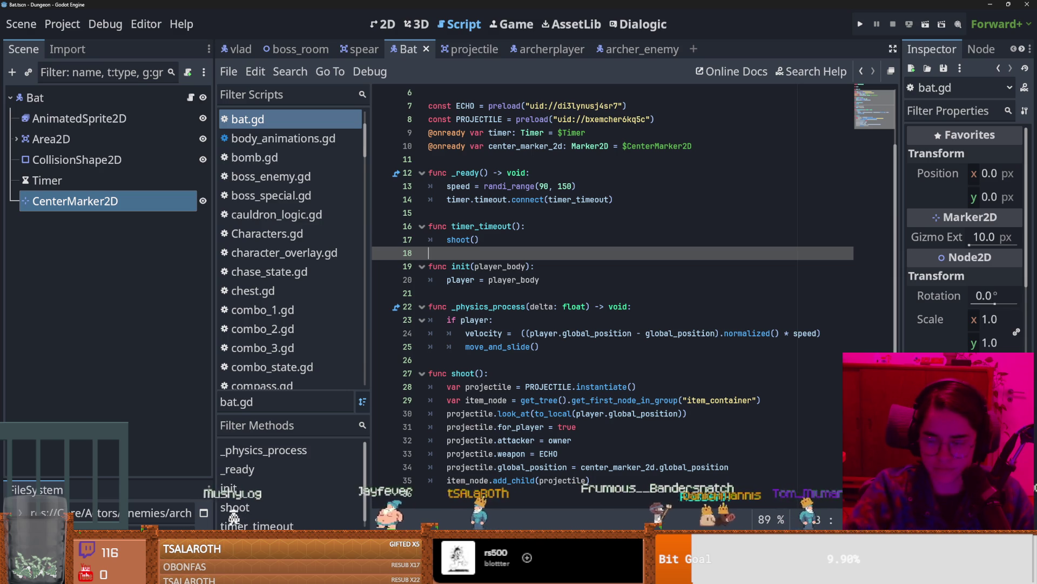
pyautogui.press('Down')
pyautogui.press('Down')
pyautogui.press('Down')
pyautogui.hotkey('ctrl', 's')
pyautogui.press('Down')
pyautogui.press('Down')
pyautogui.press('Down')
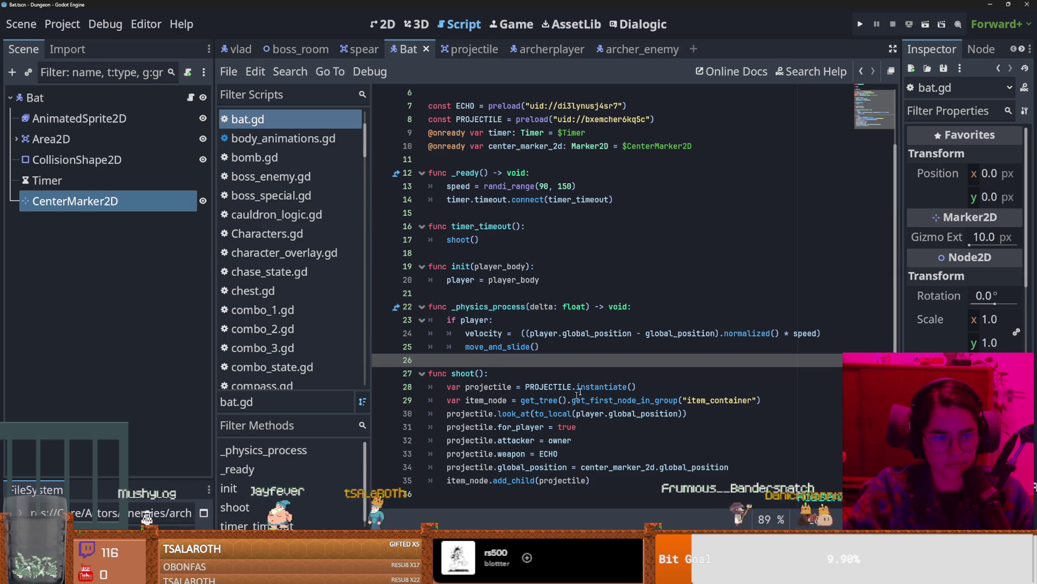
pyautogui.click(591, 294)
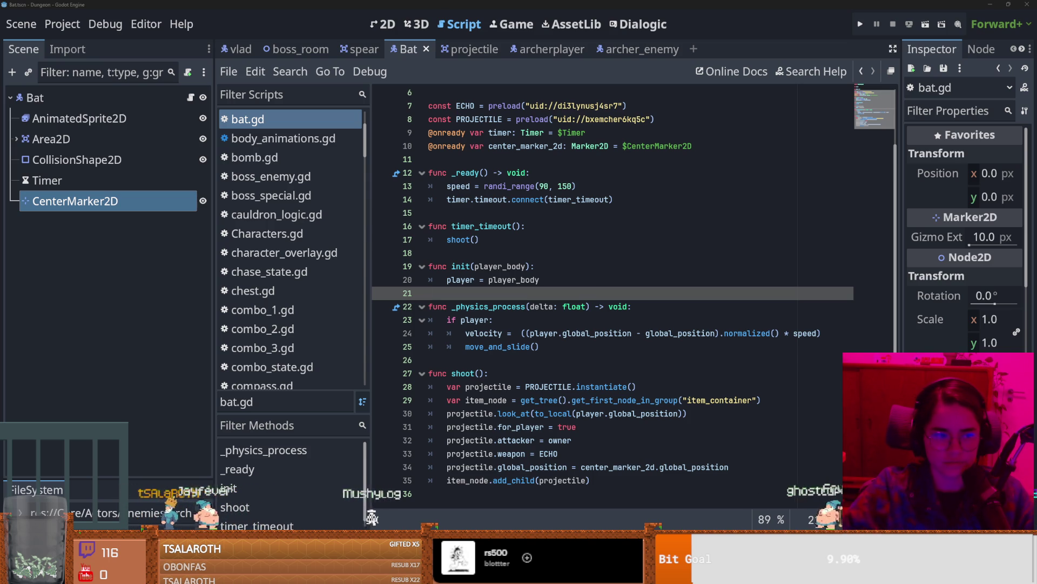
pyautogui.click(508, 320)
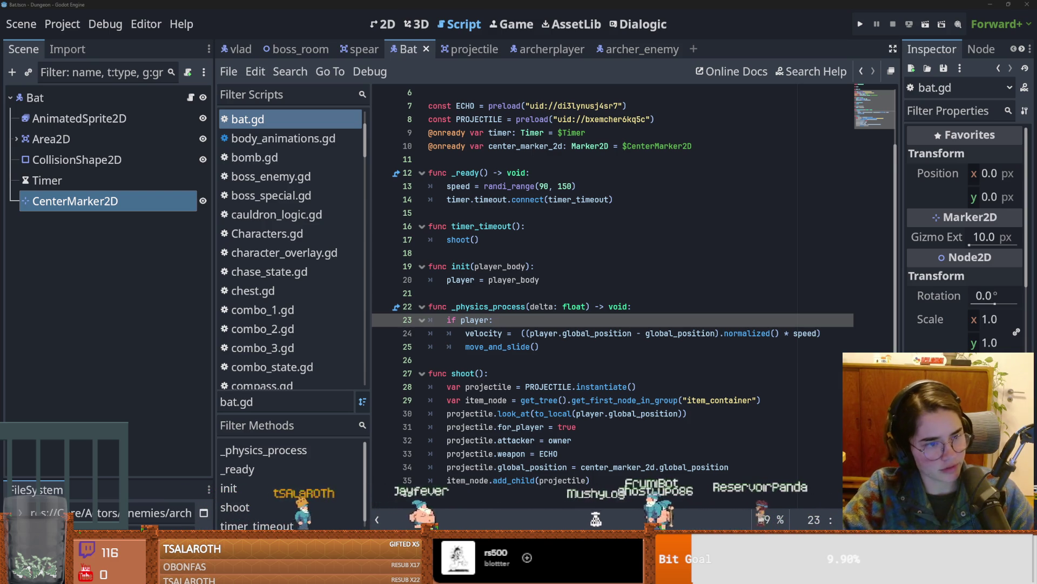
pyautogui.click(638, 387)
pyautogui.hotkey('ctrl', 's')
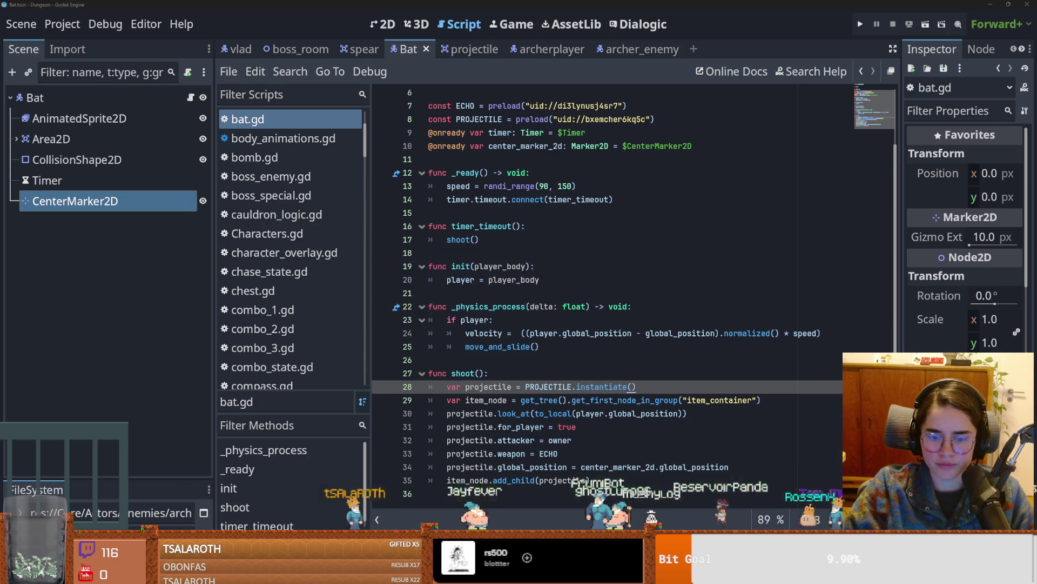
pyautogui.hotkey('alt', 'Tab')
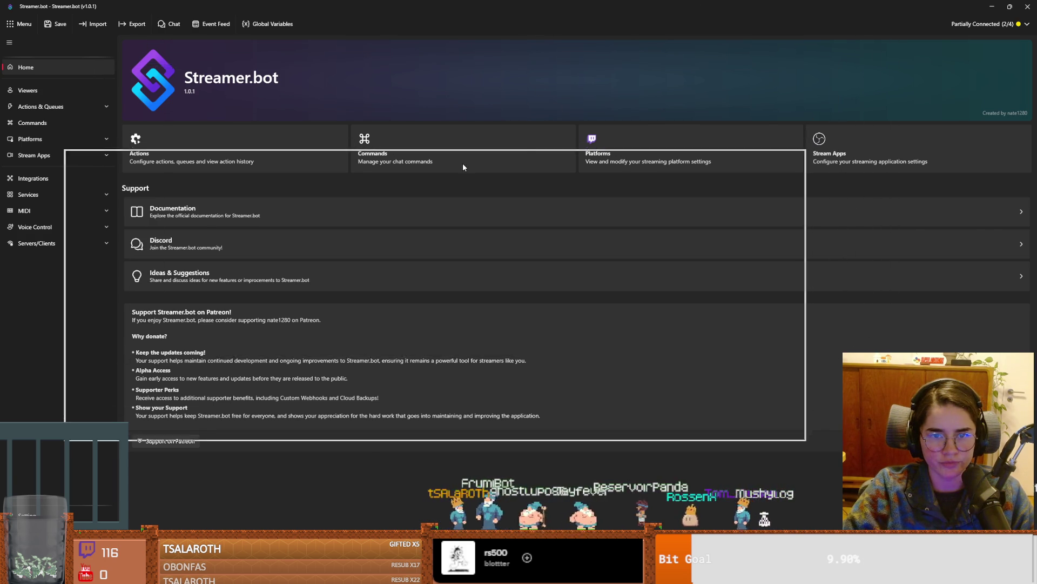
pyautogui.hotkey('alt', 'Tab')
pyautogui.hotkey('ctrl', 's')
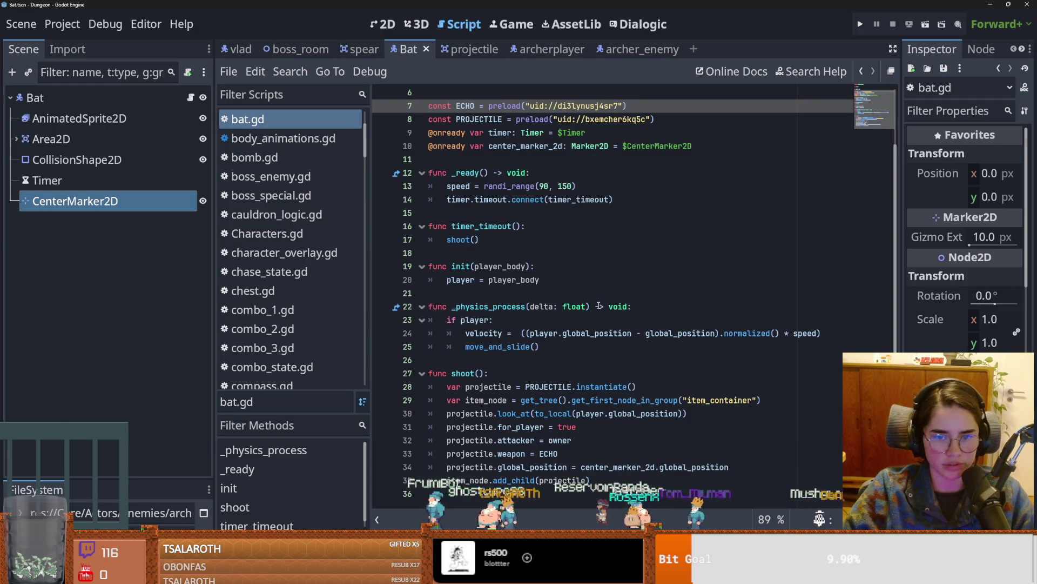
# Step: Review the shoot() body on lines 28–35 of bat.gd and save
pyautogui.press('Down')
pyautogui.press('Down')
pyautogui.press('Down')
pyautogui.press('Down')
pyautogui.press('Down')
pyautogui.press('Down')
pyautogui.hotkey('ctrl', 's')
pyautogui.press('Up')
pyautogui.press('Up')
pyautogui.press('Up')
pyautogui.moveTo(664, 488); pyautogui.dragTo(428, 391)
pyautogui.click(540, 440)
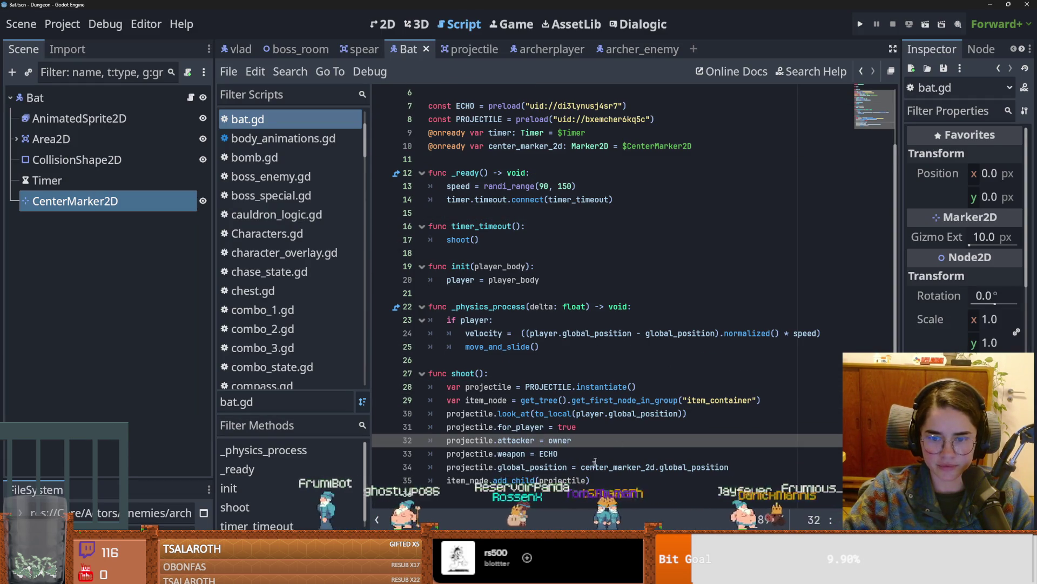
# Step: Open projectile.gd in the projectile scene and start a new line after the Slowshot branch
pyautogui.click(465, 49)
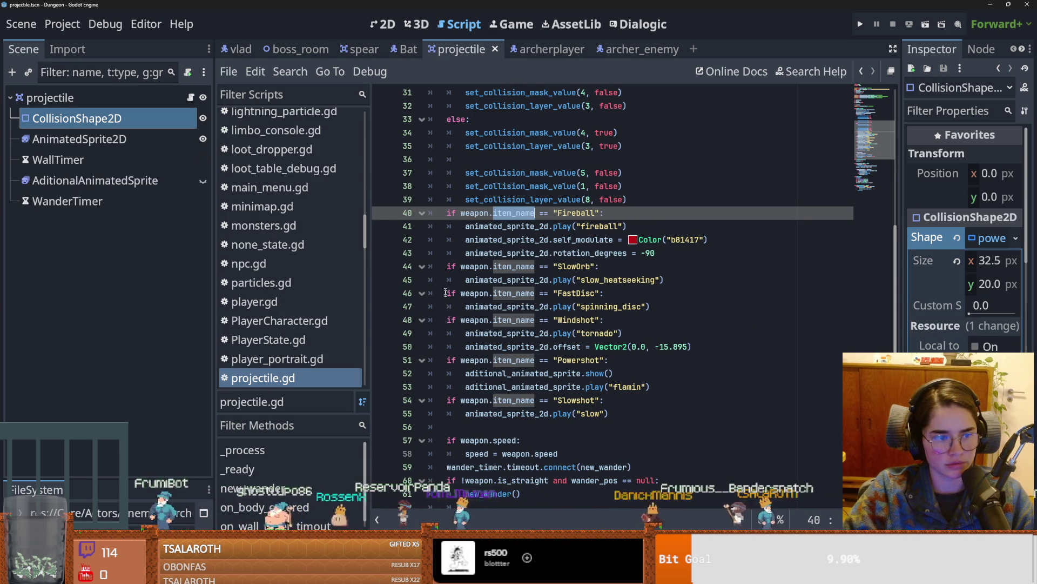
pyautogui.hotkey('ctrl', 's')
pyautogui.press('Up')
pyautogui.press('End')
pyautogui.press('Return')
pyautogui.hotkey('ctrl', 's')
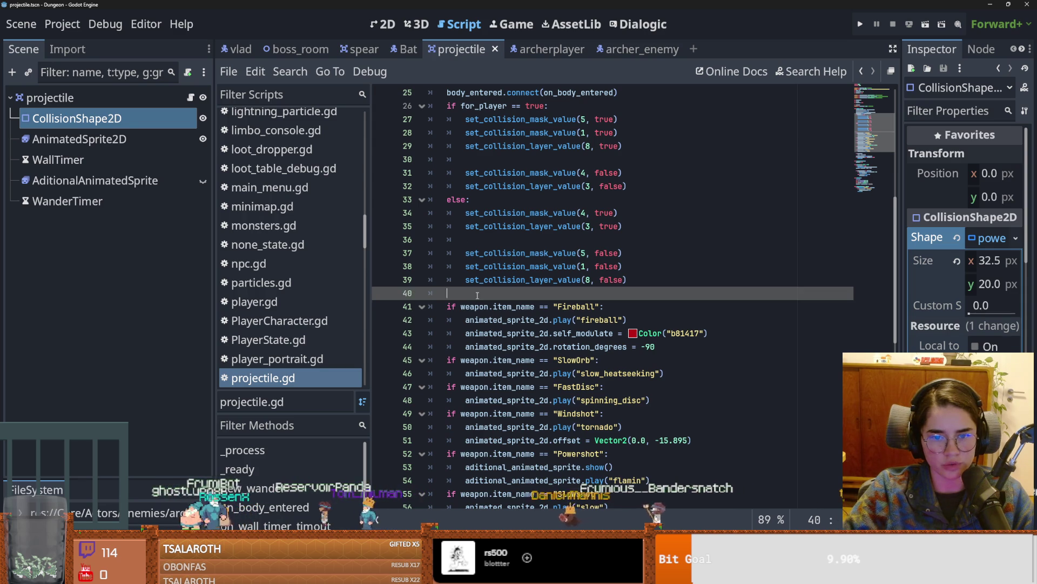
pyautogui.hotkey('ctrl', 's')
pyautogui.scroll(-2, 667, 463)
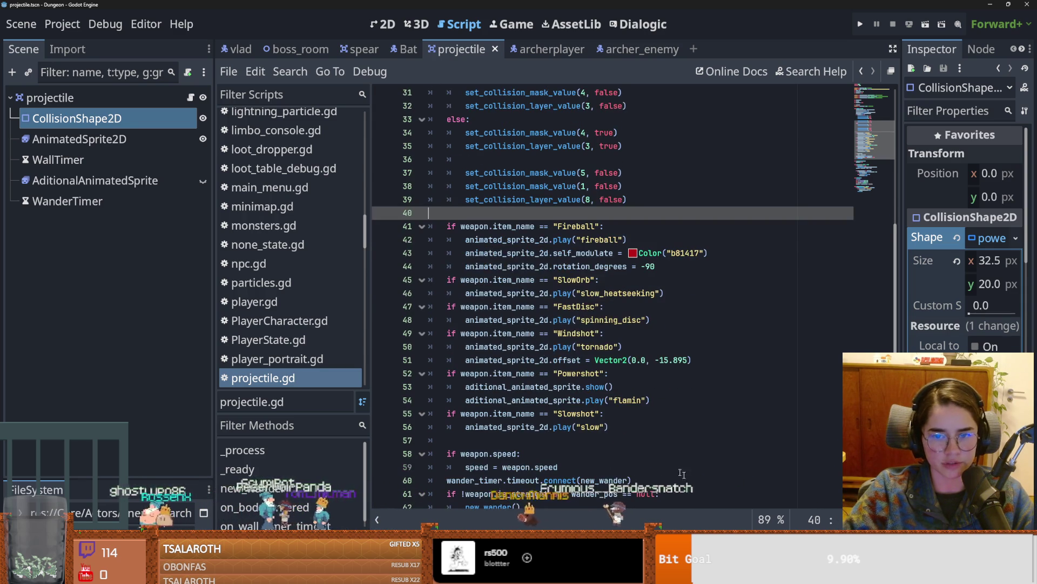
pyautogui.click(626, 431)
pyautogui.press('Return')
pyautogui.hotkey('ctrl', 's')
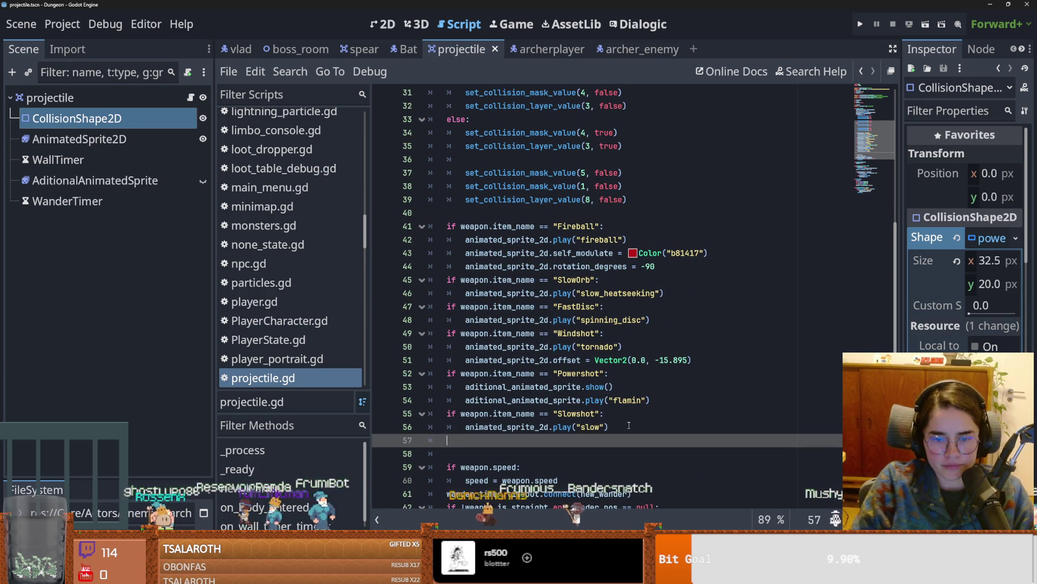
pyautogui.write('if')
pyautogui.hotkey('ctrl', 's')
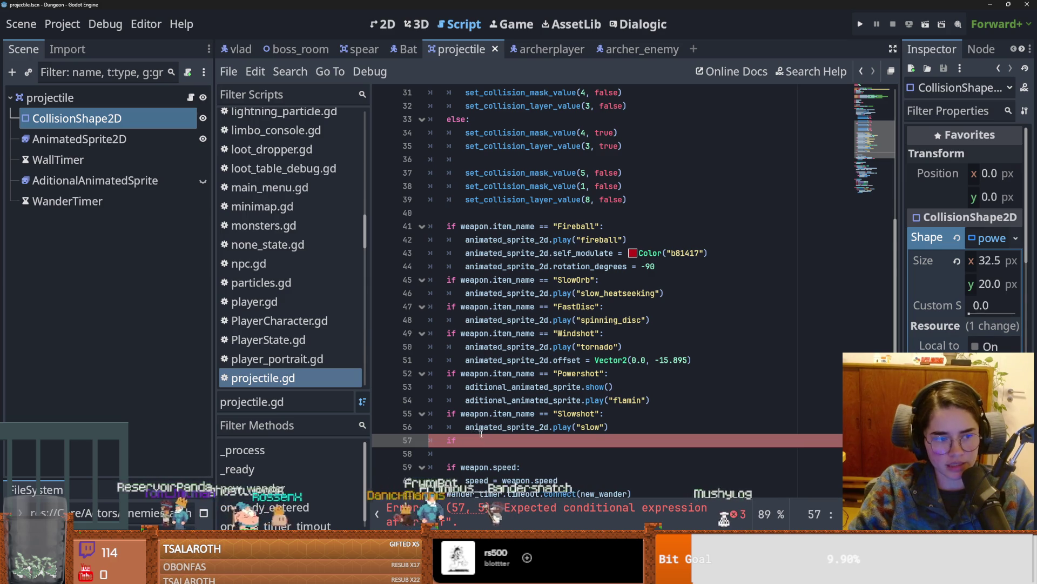
# Step: Widen the Inspector panel and collapse the collision shape resource details
pyautogui.scroll(-3, 474, 434)
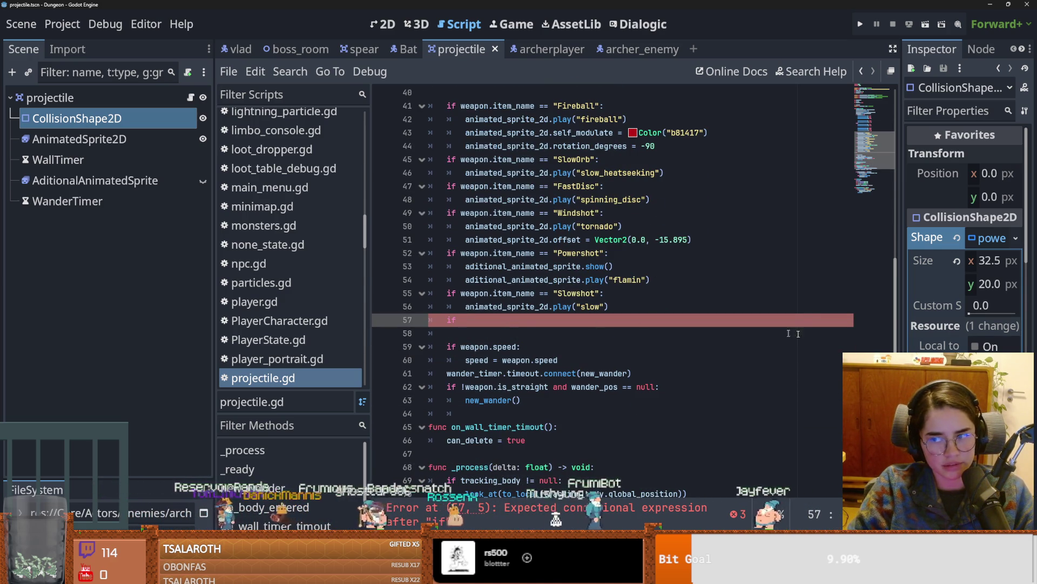
pyautogui.moveTo(894, 337); pyautogui.dragTo(868, 334)
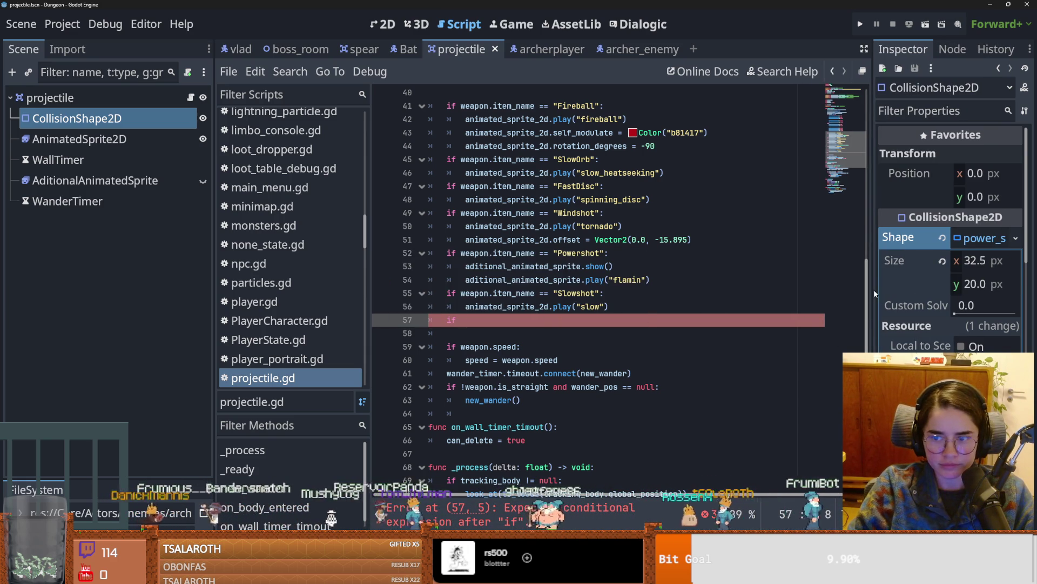
pyautogui.moveTo(874, 289); pyautogui.dragTo(813, 291)
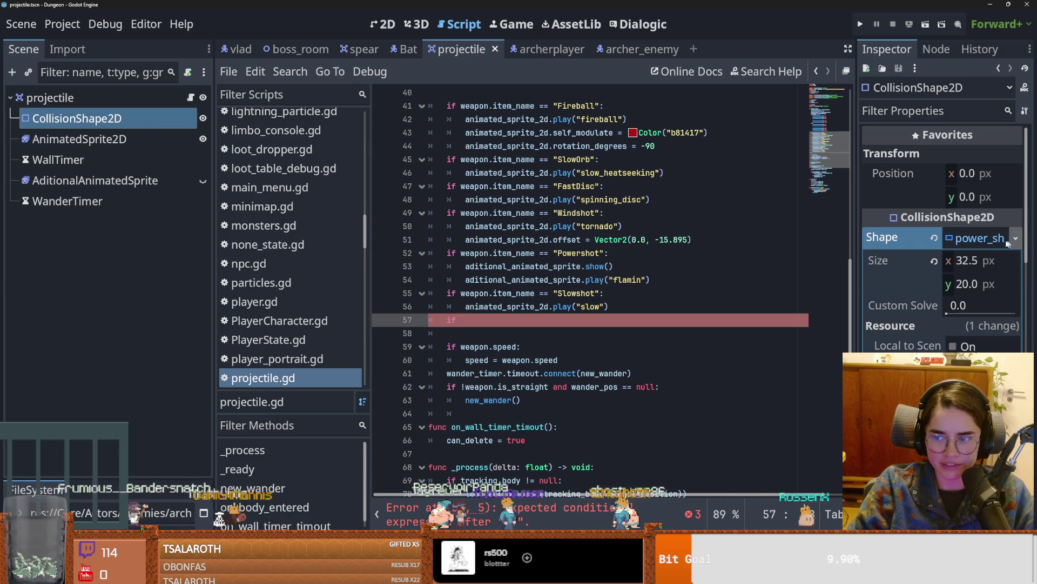
pyautogui.click(976, 241)
pyautogui.hotkey('ctrl', 's')
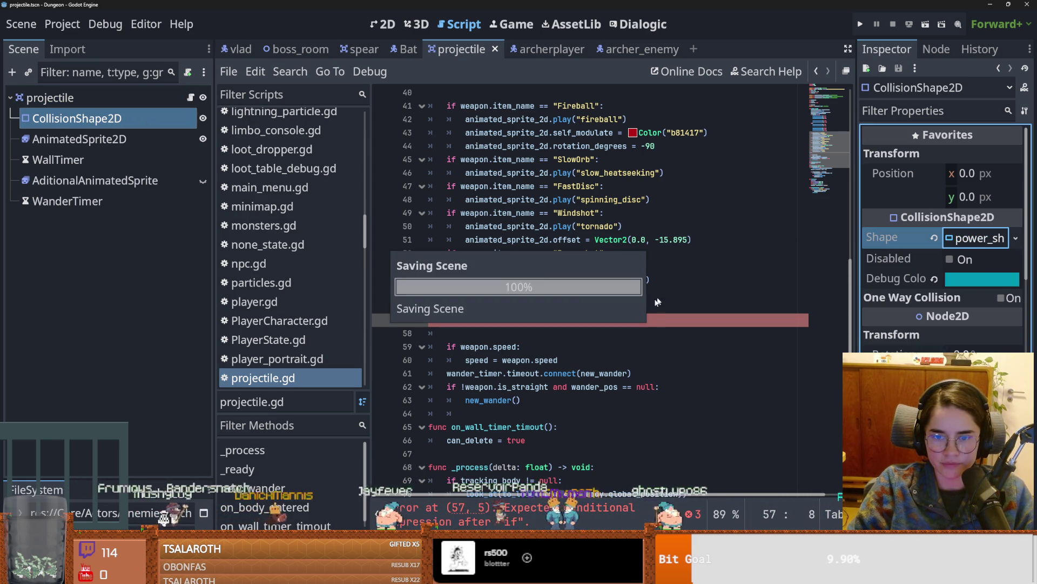
pyautogui.click(578, 319)
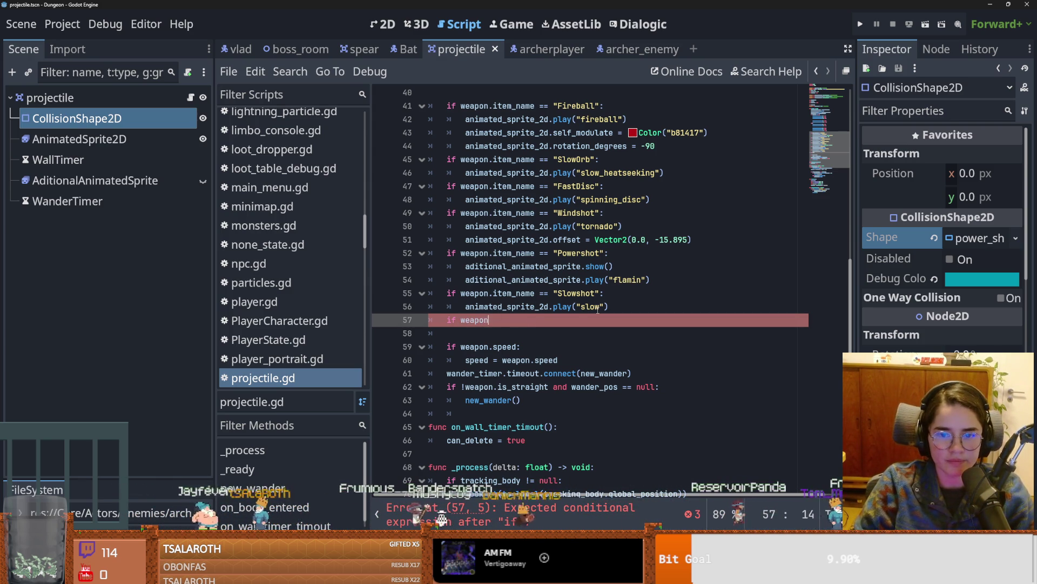
# Step: Finish line 57 as 'if weapon.item_name == "Echo":' with pass, save, and select AnimatedSprite2D
pyautogui.write('.item_name =')
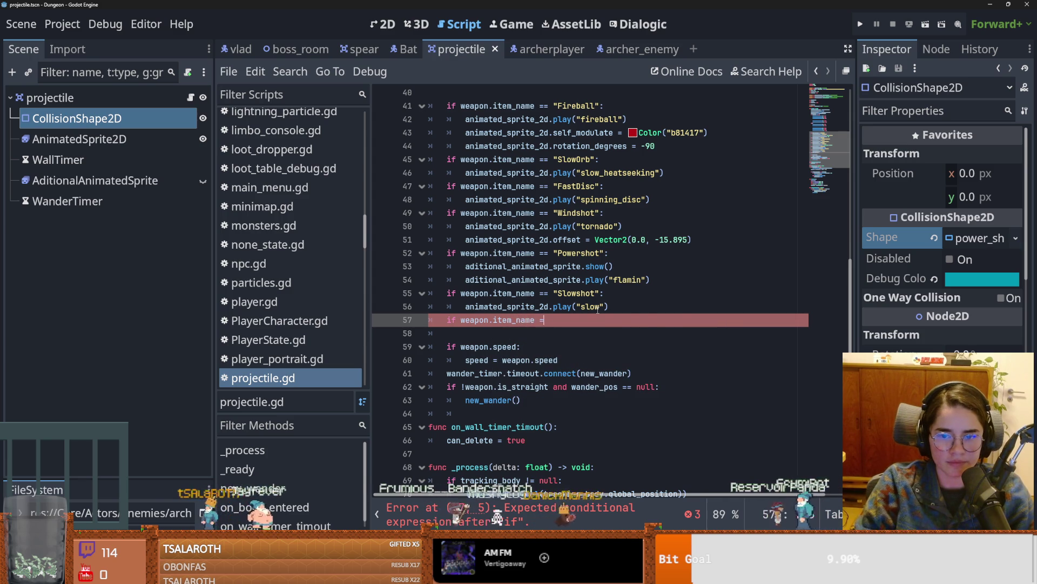
pyautogui.write('"')
pyautogui.write('xplosion":')
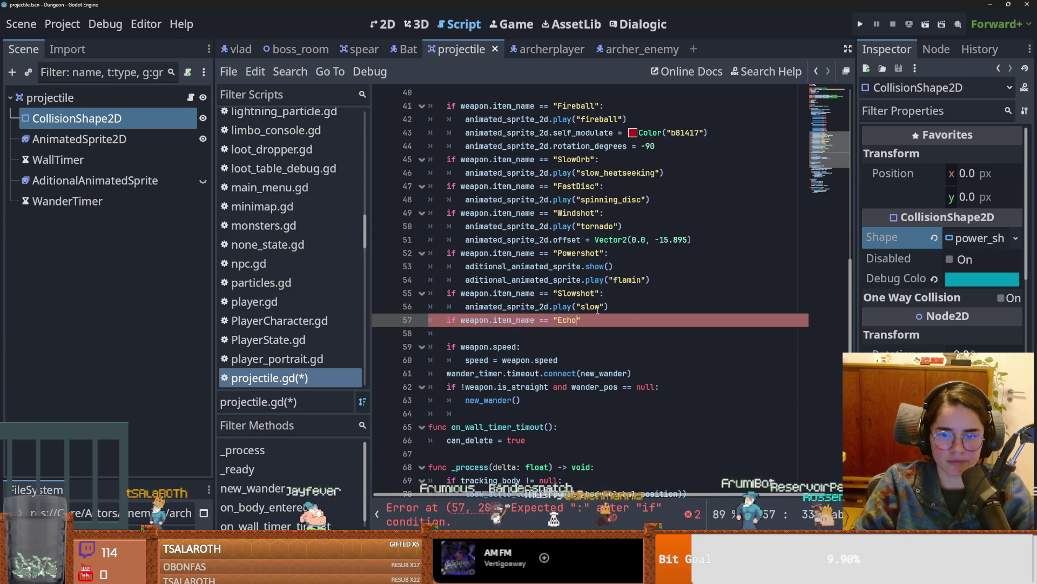
pyautogui.press('Return')
pyautogui.write('pass')
pyautogui.hotkey('ctrl', 's')
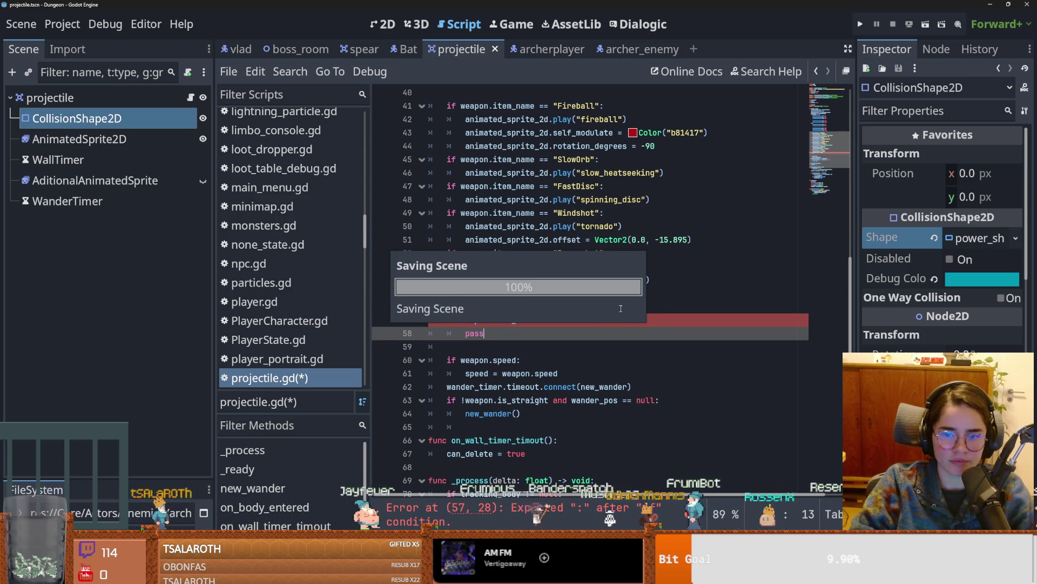
pyautogui.click(80, 139)
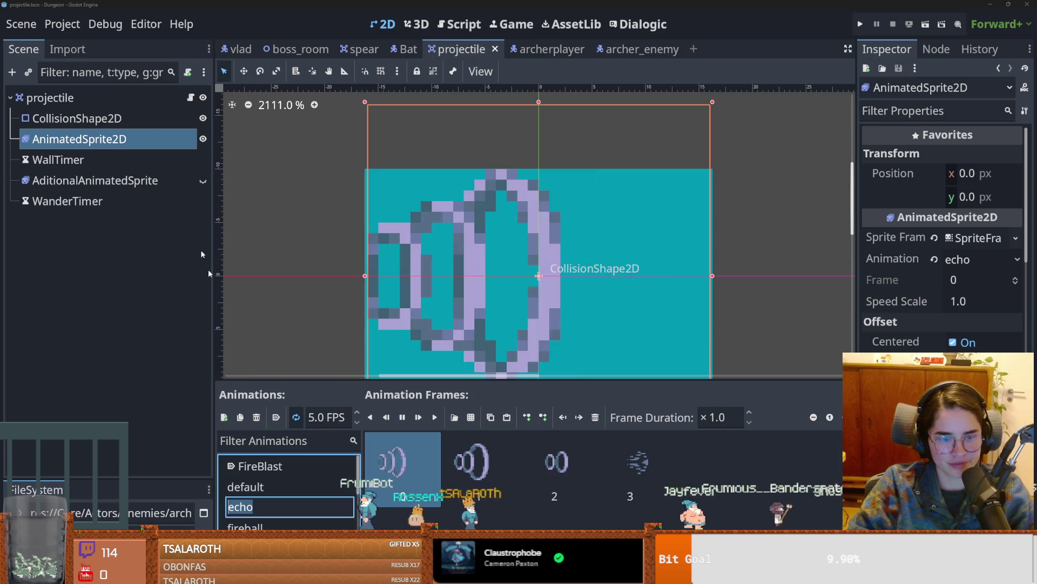
# Step: Replace the Echo branch's pass on line 58 with animated_sprite_2d.play("echo") and save
pyautogui.click(190, 97)
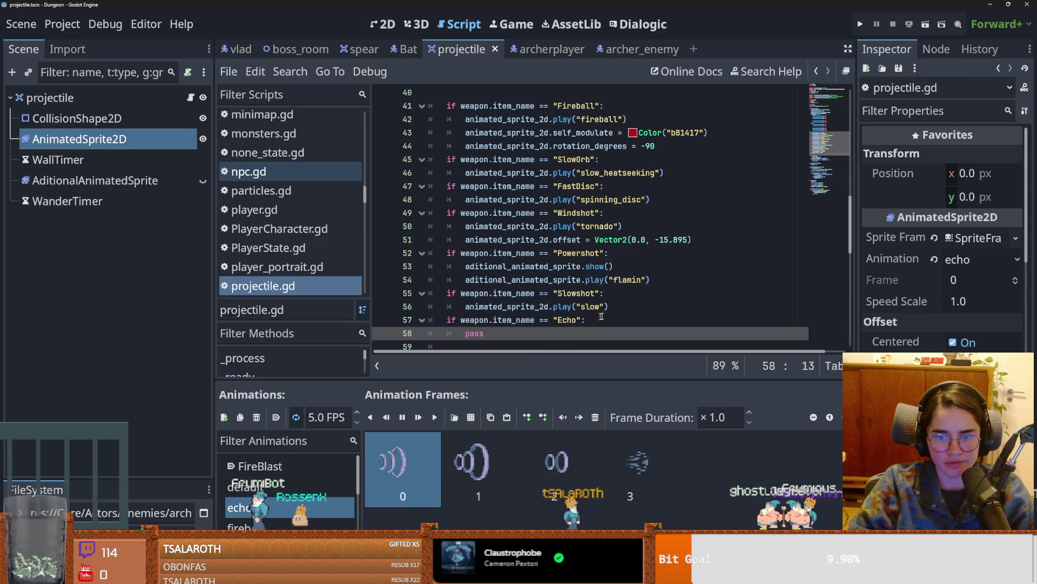
pyautogui.doubleClick(475, 332)
pyautogui.write('animated_sprite_2d.play("ech')
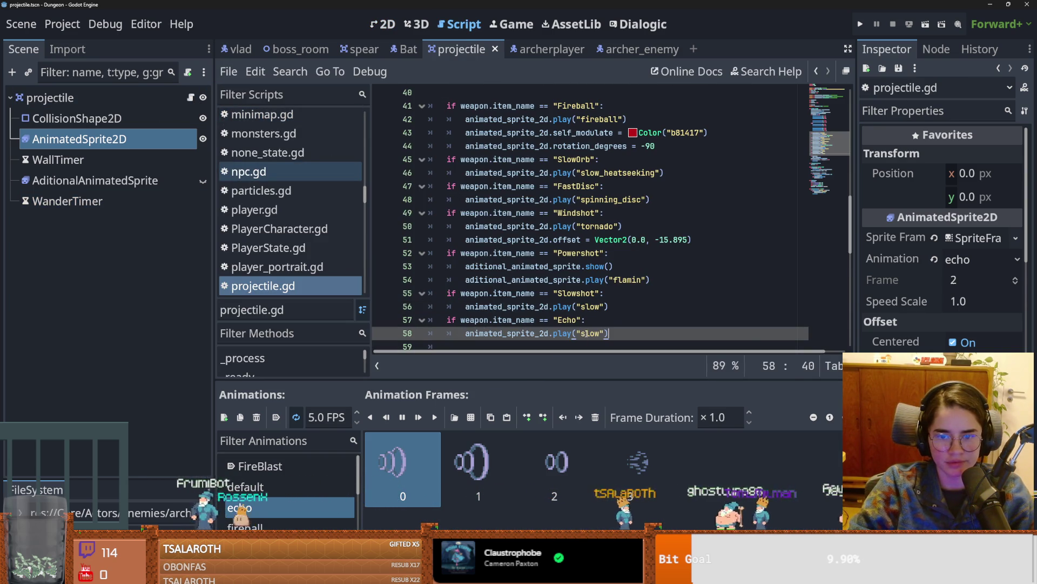
pyautogui.write('o')
pyautogui.hotkey('ctrl', 's')
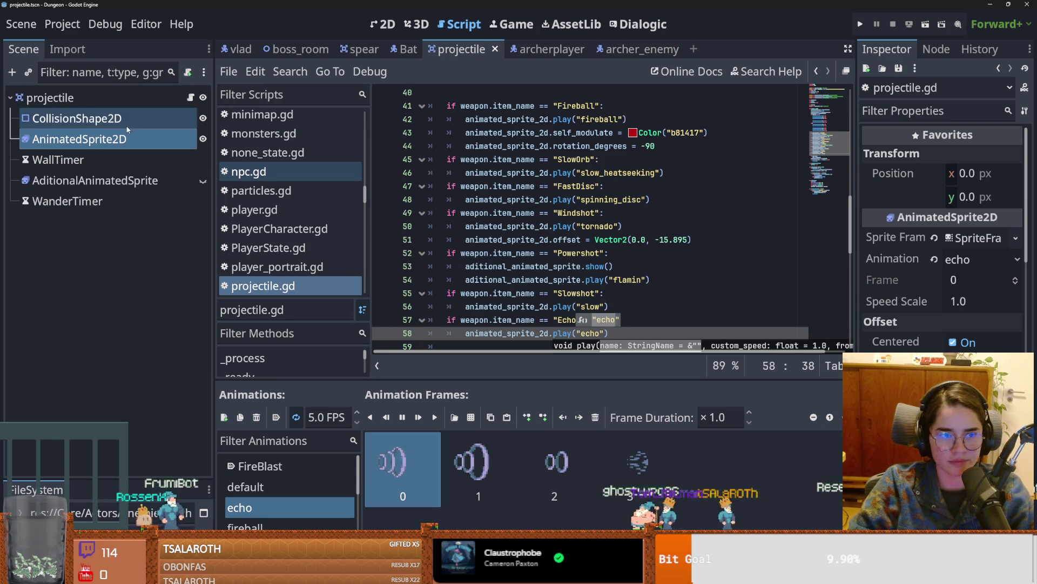
pyautogui.click(50, 97)
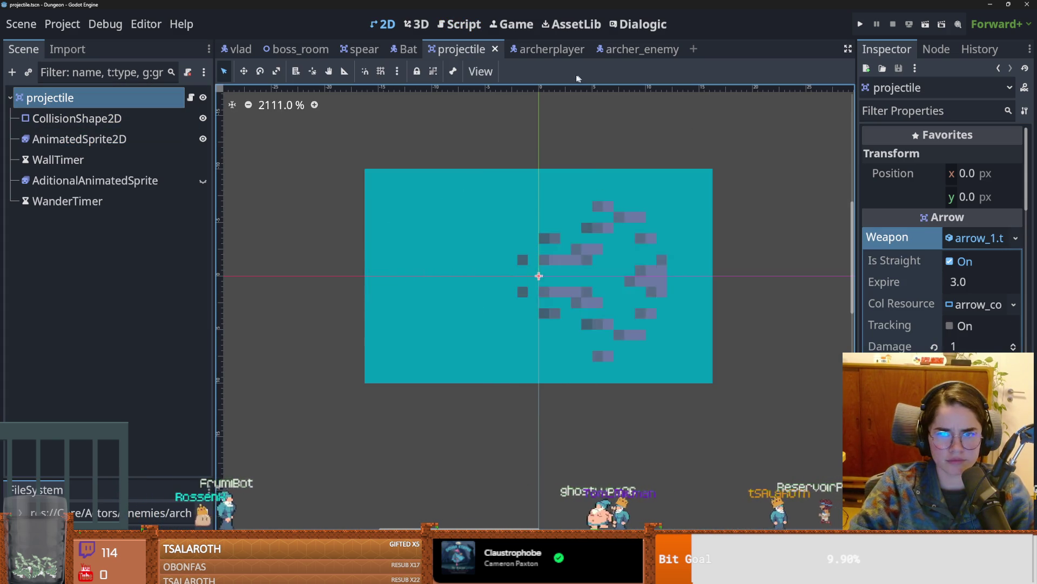
# Step: Filter the FileSystem for 'echo', open echo.tres, select AnimatedSprite2D, and save the scene
pyautogui.moveTo(113, 478); pyautogui.dragTo(114, 262)
pyautogui.doubleClick(90, 320)
pyautogui.write('echo')
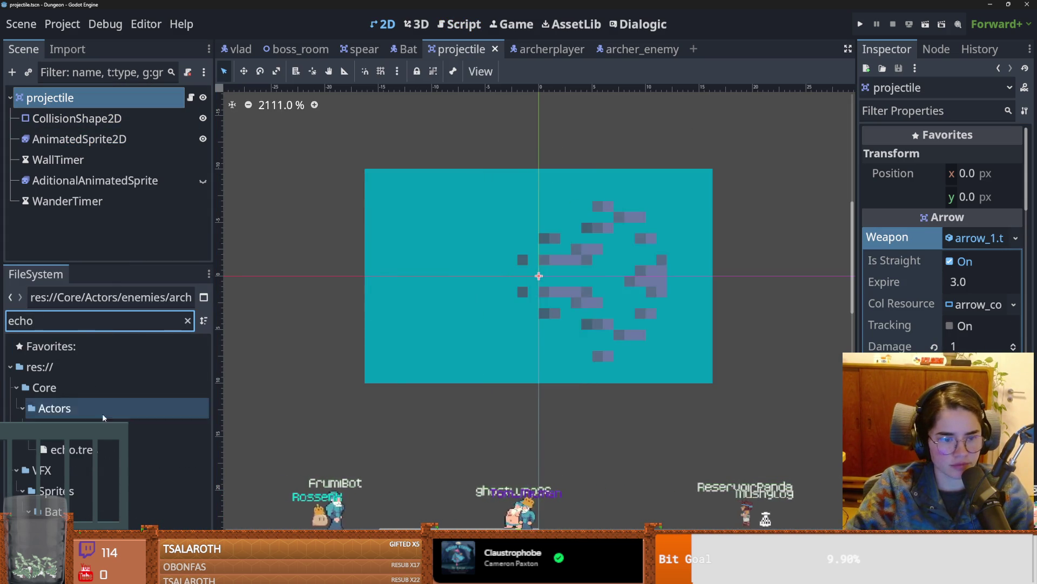
pyautogui.doubleClick(70, 449)
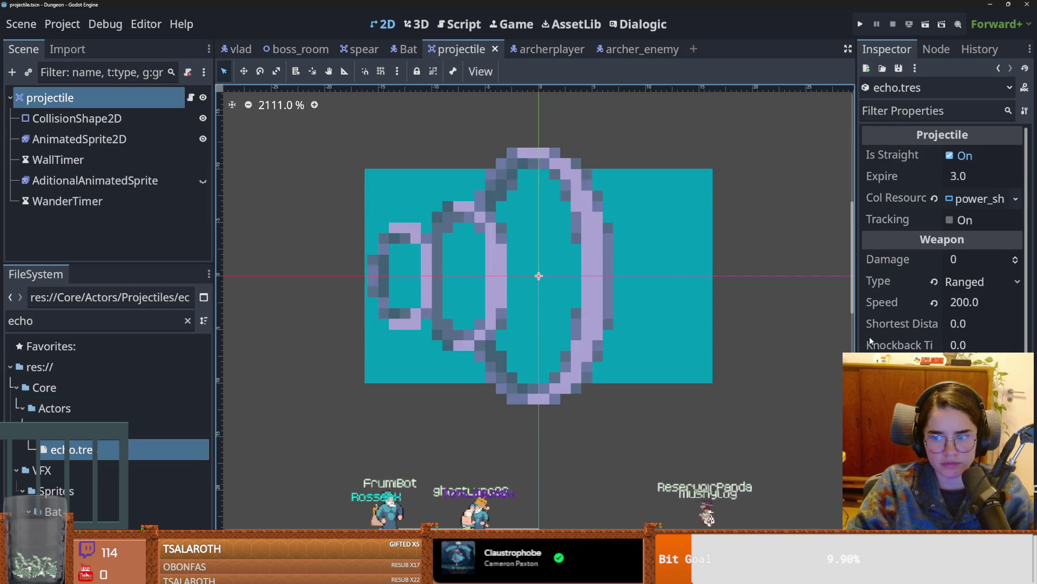
pyautogui.moveTo(856, 324); pyautogui.dragTo(781, 324)
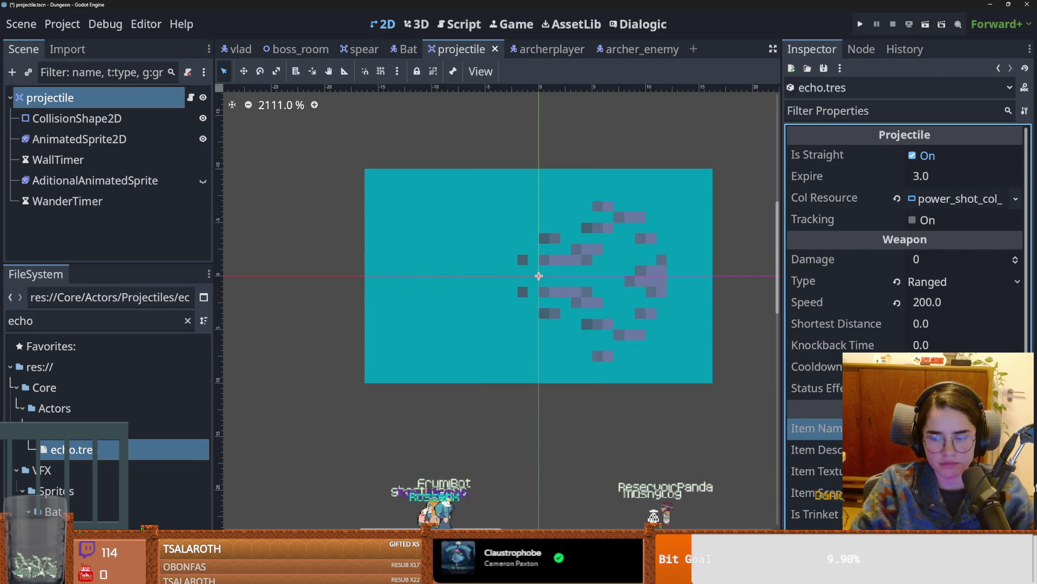
pyautogui.hotkey('ctrl', 's')
pyautogui.click(460, 387)
pyautogui.hotkey('ctrl', 's')
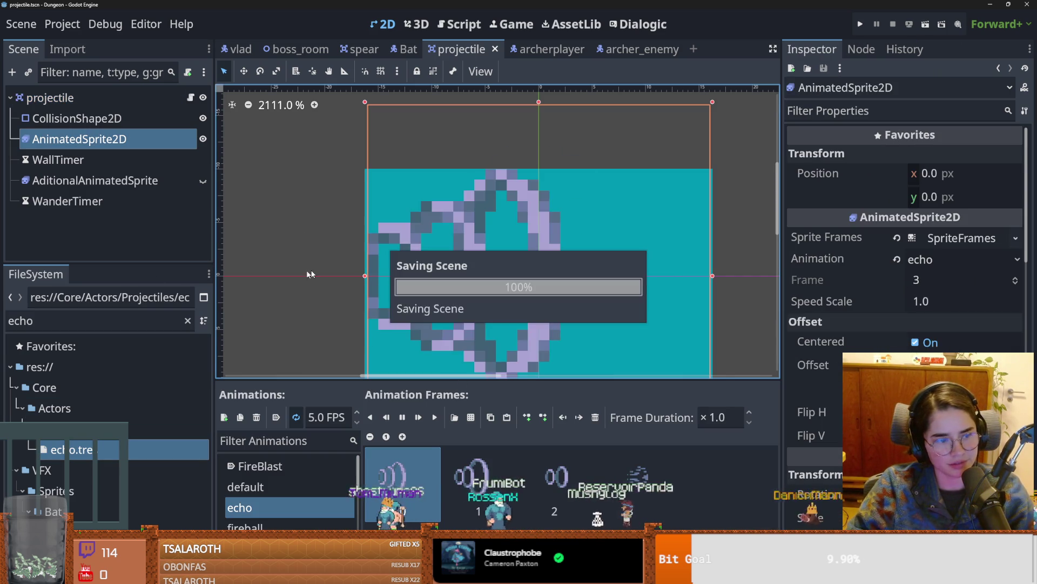
# Step: Reopen projectile.gd with a wider code editor, save, and move on to archerplayer.gd
pyautogui.click(190, 98)
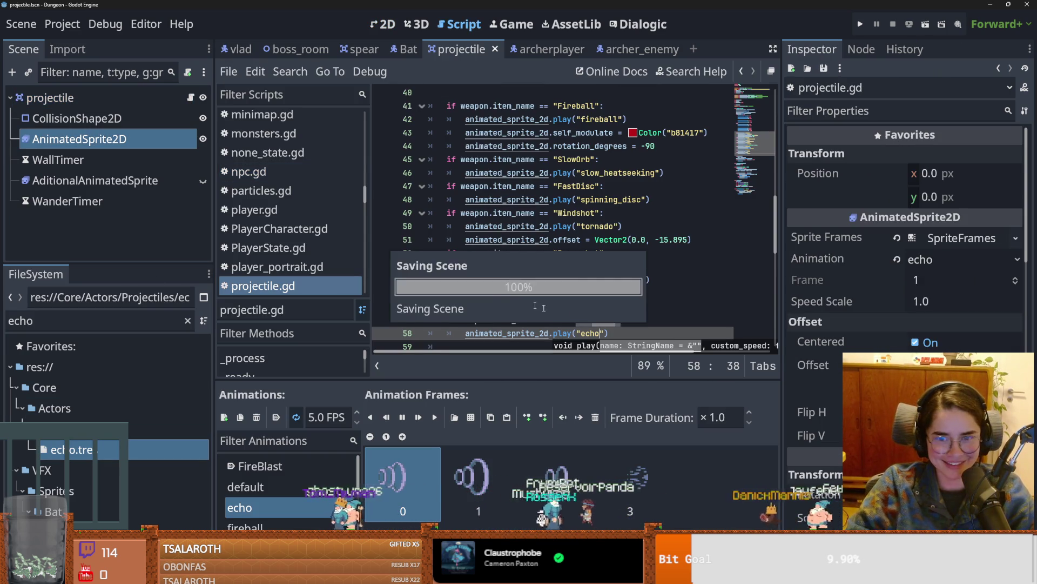
pyautogui.click(593, 325)
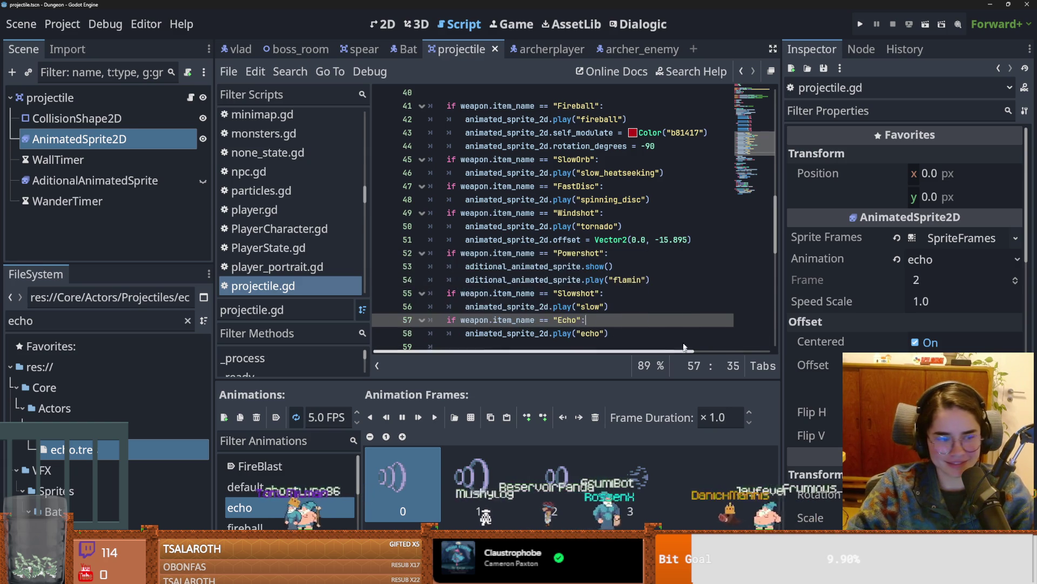
pyautogui.moveTo(370, 298); pyautogui.dragTo(115, 297)
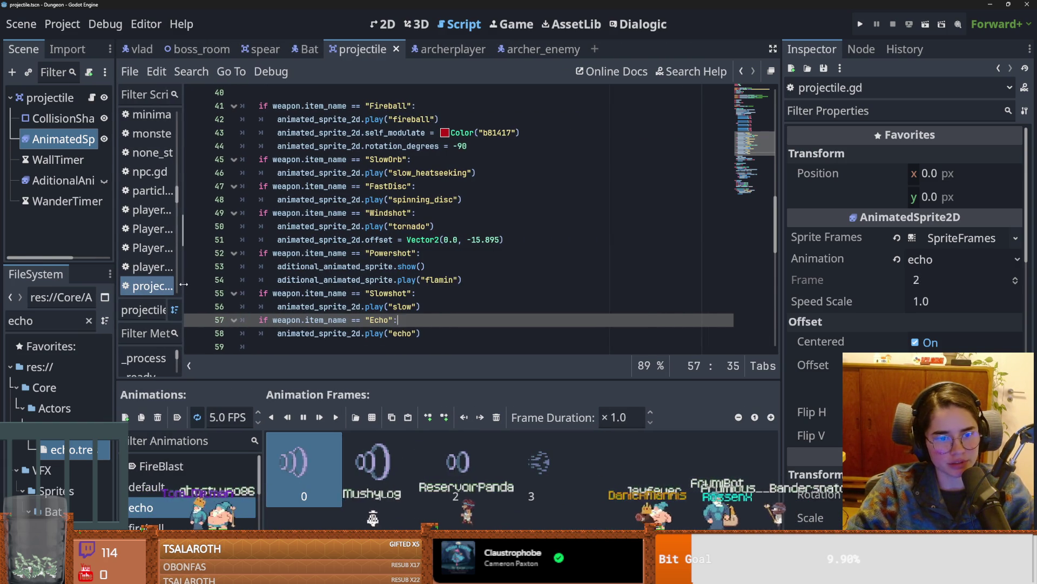
pyautogui.moveTo(182, 292); pyautogui.dragTo(206, 289)
pyautogui.click(407, 252)
pyautogui.hotkey('ctrl', 's')
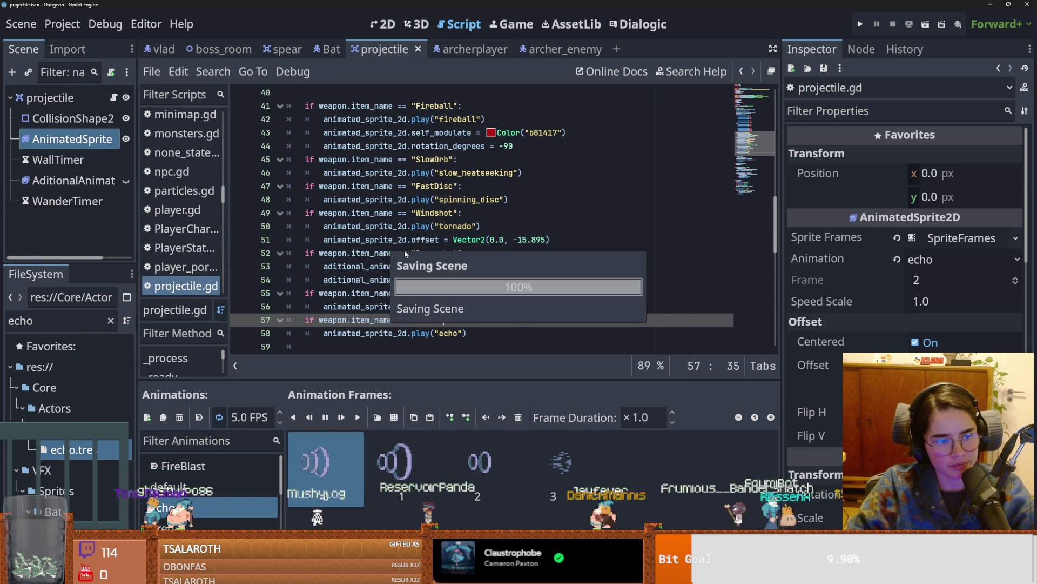
pyautogui.hotkey('ctrl', 'Tab')
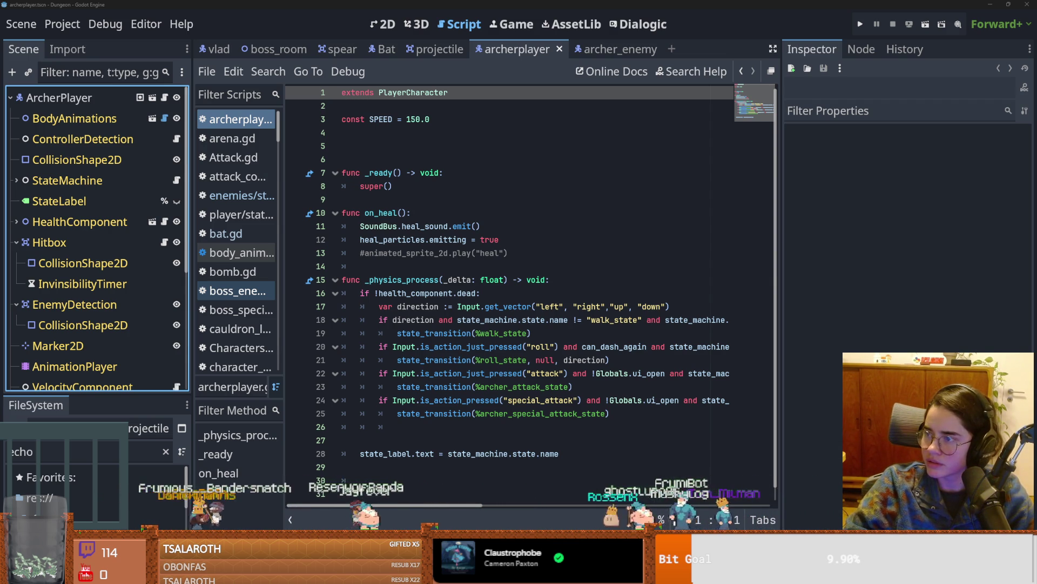
# Step: Launch Snipping Tool by searching 'snip' from the Start menu
pyautogui.press('super')
pyautogui.write('snip')
pyautogui.press('Return')
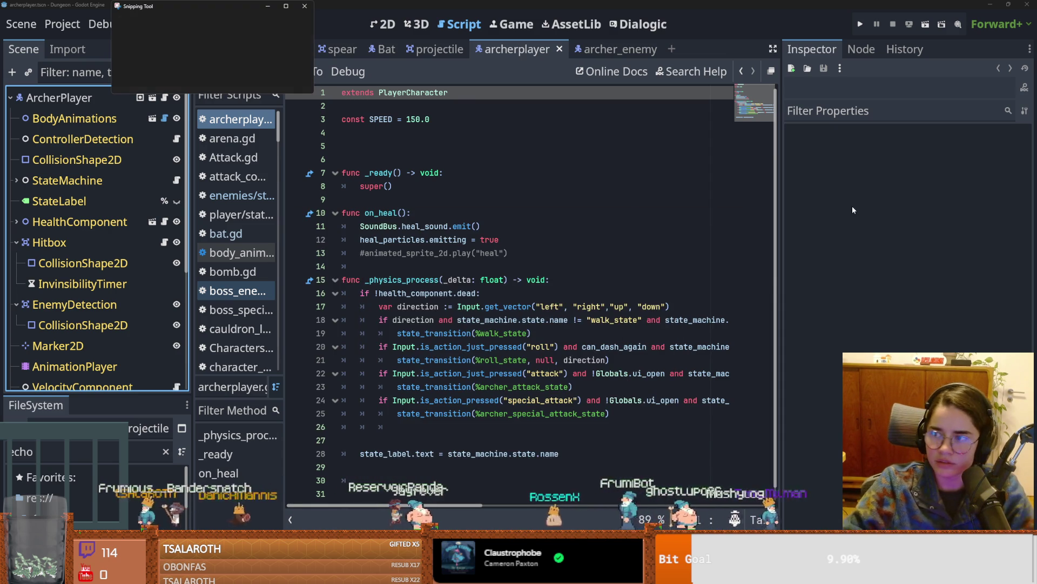
# Step: Snip the Python for Kids cover, circle its title in green highlighter, and close the tool
pyautogui.click(134, 22)
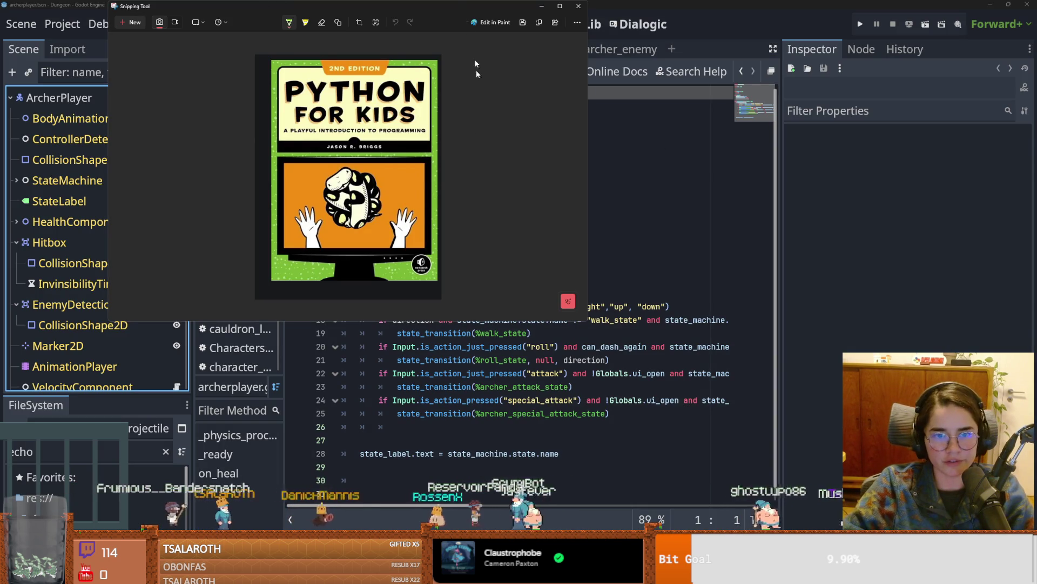
pyautogui.moveTo(409, 17); pyautogui.dragTo(503, 128)
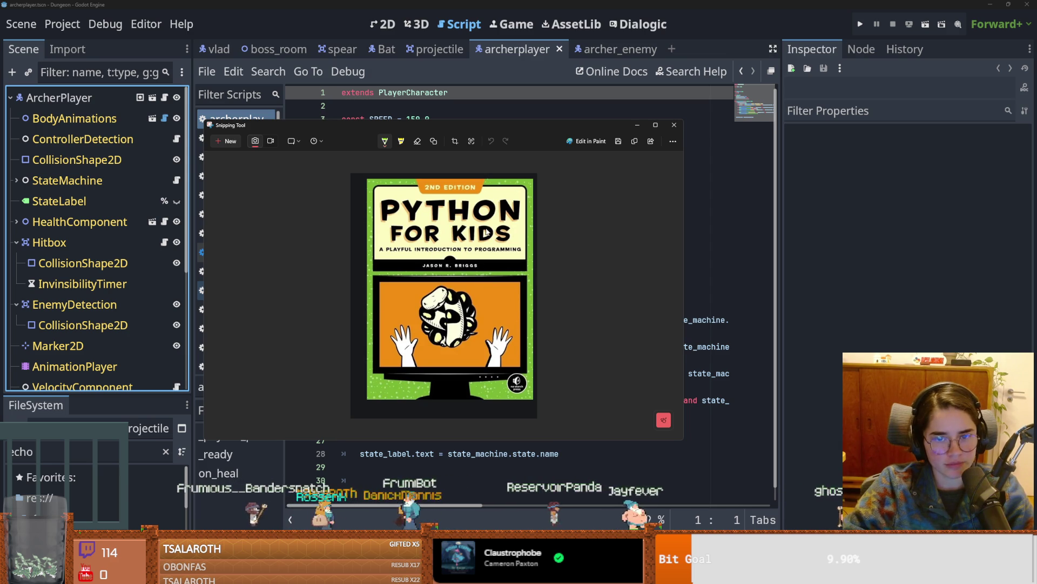
pyautogui.hotkey('ctrl', 'z')
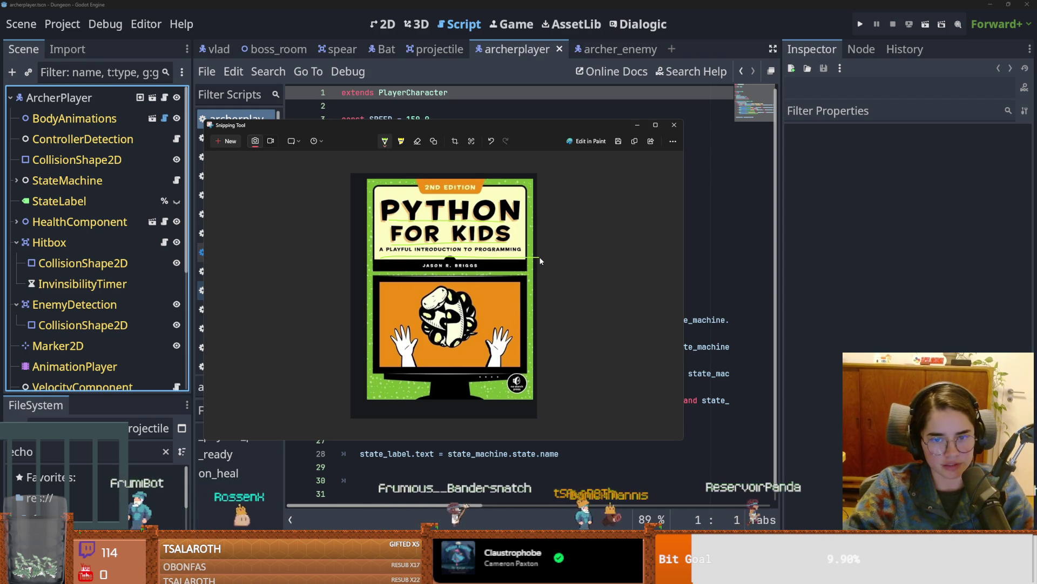
pyautogui.moveTo(380, 257); pyautogui.dragTo(540, 258)
pyautogui.hotkey('ctrl', 'z')
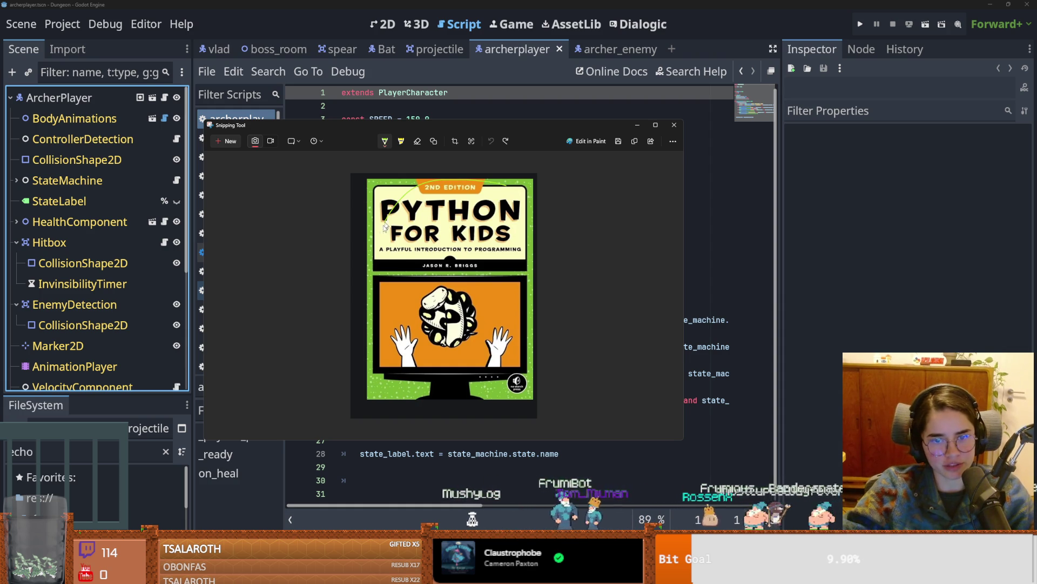
pyautogui.moveTo(332, 231); pyautogui.dragTo(444, 275)
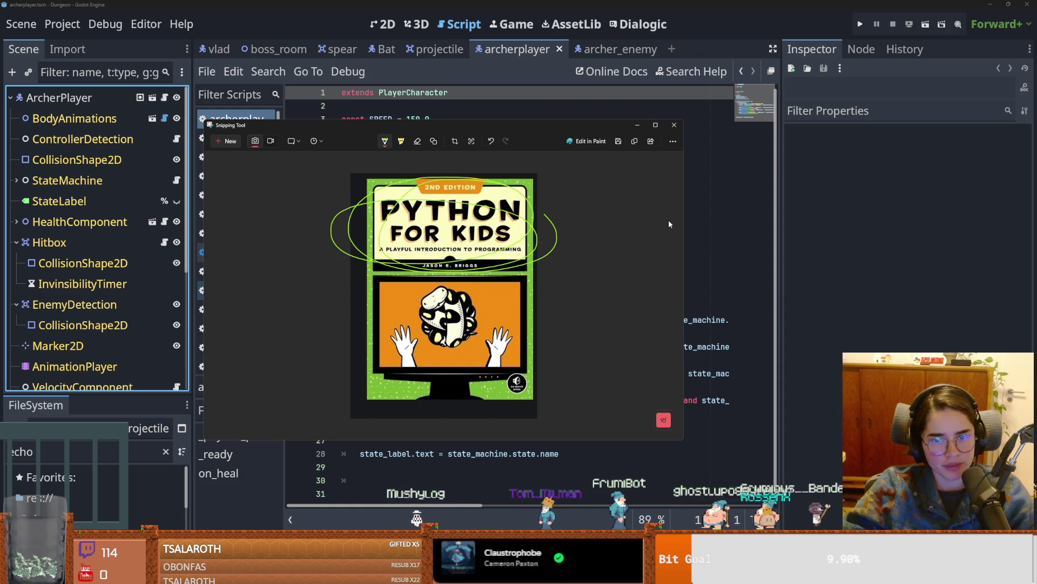
pyautogui.click(674, 125)
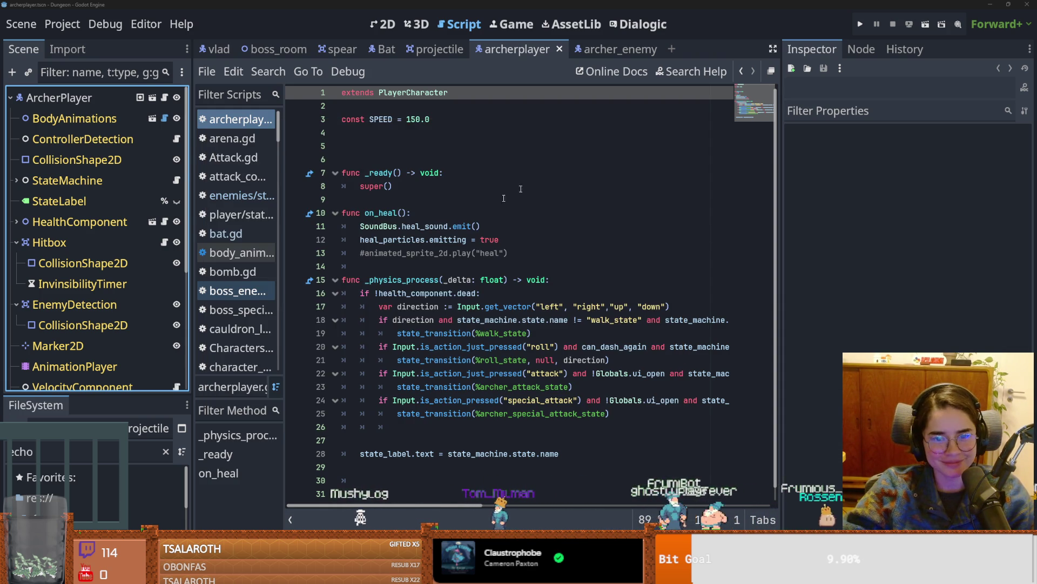
# Step: Delete the extra blank line 26 after the special-attack branch in archerplayer.gd
pyautogui.click(539, 291)
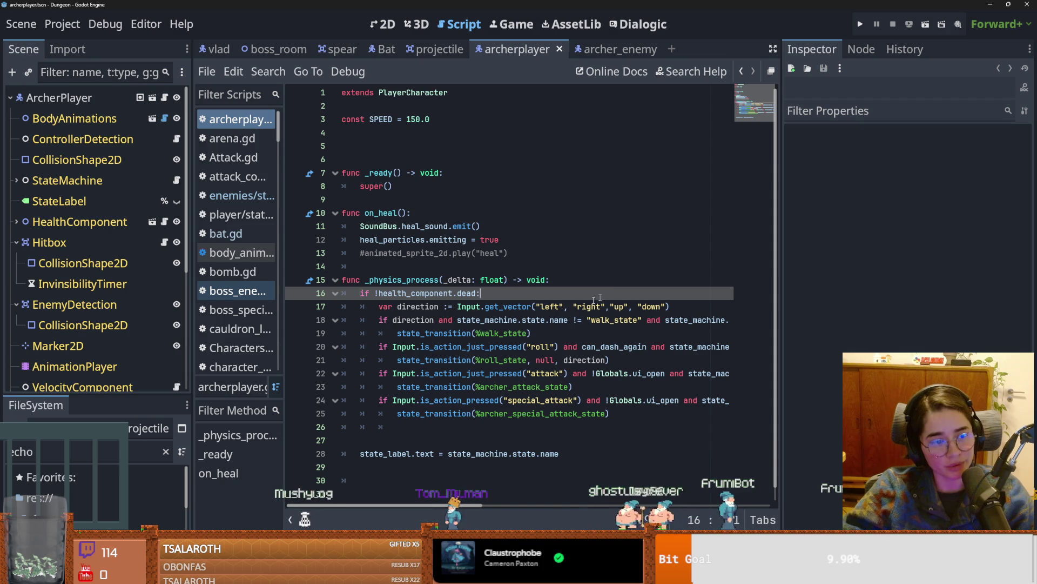
pyautogui.click(586, 281)
pyautogui.hotkey('ctrl', 's')
pyautogui.scroll(-1, 540, 346)
pyautogui.rightClick(495, 412)
pyautogui.press('Escape')
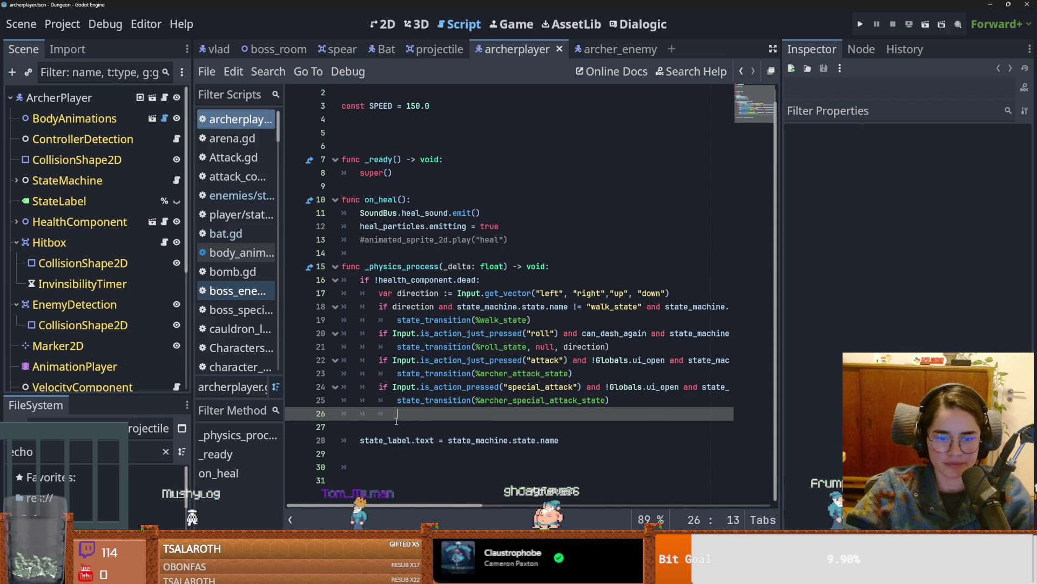
pyautogui.press('BackSpace')
pyautogui.press('BackSpace')
pyautogui.press('BackSpace')
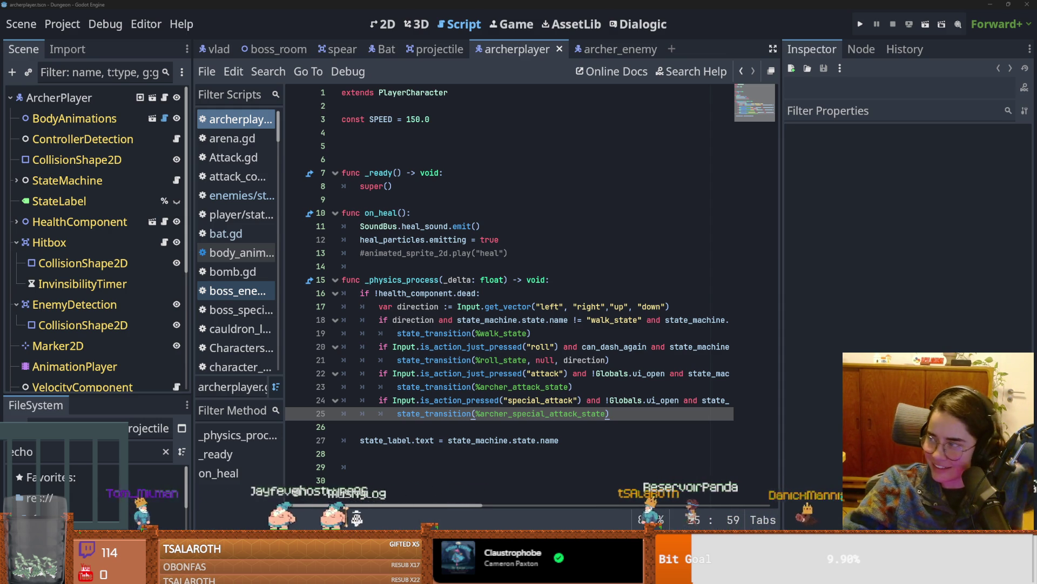
pyautogui.hotkey('alt', 'Tab')
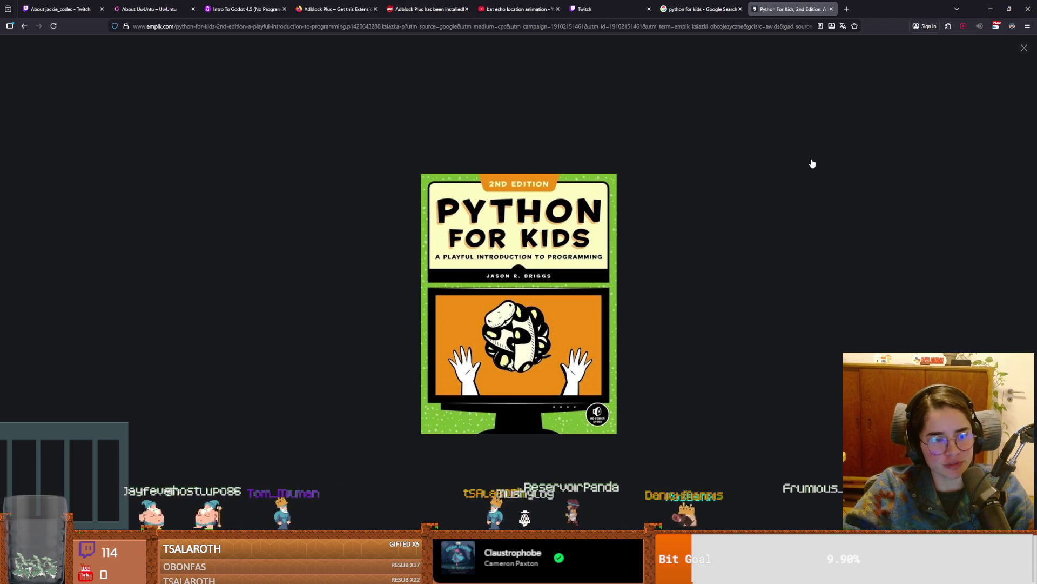
pyautogui.hotkey('alt', 'Tab')
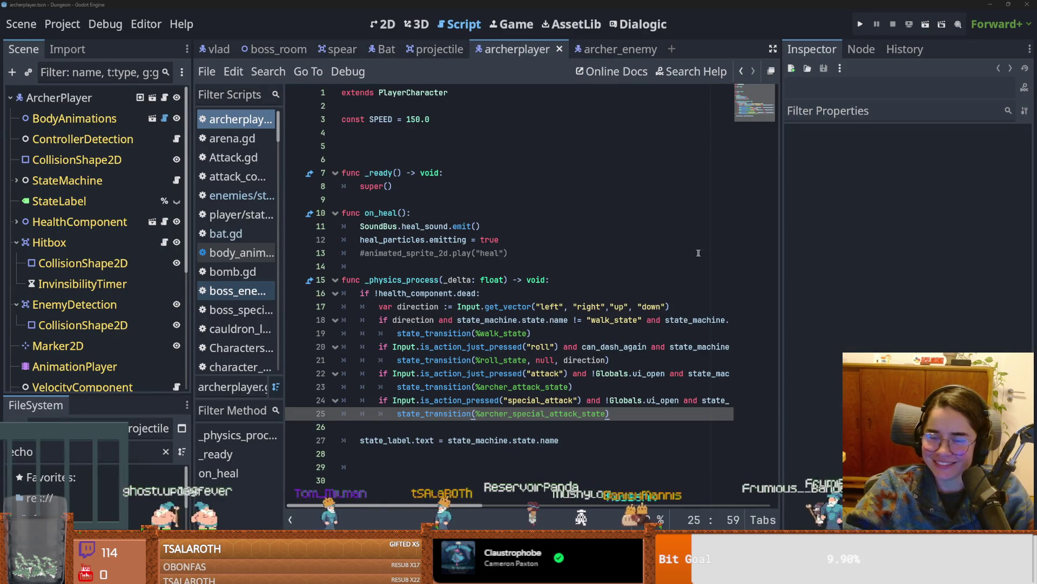
# Step: Narrow the Inspector, collapse the EnemyDetection and Hitbox nodes, and save archerplayer.gd
pyautogui.hotkey('ctrl', 'z')
pyautogui.hotkey('ctrl', 's')
pyautogui.click(611, 427)
pyautogui.moveTo(782, 379); pyautogui.dragTo(923, 379)
pyautogui.moveTo(97, 399); pyautogui.dragTo(110, 479)
pyautogui.click(15, 304)
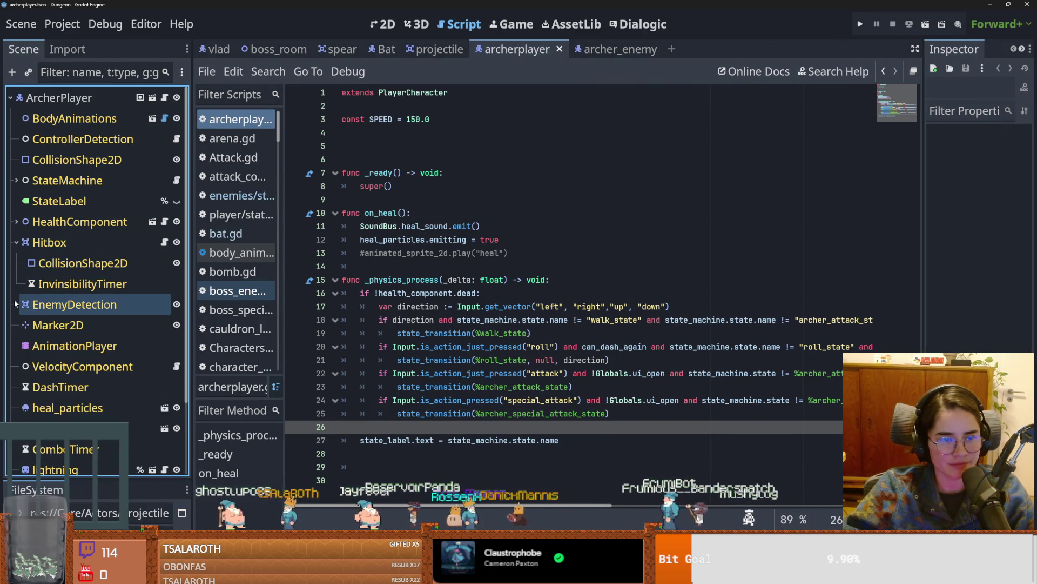
pyautogui.click(17, 242)
pyautogui.click(495, 426)
pyautogui.hotkey('ctrl', 's')
# Step: Switch to the Bat scene to bring up its bat.gd script
pyautogui.scroll(-2, 97, 324)
pyautogui.click(105, 361)
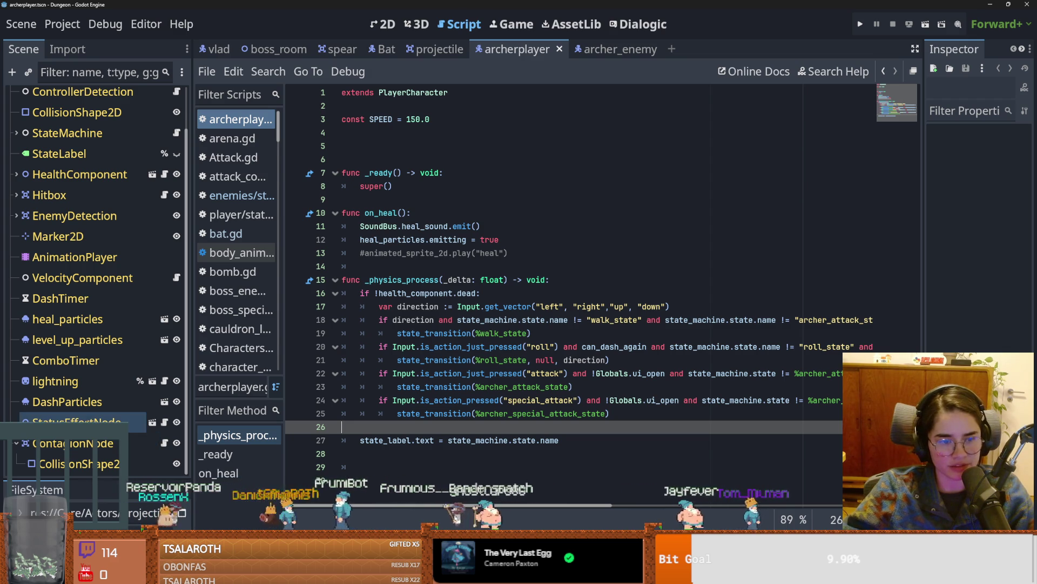
pyautogui.scroll(2, 81, 422)
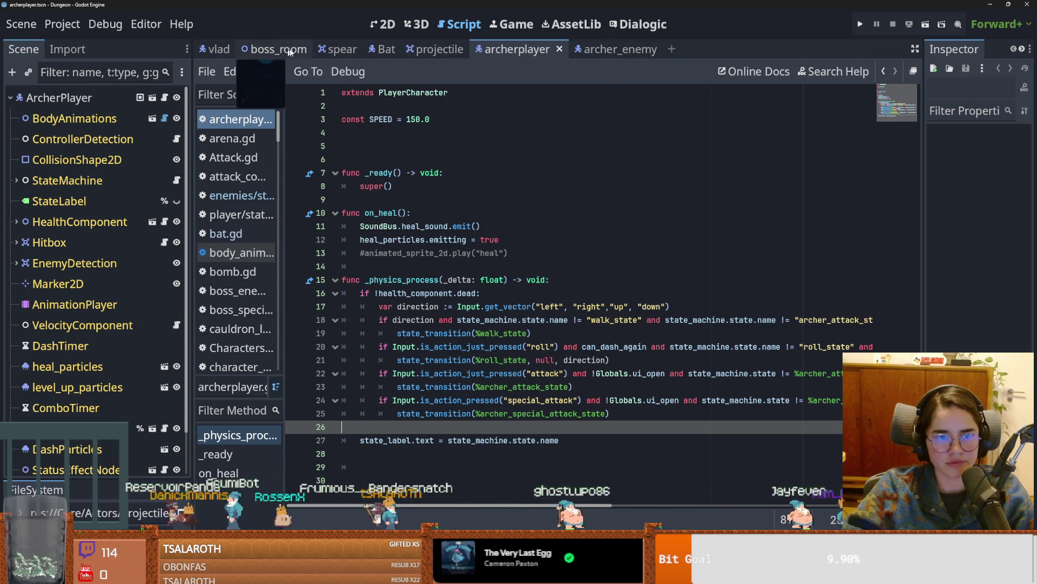
pyautogui.click(386, 49)
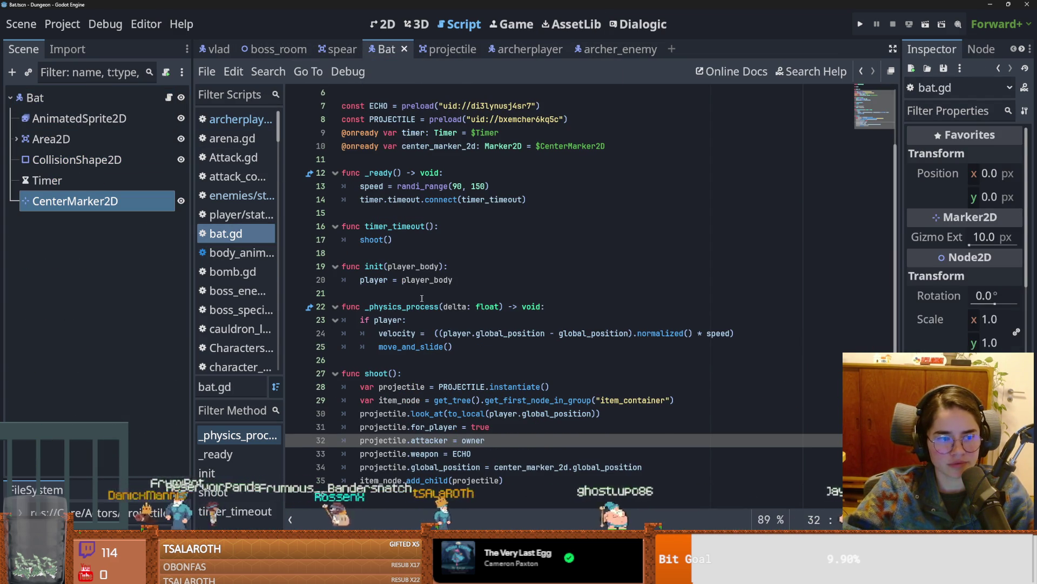
# Step: Review the shoot() call and move_and_slide movement code in bat.gd
pyautogui.click(447, 492)
pyautogui.doubleClick(374, 374)
pyautogui.click(410, 333)
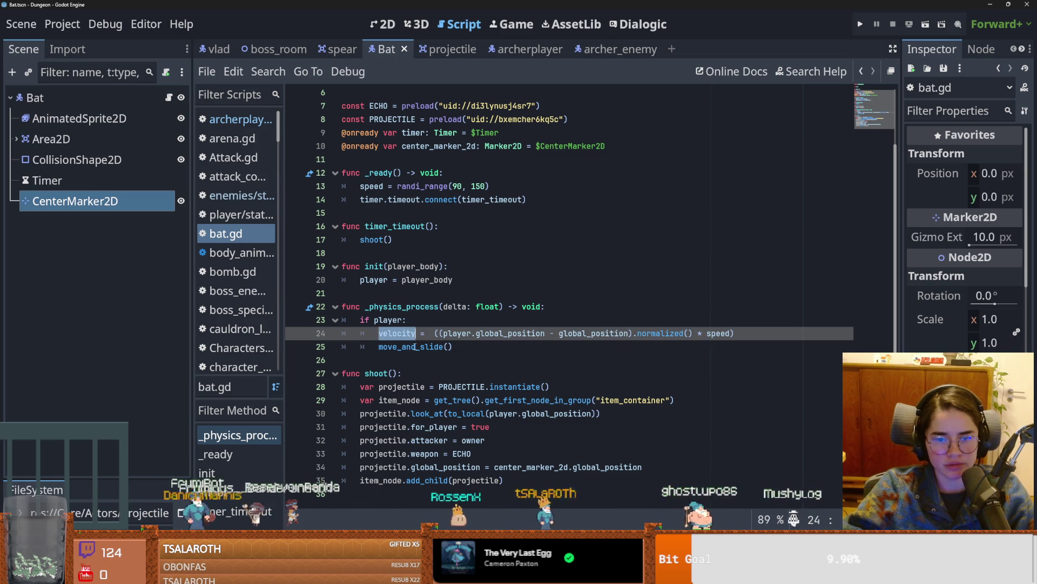
pyautogui.click(415, 346)
pyautogui.doubleClick(389, 320)
pyautogui.click(414, 334)
pyautogui.doubleClick(411, 347)
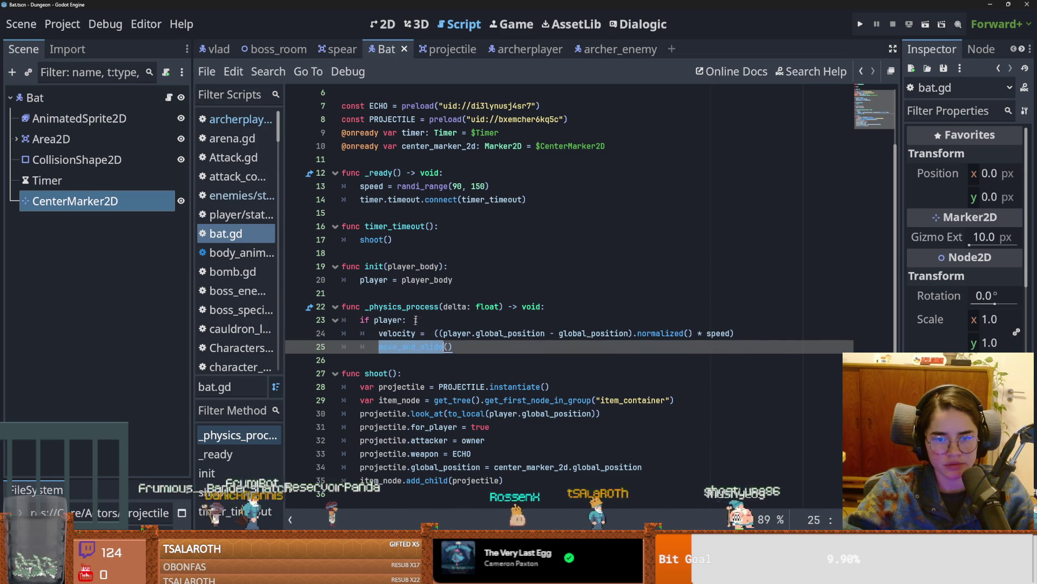
pyautogui.click(509, 480)
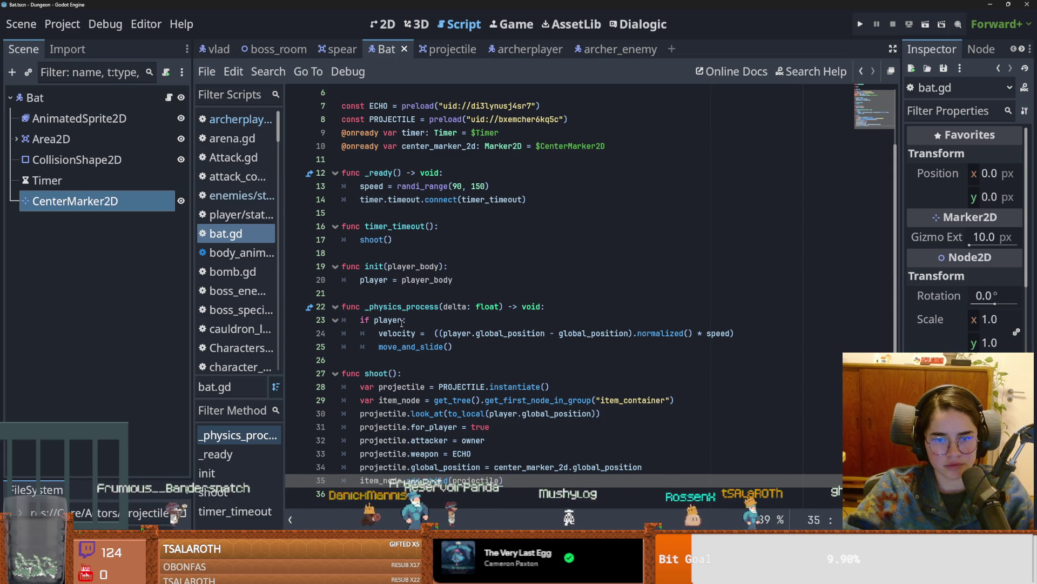
# Step: Add 'player = null' after shoot() in timer_timeout, save, and run the game with F5
pyautogui.click(407, 239)
pyautogui.press('Return')
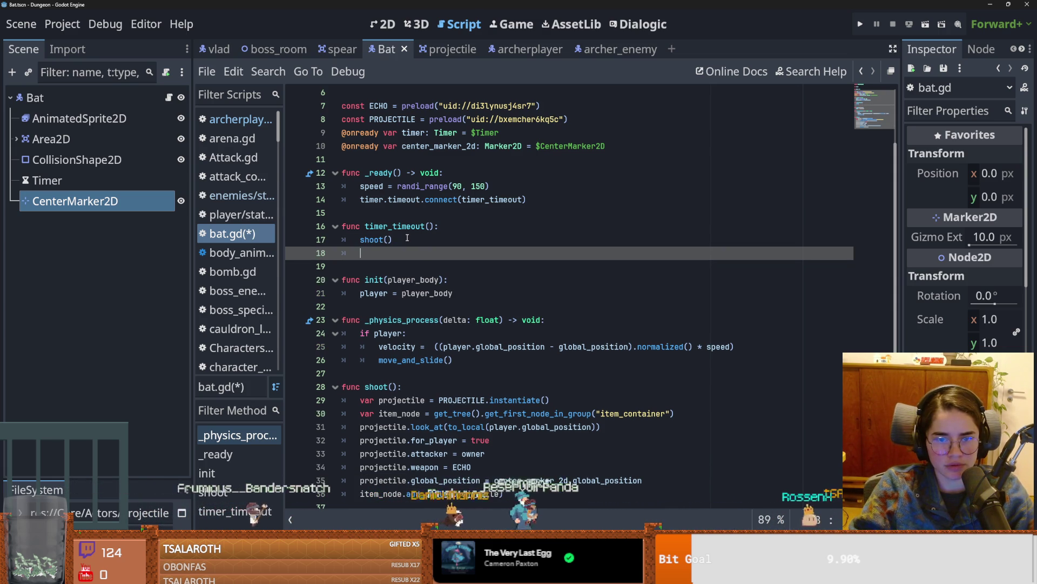
pyautogui.write('player = null')
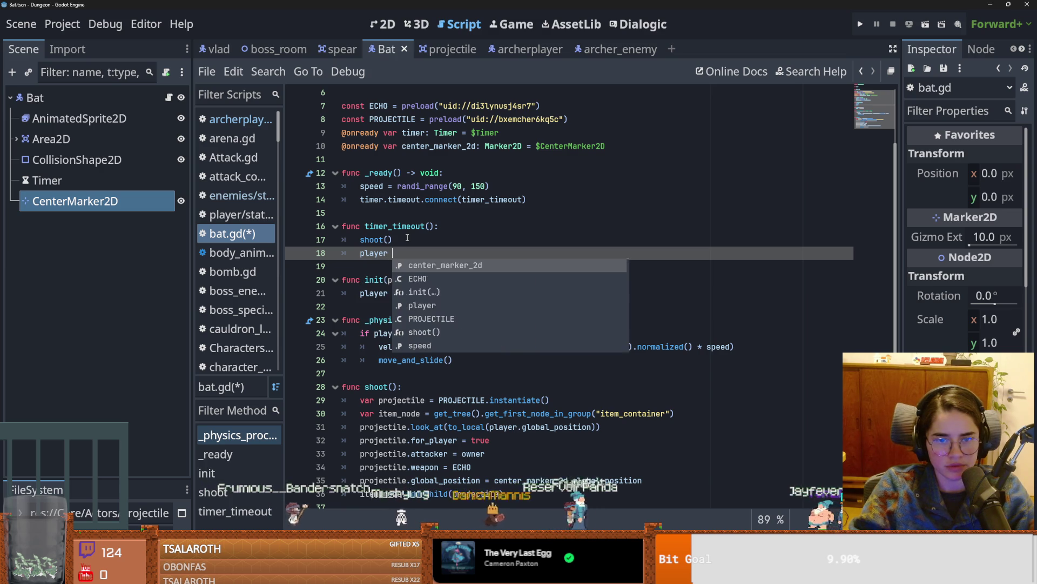
pyautogui.hotkey('ctrl', 's')
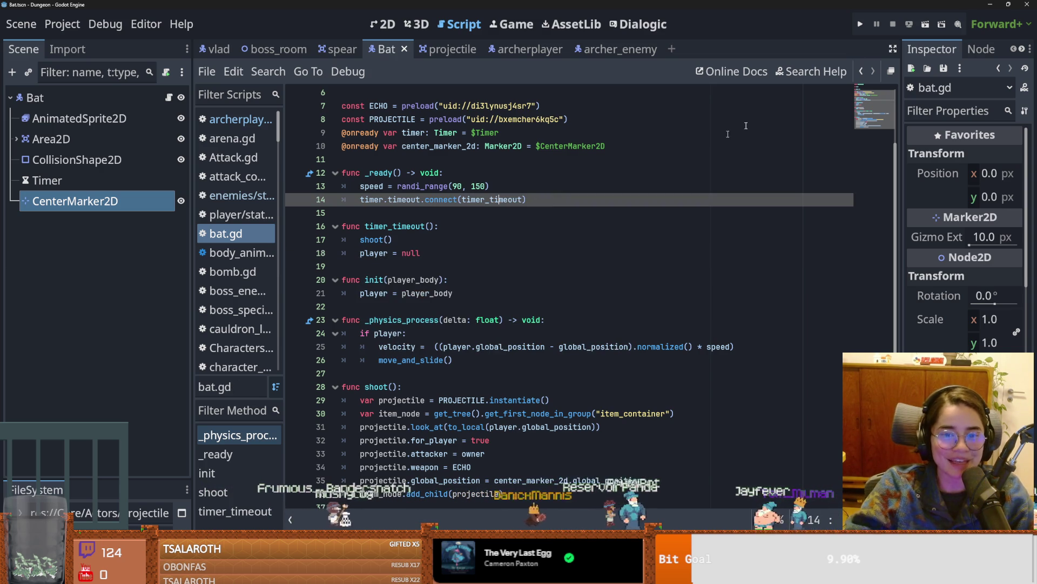
pyautogui.press('F5')
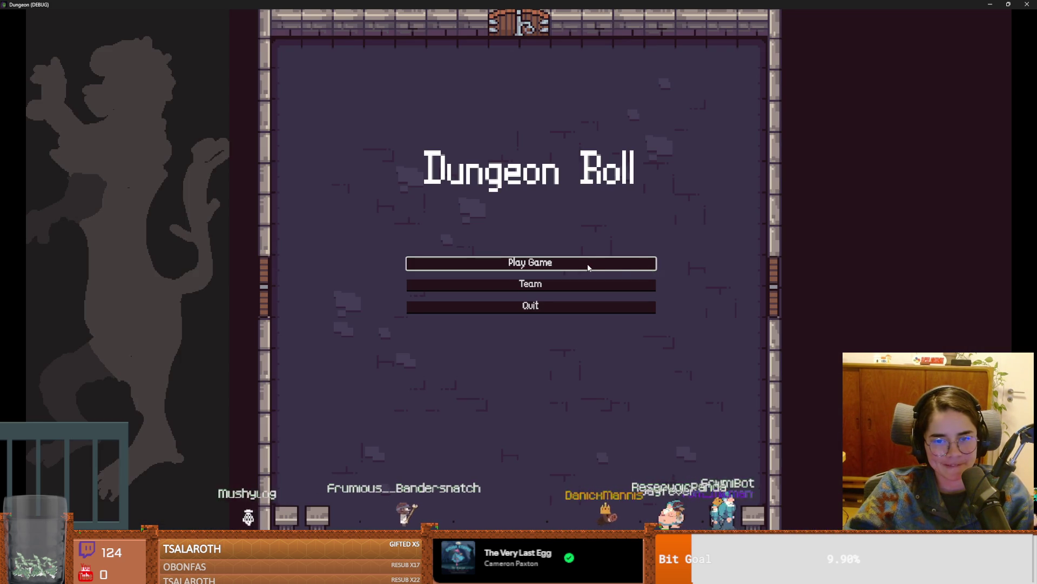
# Step: Start a new game as the Warrior character
pyautogui.click(588, 267)
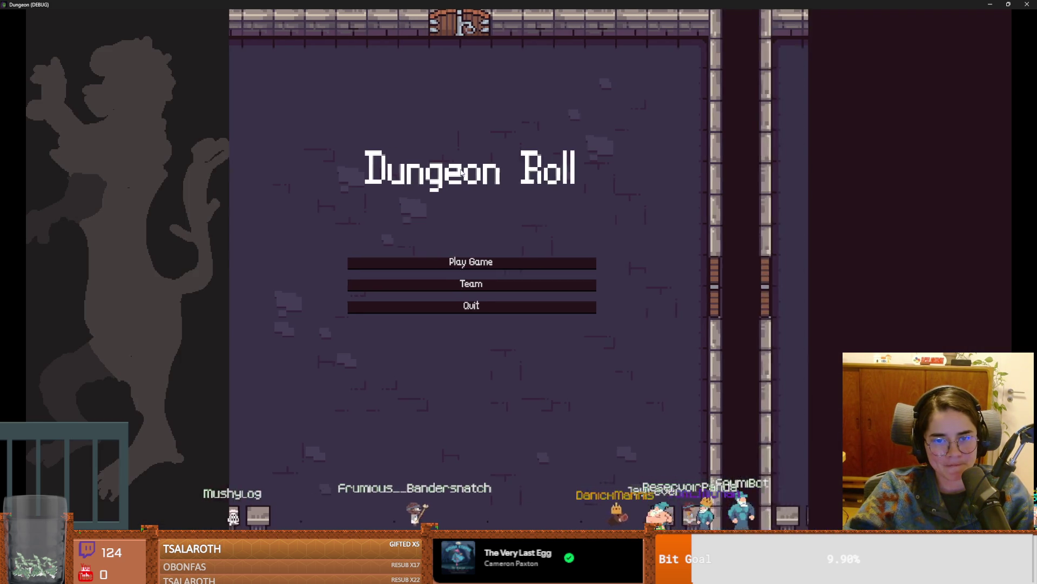
pyautogui.click(419, 236)
pyautogui.press('s')
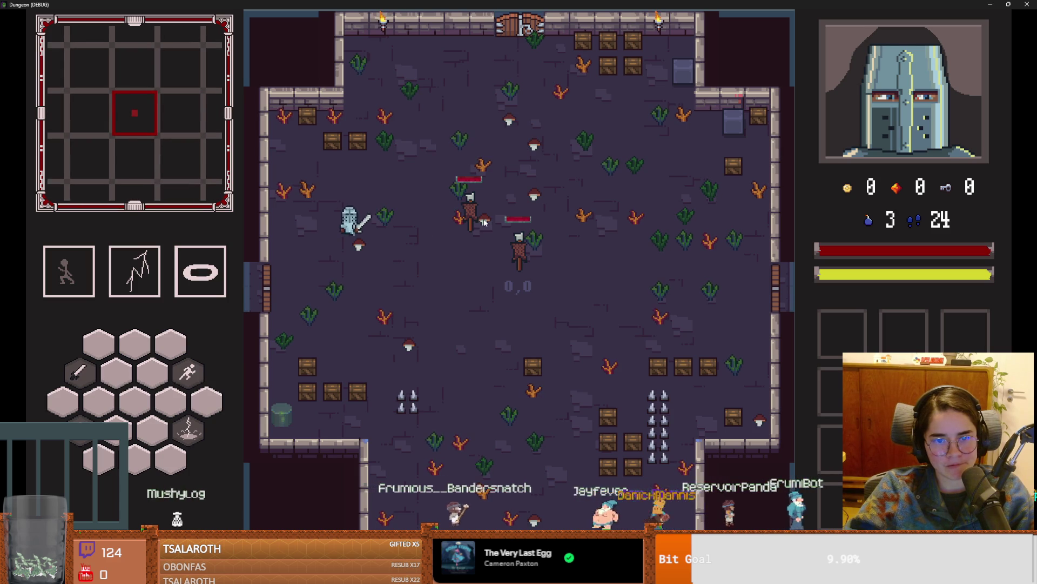
# Step: Teleport with tp_to_before_boss from the debug console and walk down into Vlad's arena
pyautogui.press('`')
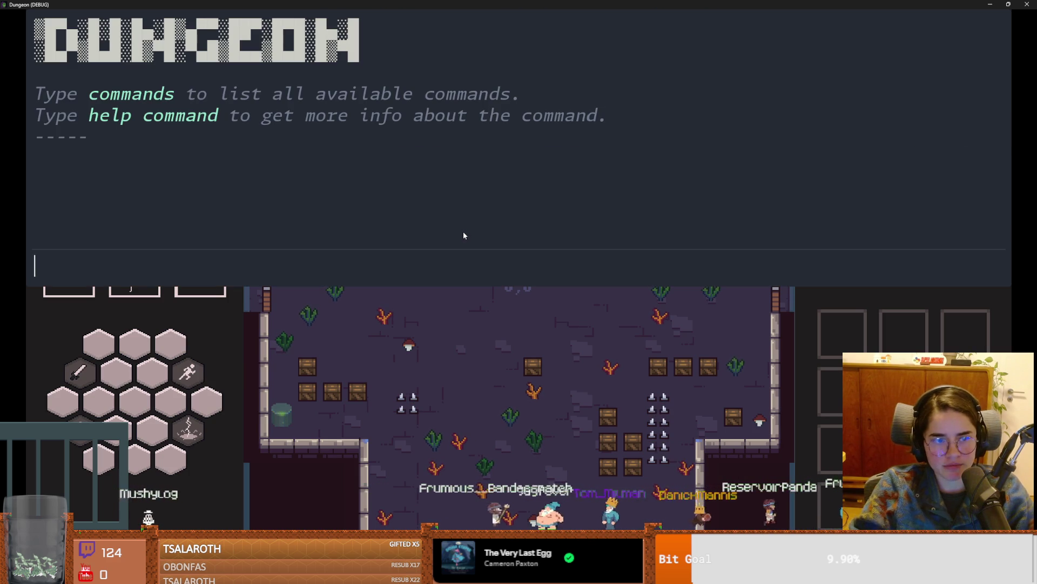
pyautogui.write('tp')
pyautogui.press('Return')
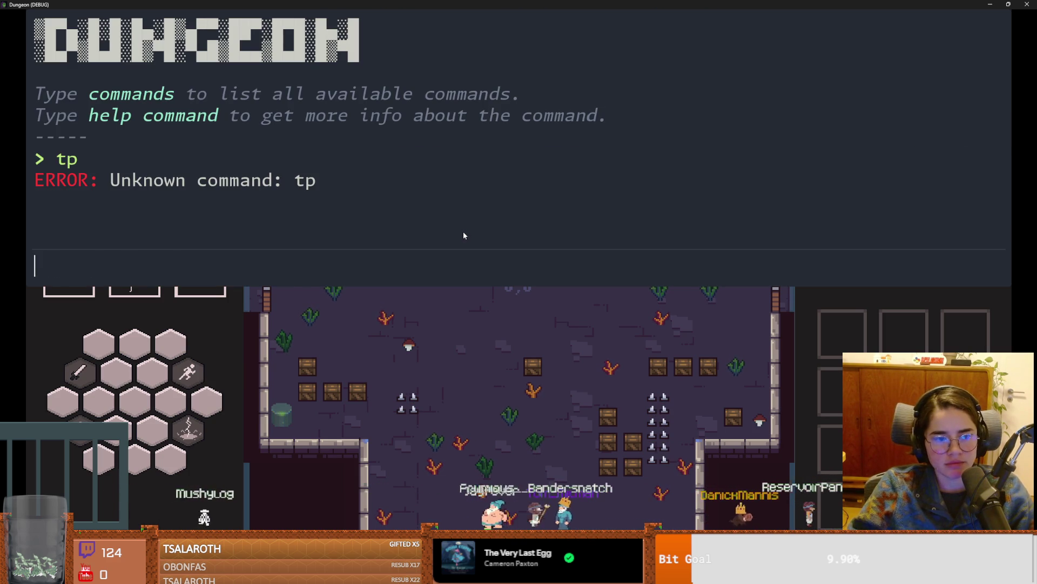
pyautogui.press('Tab')
pyautogui.press('Return')
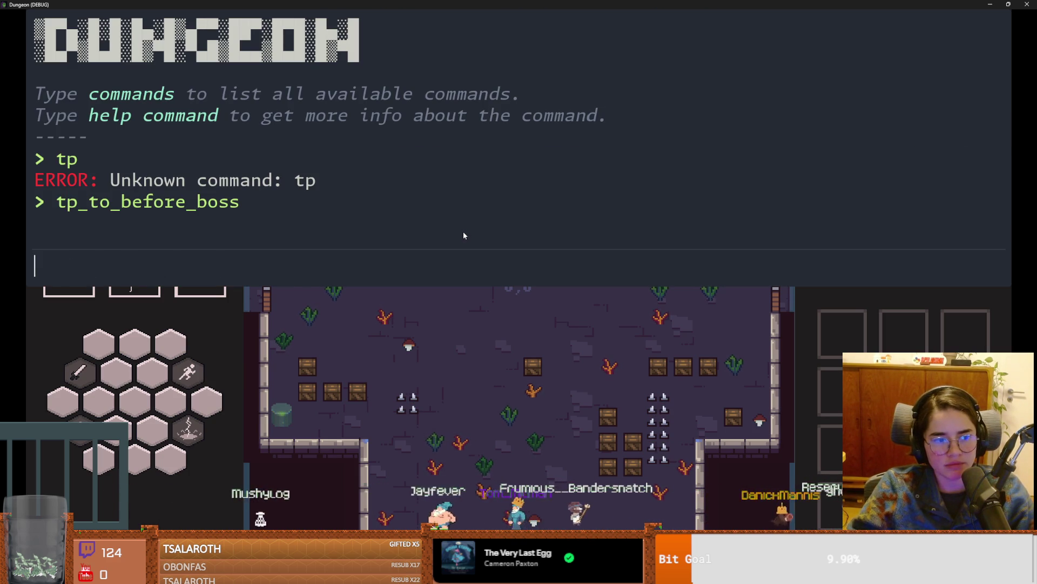
pyautogui.press('`')
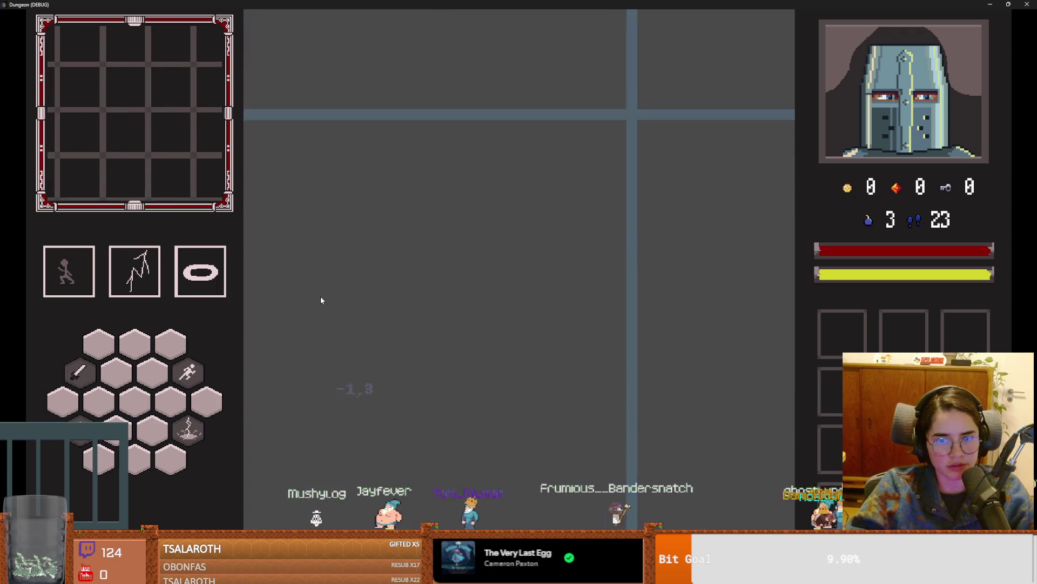
pyautogui.press('s')
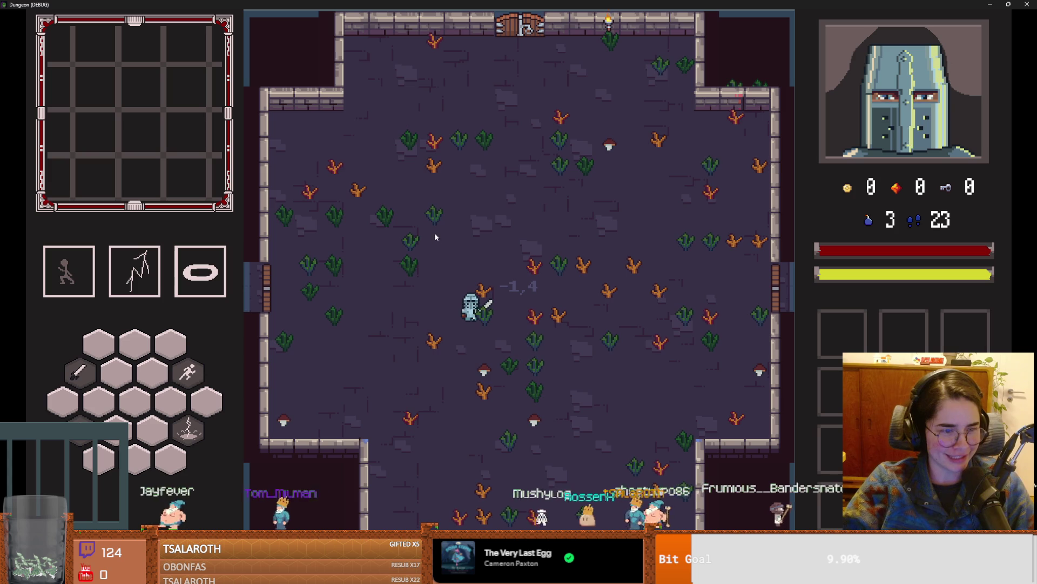
pyautogui.press('s')
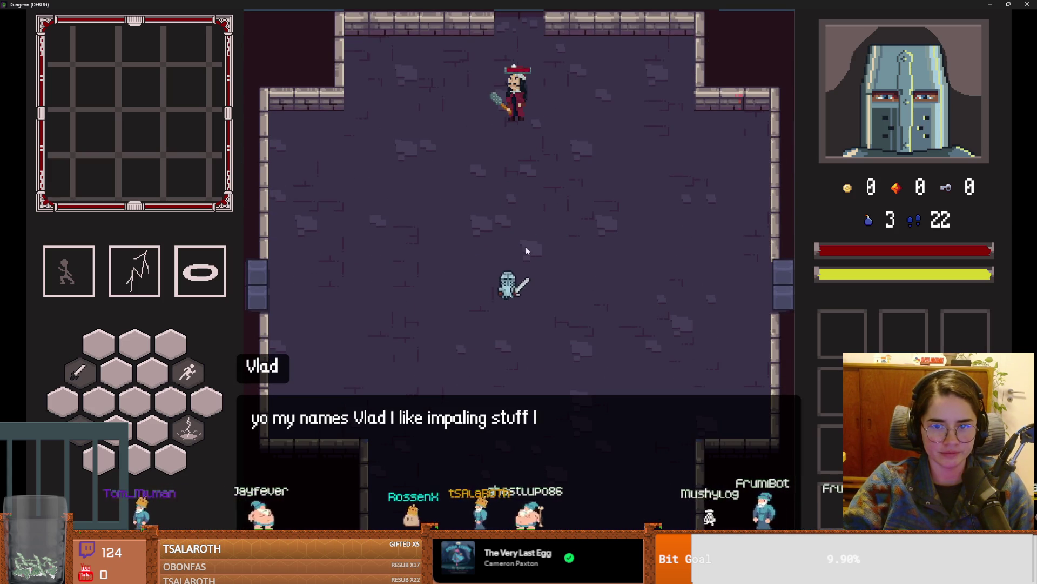
# Step: Skip Vlad's introduction dialogue and start the boss fight
pyautogui.press('space')
pyautogui.press('a')
pyautogui.press('s')
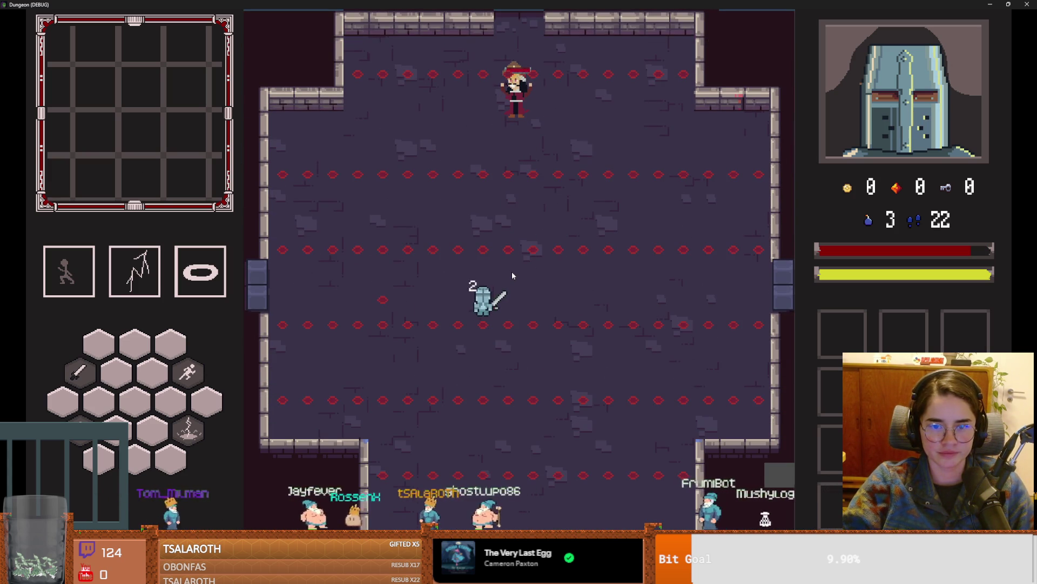
# Step: Dodge Vlad's red projectiles by walking and dashing the knight around the arena
pyautogui.press('a')
pyautogui.press('d')
pyautogui.press('a')
pyautogui.press('a')
pyautogui.press('w')
pyautogui.press('s')
pyautogui.press('space')
pyautogui.press('w')
pyautogui.press('d')
pyautogui.press('space')
pyautogui.press('w')
pyautogui.press('space')
pyautogui.press('a')
pyautogui.press('s')
pyautogui.press('a')
pyautogui.press('s')
pyautogui.press('s')
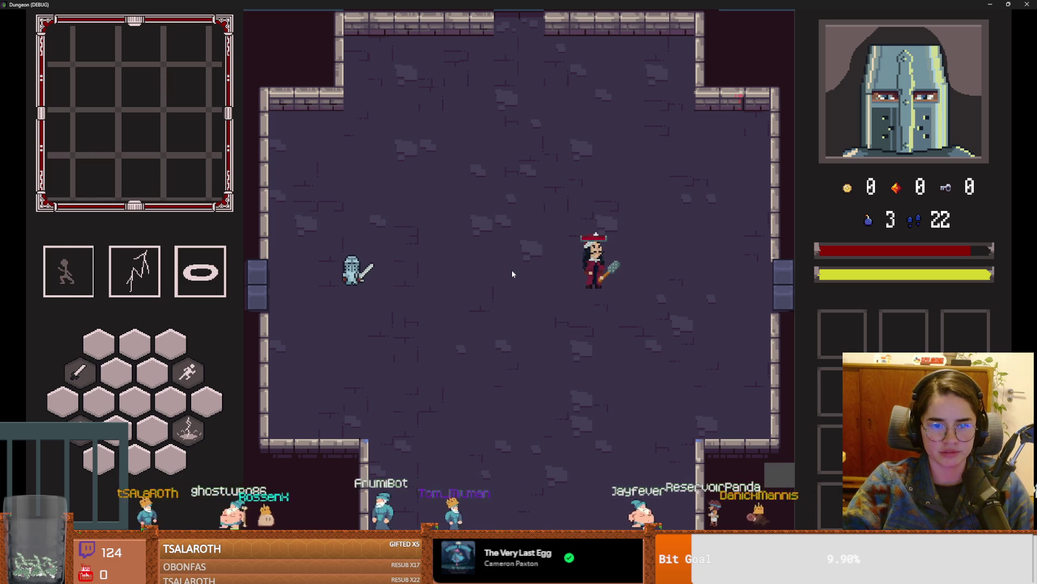
pyautogui.press('s')
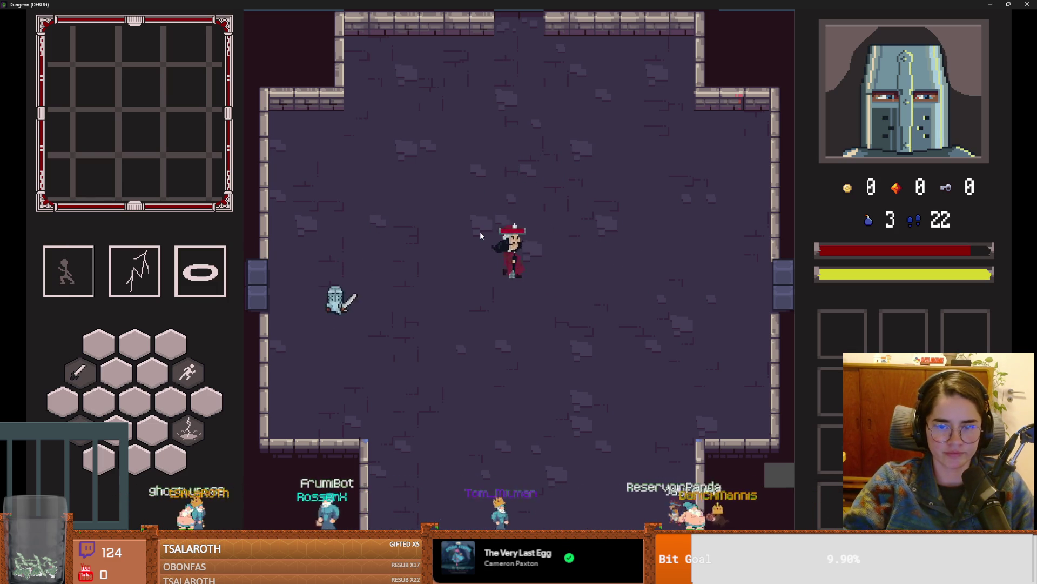
pyautogui.press('space')
pyautogui.press('d')
pyautogui.press('space')
pyautogui.press('w')
pyautogui.press('a')
pyautogui.press('space')
pyautogui.press('s')
# Step: Keep evading, dashing the knight between the spike markers and away from Vlad's mace
pyautogui.press('space')
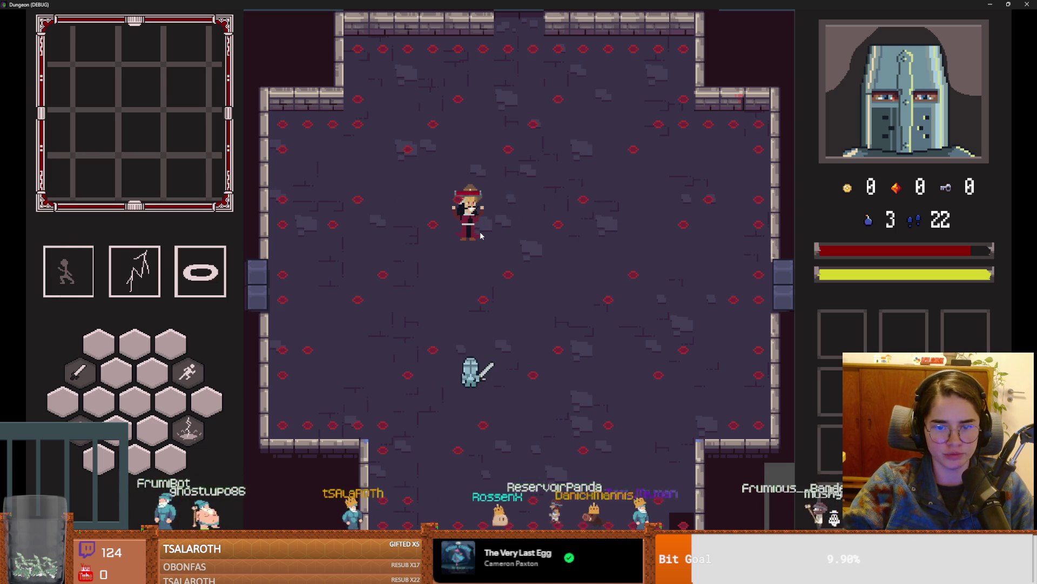
pyautogui.press('d')
pyautogui.press('d')
pyautogui.press('w')
pyautogui.press('w')
pyautogui.press('space')
pyautogui.press('a')
pyautogui.press('s')
pyautogui.press('s')
pyautogui.press('a')
pyautogui.press('d')
pyautogui.press('w')
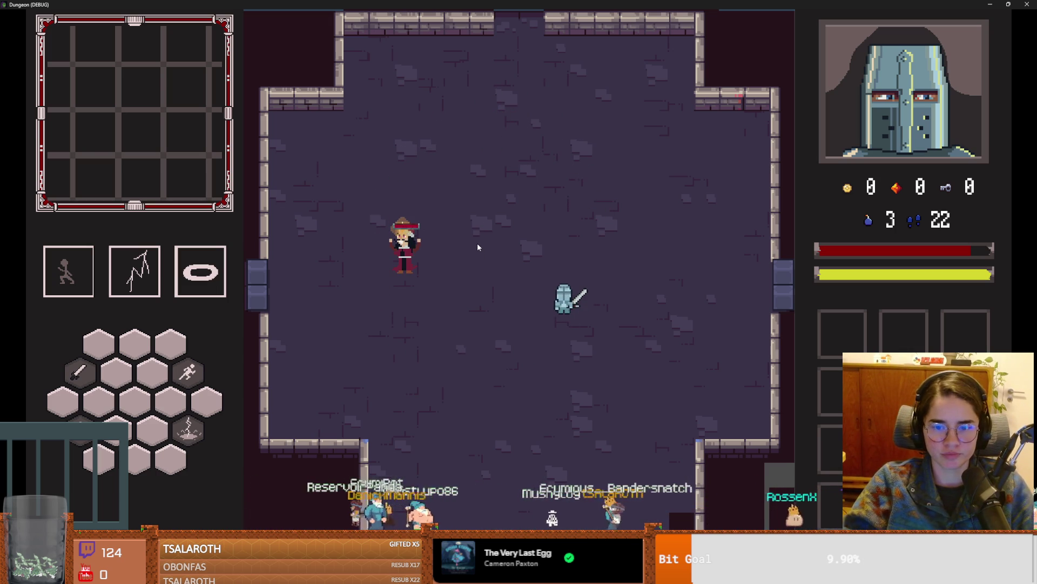
pyautogui.press('w')
pyautogui.press('d')
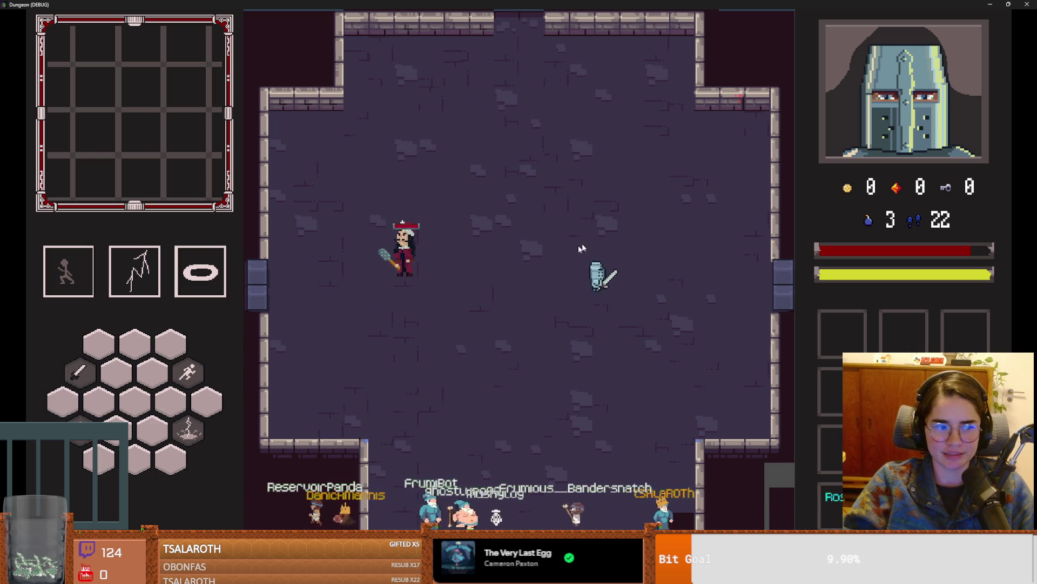
pyautogui.press('w')
pyautogui.press('a')
pyautogui.press('s')
pyautogui.press('d')
pyautogui.press('a')
pyautogui.press('s')
pyautogui.press('space')
pyautogui.press('a')
pyautogui.press('space')
pyautogui.press('w')
pyautogui.press('w')
pyautogui.press('d')
pyautogui.press('space')
pyautogui.press('s')
pyautogui.press('space')
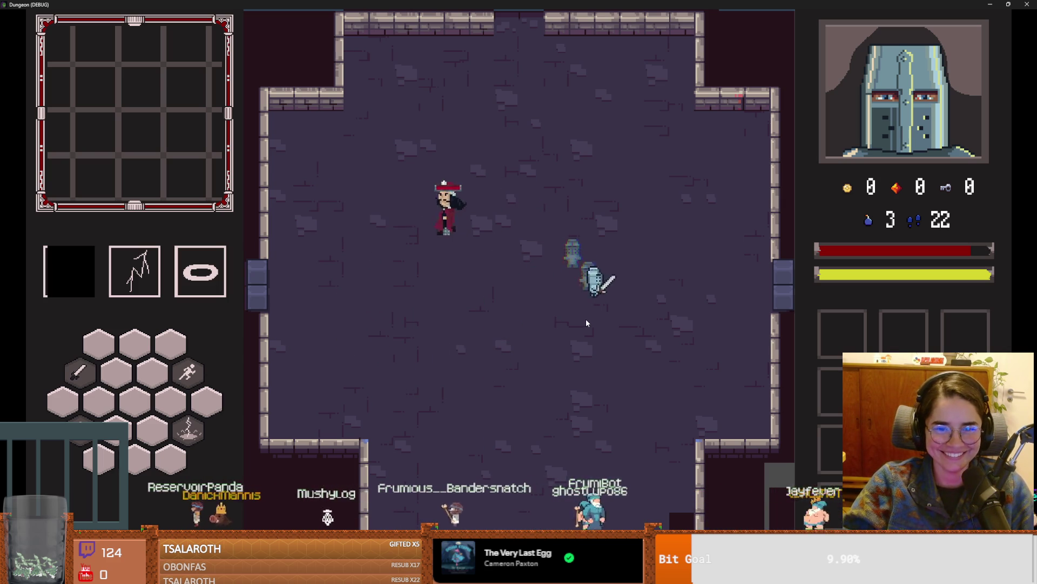
pyautogui.press('s')
pyautogui.press('a')
pyautogui.press('w')
pyautogui.press('a')
pyautogui.press('space')
# Step: Continue the fight, dashing past Vlad and moving up away from the floor spikes
pyautogui.press('w')
pyautogui.press('d')
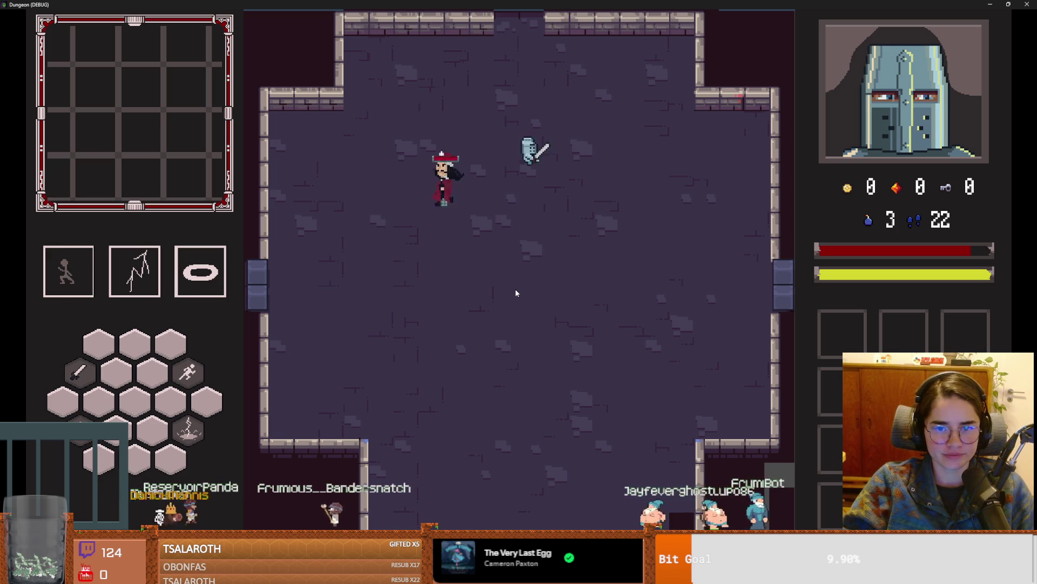
pyautogui.press('s')
pyautogui.press('space')
pyautogui.press('a')
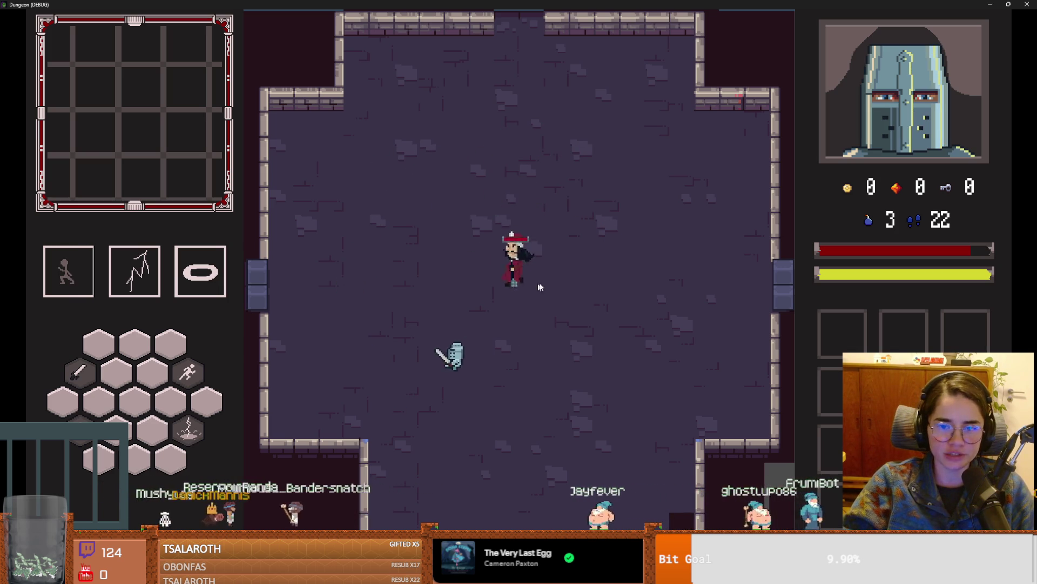
pyautogui.press('w')
pyautogui.press('d')
pyautogui.press('space')
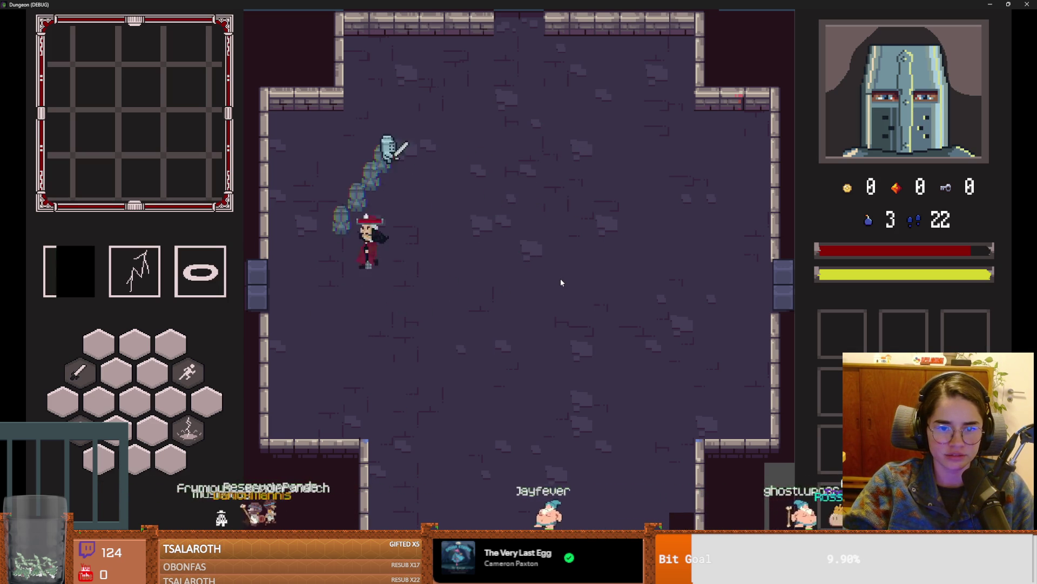
pyautogui.press('s')
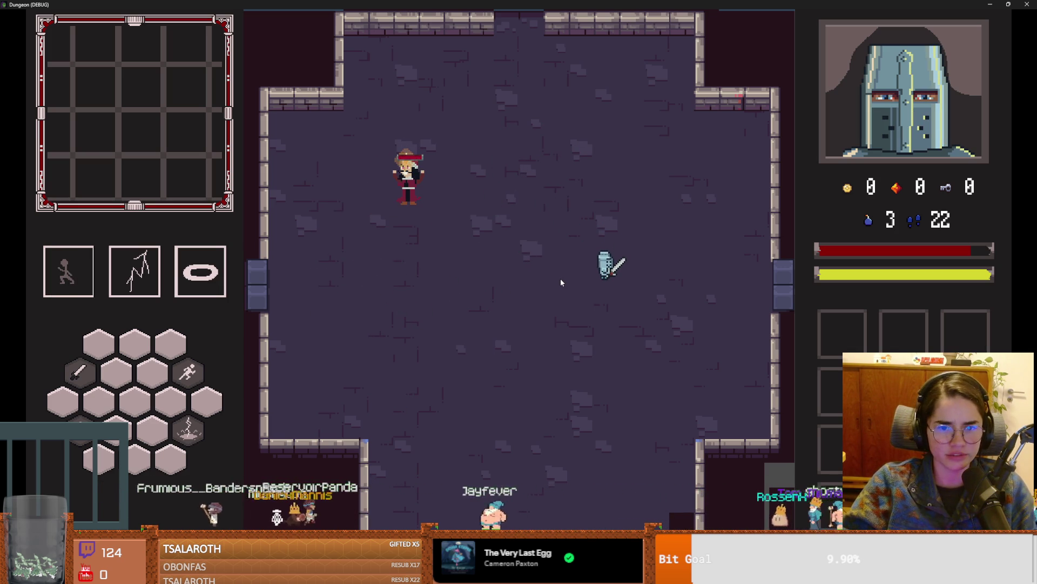
pyautogui.press('s')
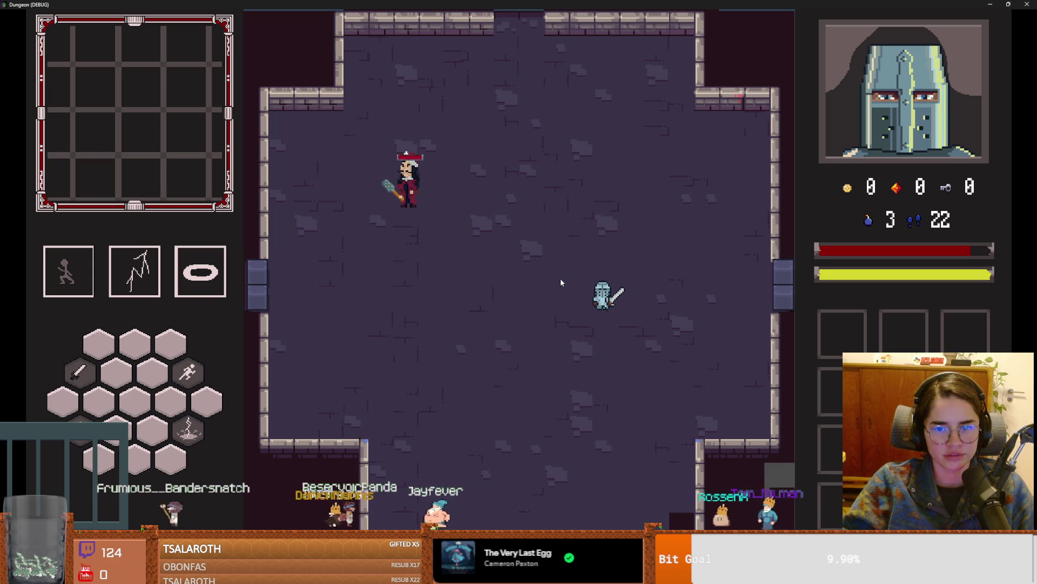
pyautogui.press('s')
pyautogui.press('a')
pyautogui.press('space')
pyautogui.press('a')
pyautogui.press('w')
pyautogui.press('space')
pyautogui.press('d')
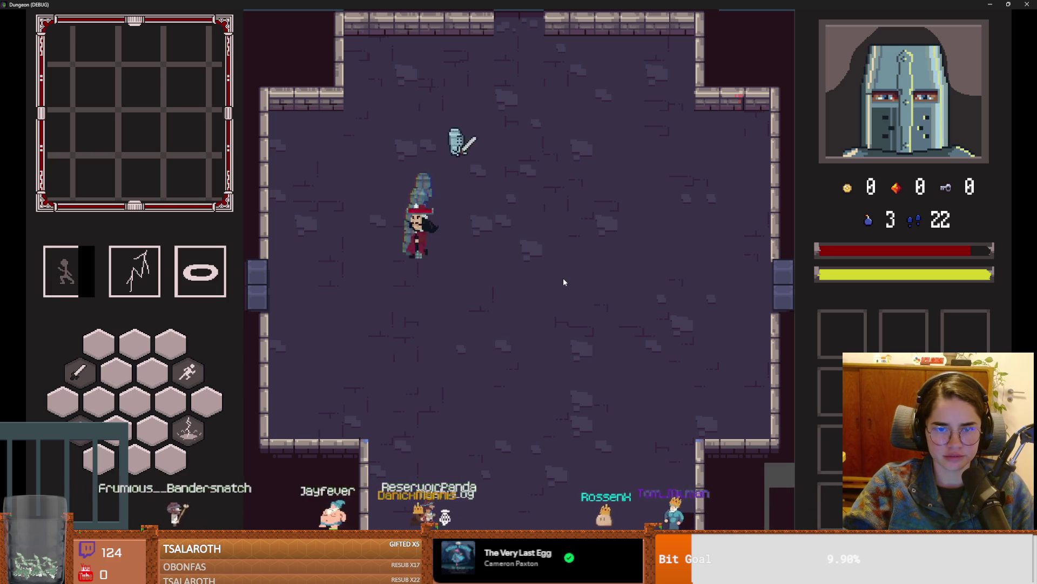
pyautogui.press('s')
pyautogui.press('space')
pyautogui.press('a')
pyautogui.press('space')
pyautogui.press('a')
pyautogui.press('w')
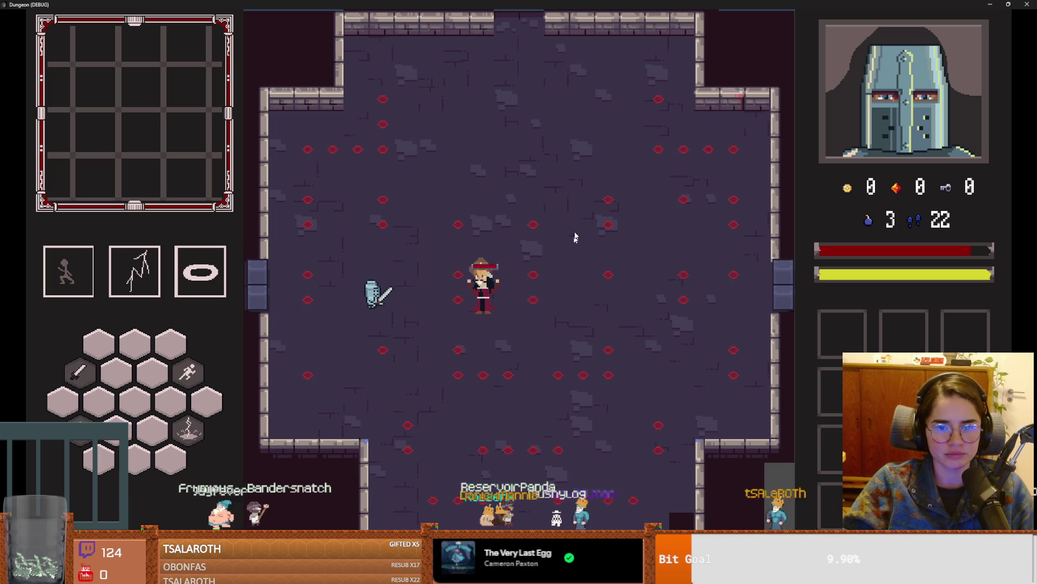
pyautogui.press('w')
# Step: Restore the game to a window over the editor and stop the running Dungeon game
pyautogui.press('a')
pyautogui.press('super+Down')
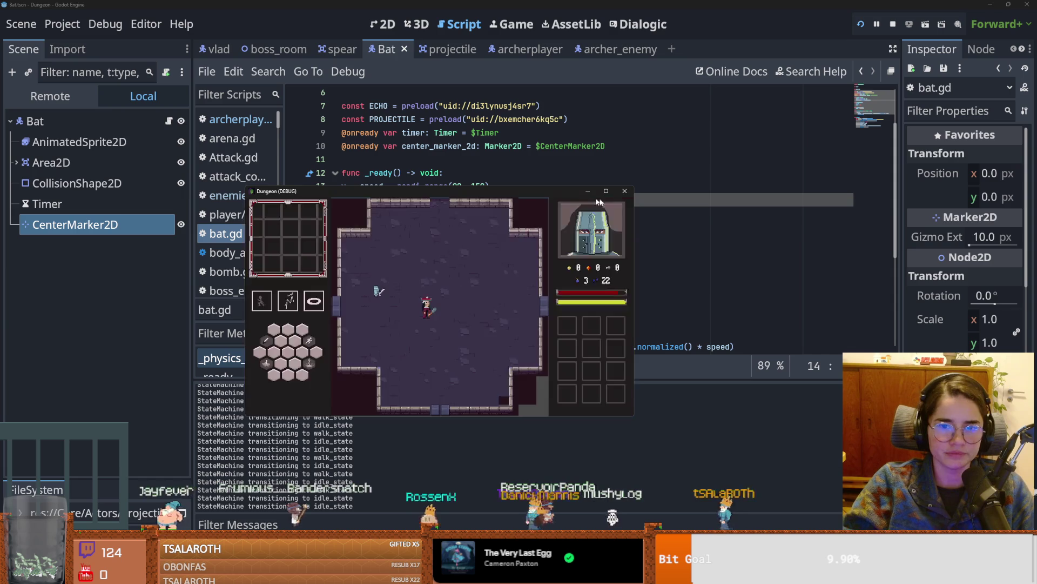
pyautogui.click(624, 191)
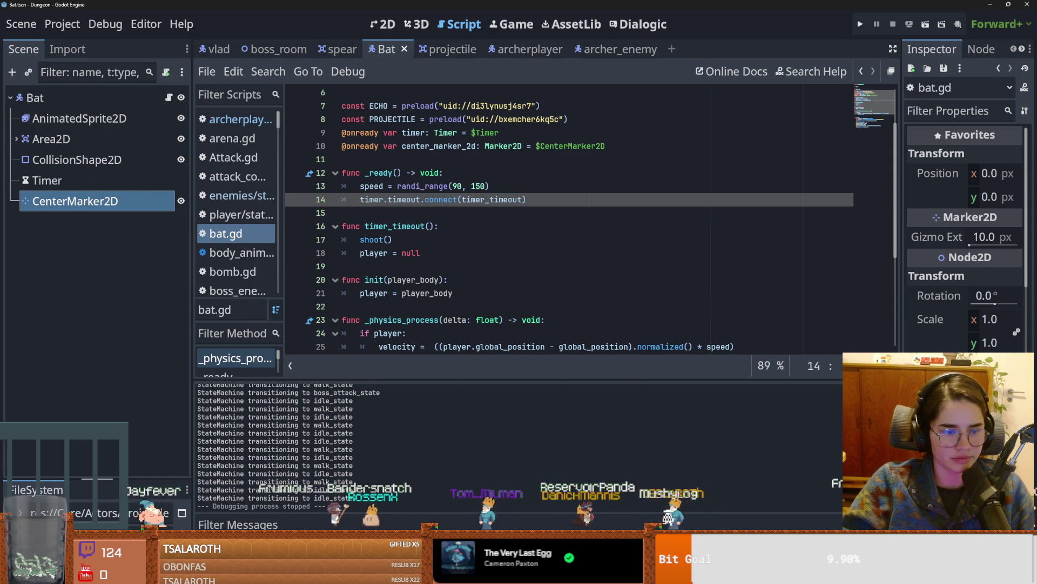
# Step: Enlarge the FileSystem panel, filter it by 'vlad' and open vlad.tscn
pyautogui.moveTo(97, 478); pyautogui.dragTo(98, 263)
pyautogui.click(64, 326)
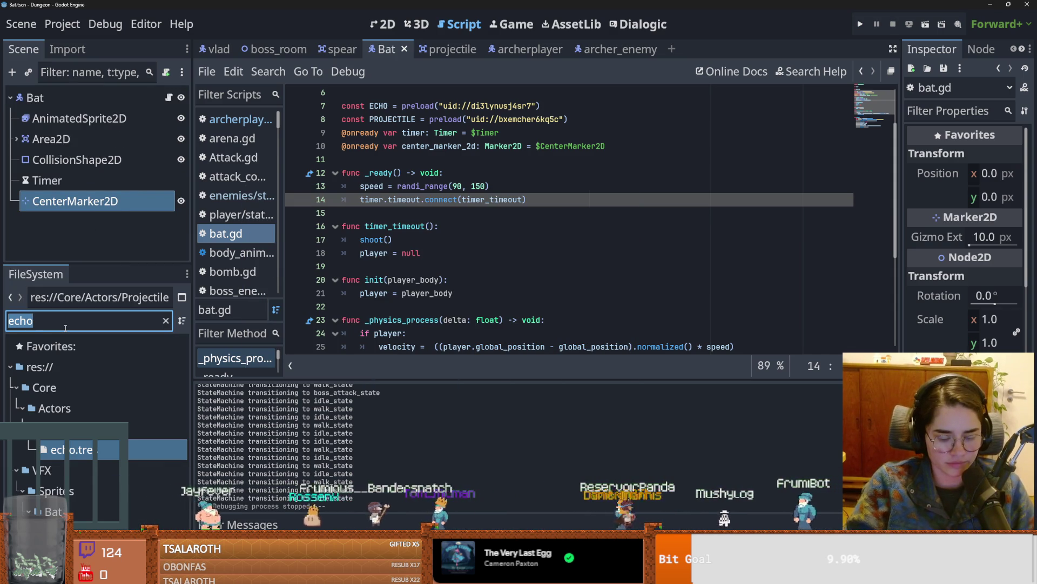
pyautogui.write('vlad')
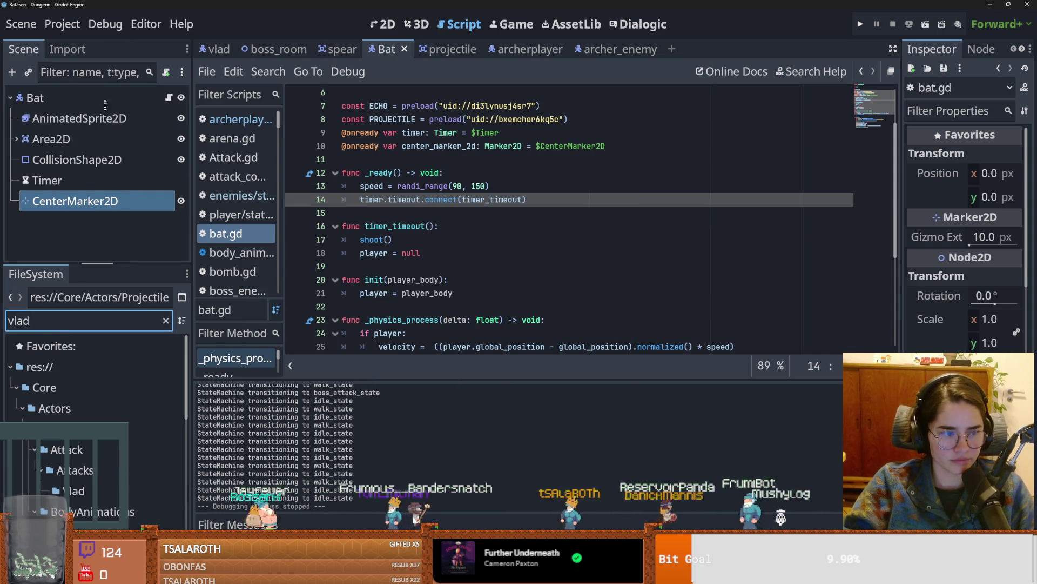
pyautogui.scroll(-5, 117, 383)
pyautogui.scroll(-5, 117, 384)
pyautogui.doubleClick(81, 441)
# Step: Widen the Scene tree dock, then run the project with F5 and launch Cannon
pyautogui.scroll(-5, 87, 206)
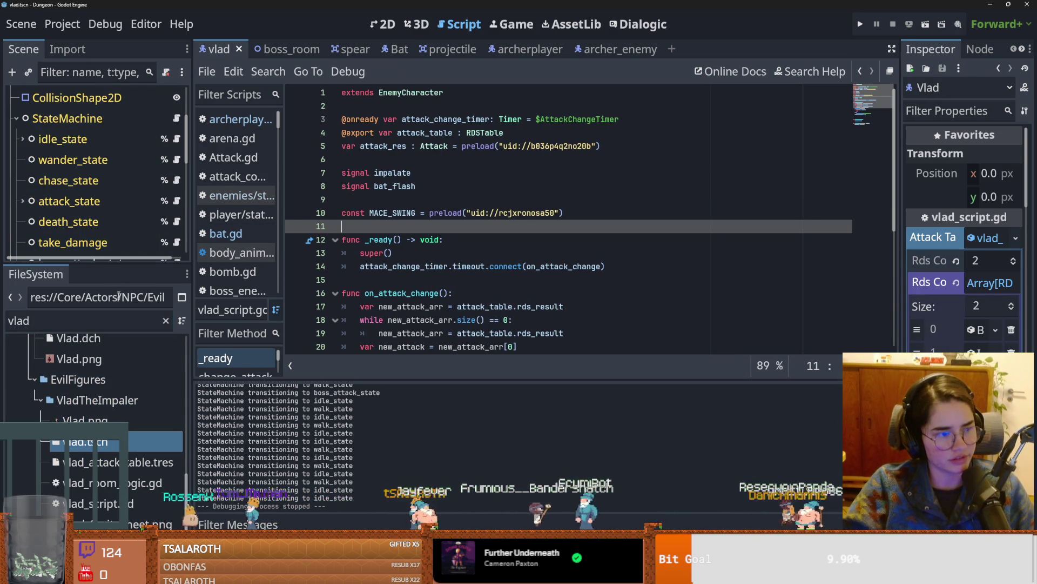
pyautogui.moveTo(99, 264); pyautogui.dragTo(125, 439)
pyautogui.scroll(-5, 97, 243)
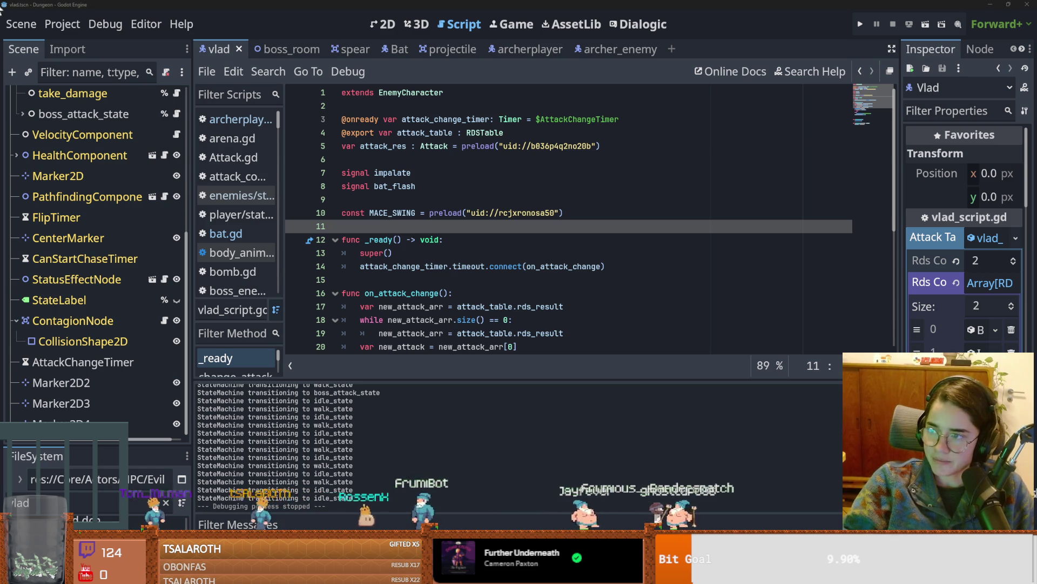
pyautogui.press('F5')
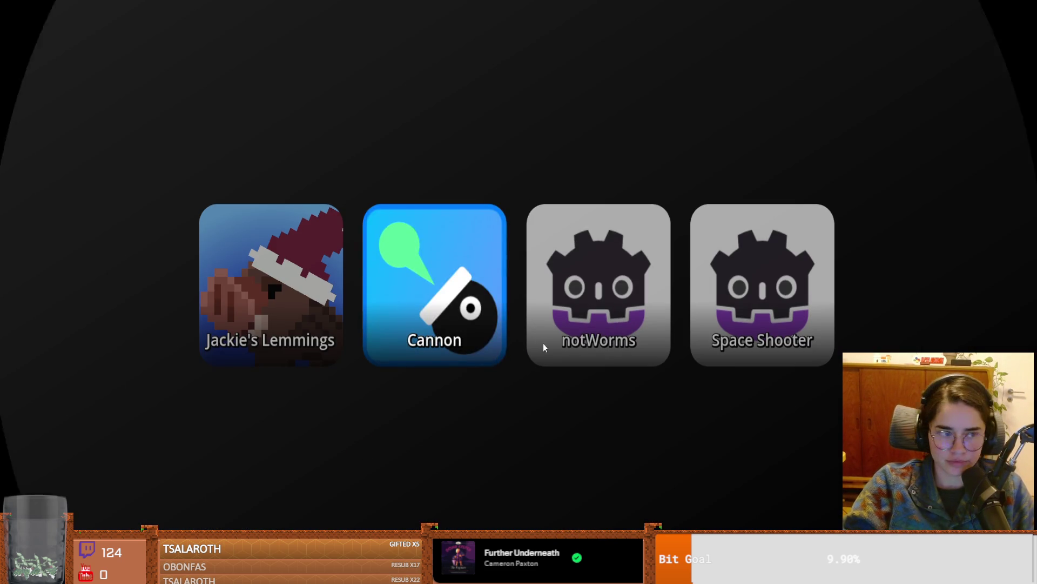
pyautogui.press('Return')
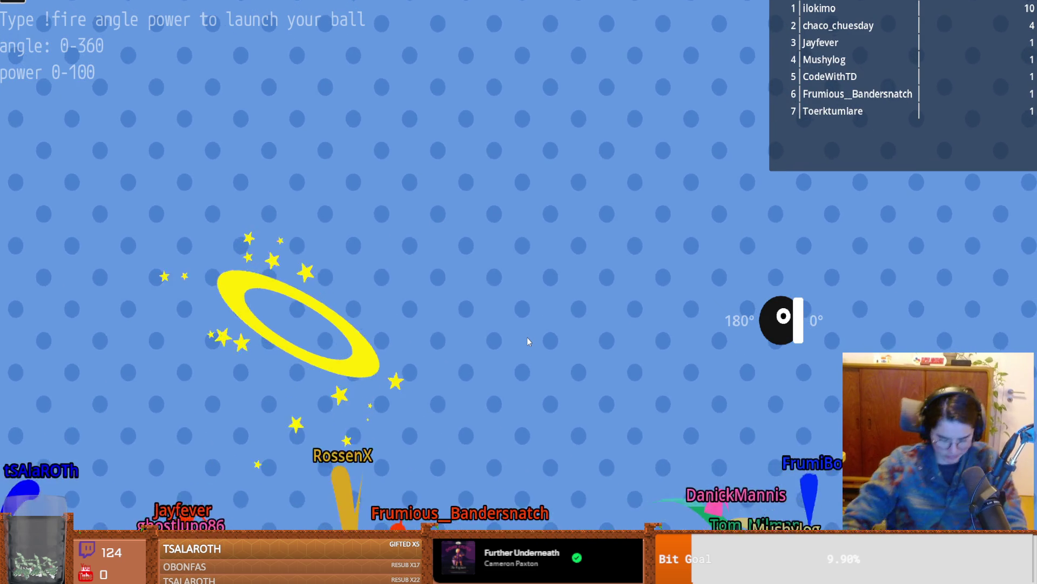
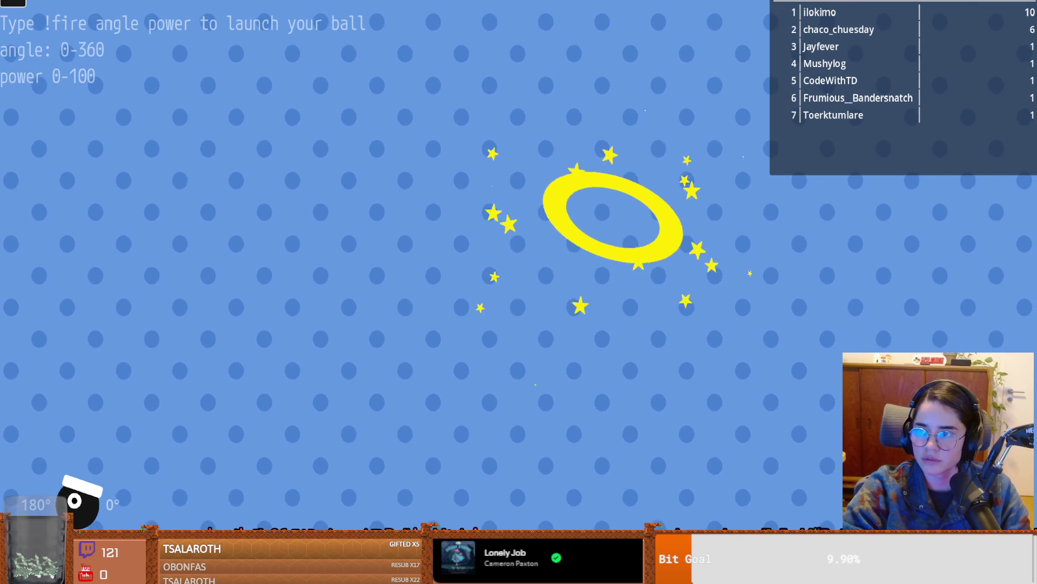
# Step: Exit the Cannon game and then the game launcher with Escape to get back to Godot
pyautogui.press('Escape')
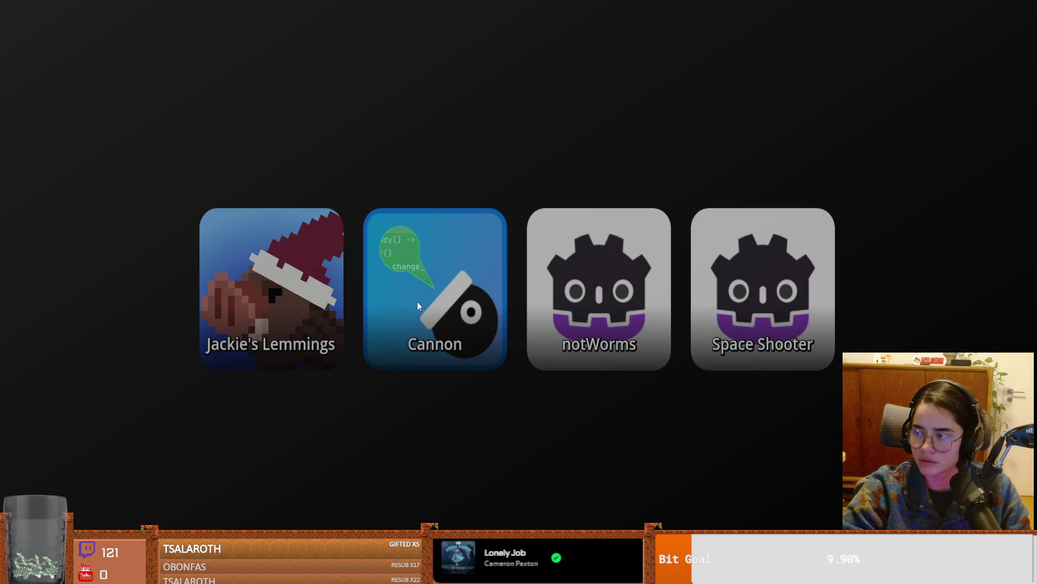
pyautogui.press('Escape')
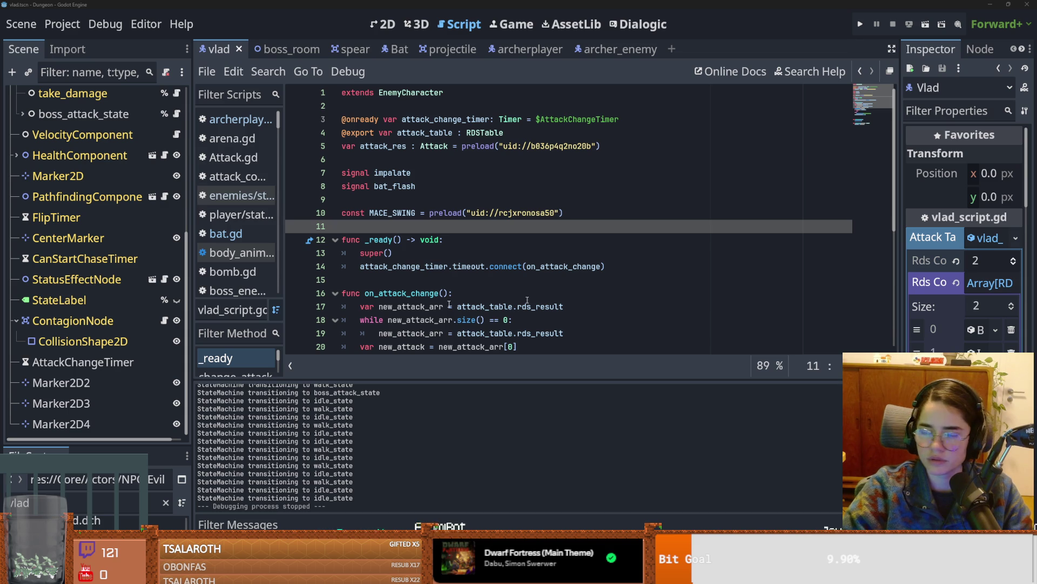
# Step: Save the vlad scene from its script, then select the boss_attack_state node in the Scene dock
pyautogui.click(416, 283)
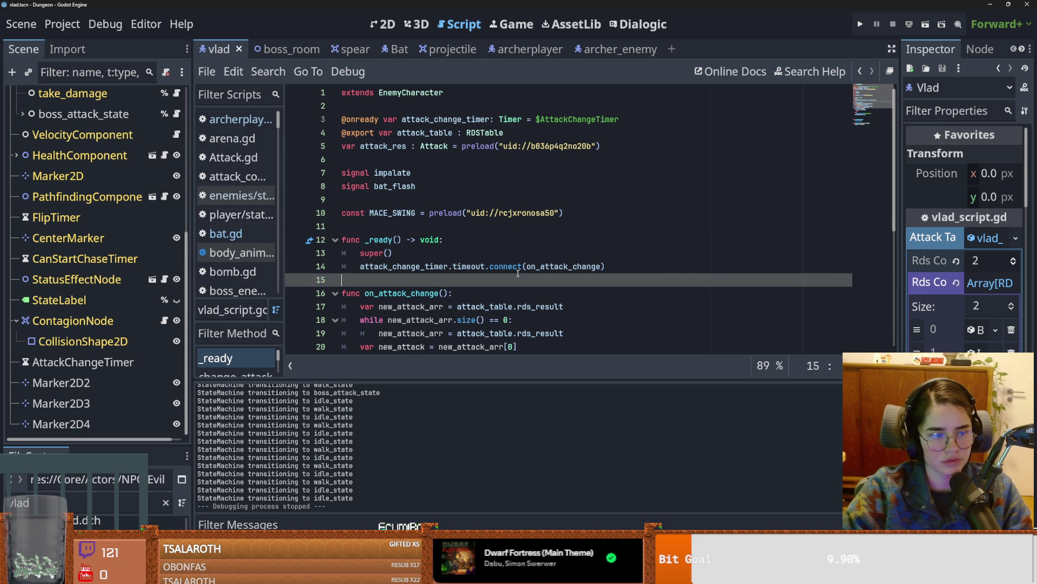
pyautogui.click(476, 239)
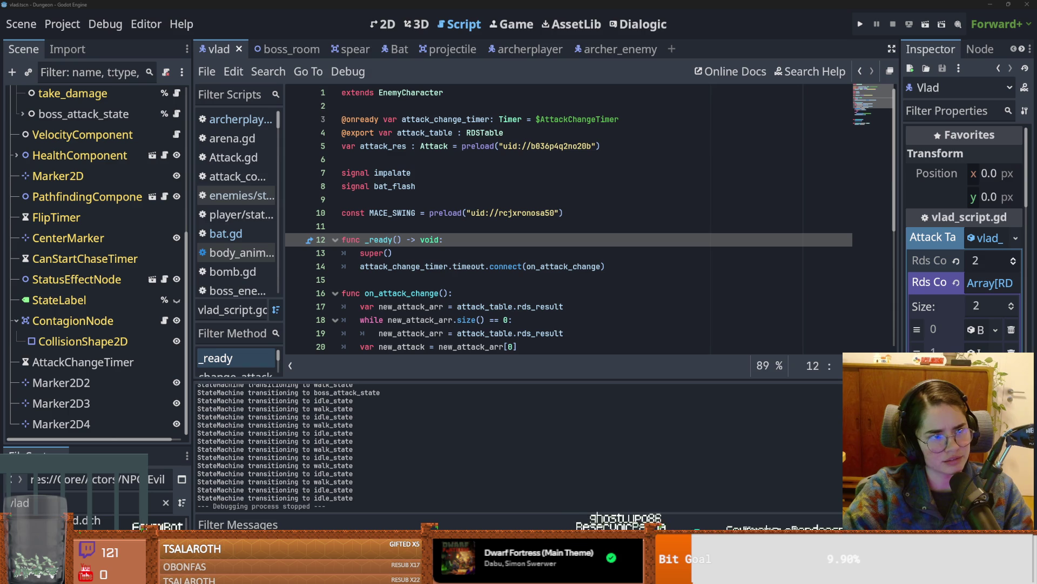
pyautogui.press('Down')
pyautogui.press('Down')
pyautogui.press('Down')
pyautogui.hotkey('ctrl', 's')
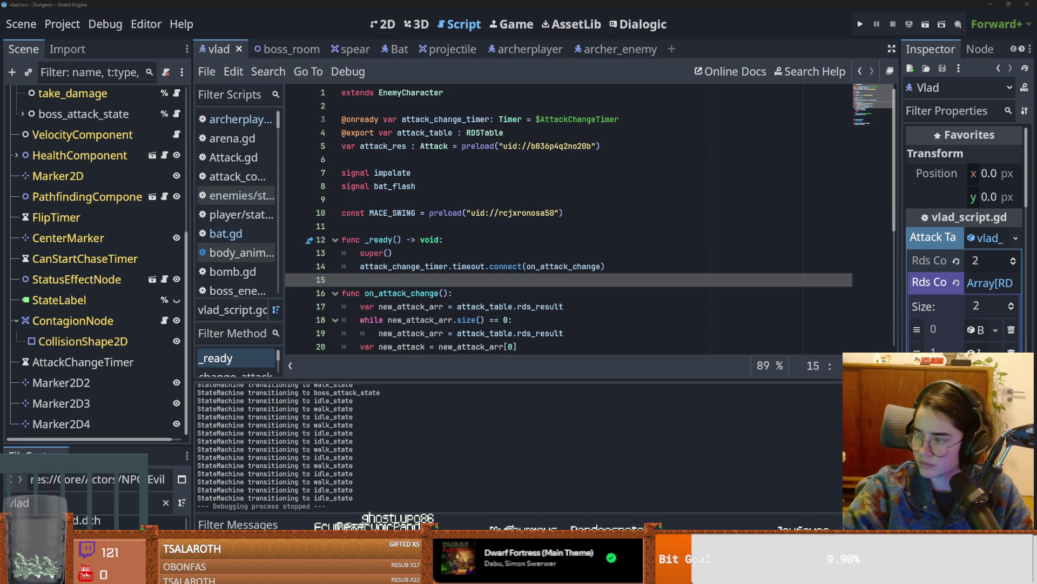
pyautogui.scroll(-2, 513, 302)
pyautogui.hotkey('ctrl', 's')
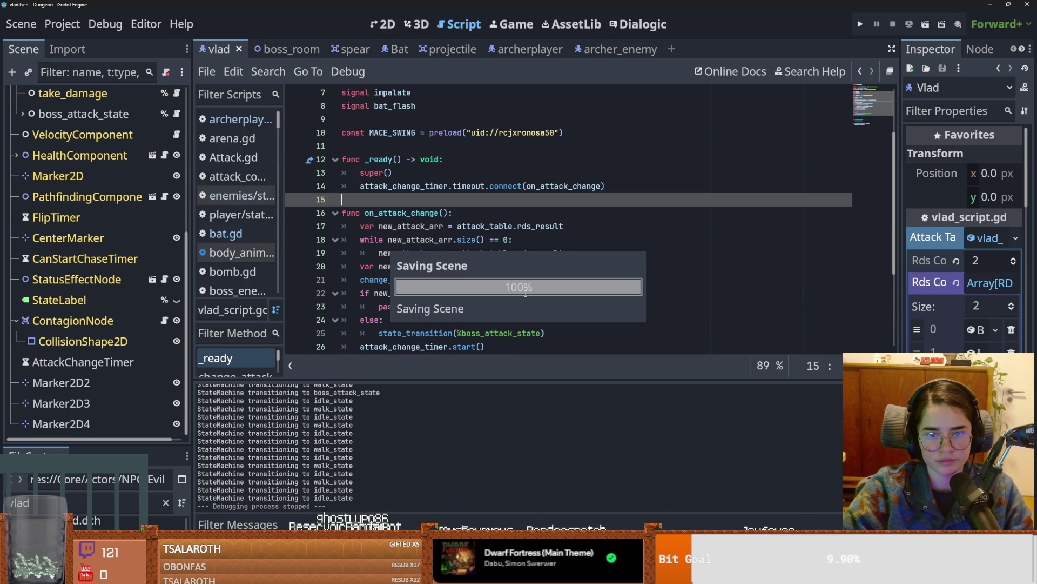
pyautogui.scroll(5, 82, 323)
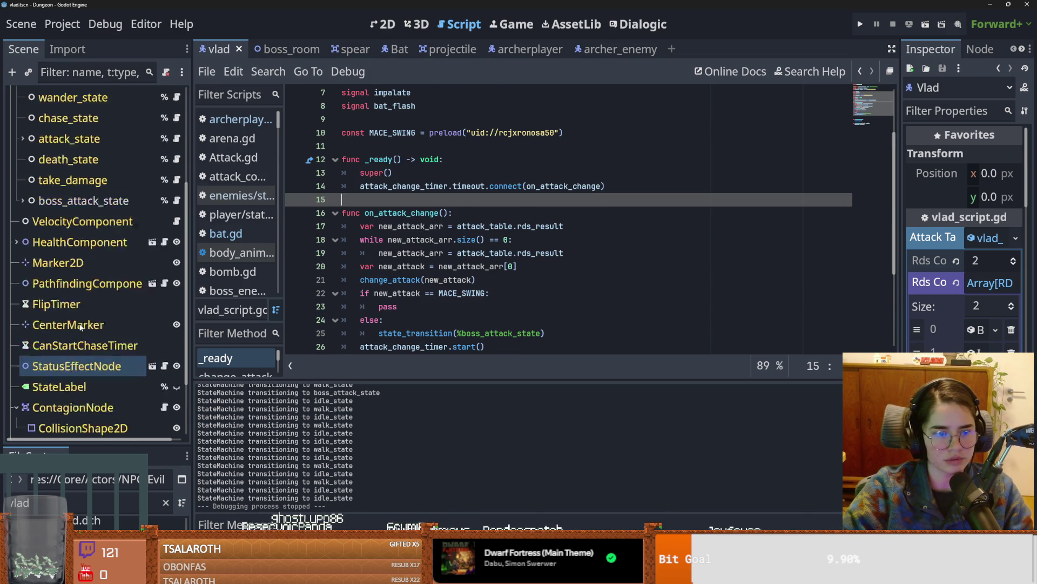
pyautogui.scroll(-2, 87, 325)
pyautogui.click(86, 325)
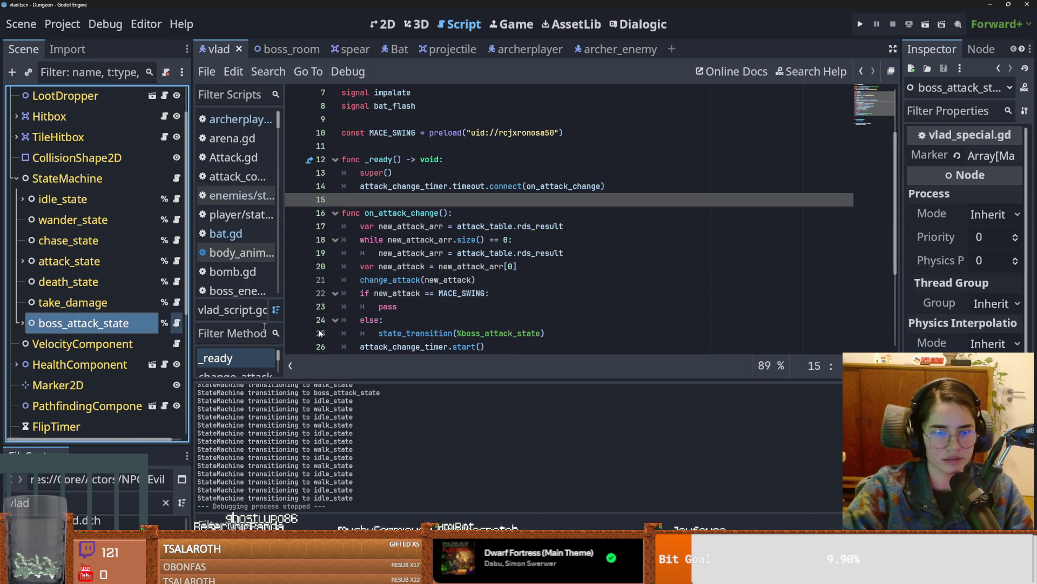
# Step: Widen the Inspector and look over the three entries of the Markers array
pyautogui.moveTo(900, 276); pyautogui.dragTo(658, 276)
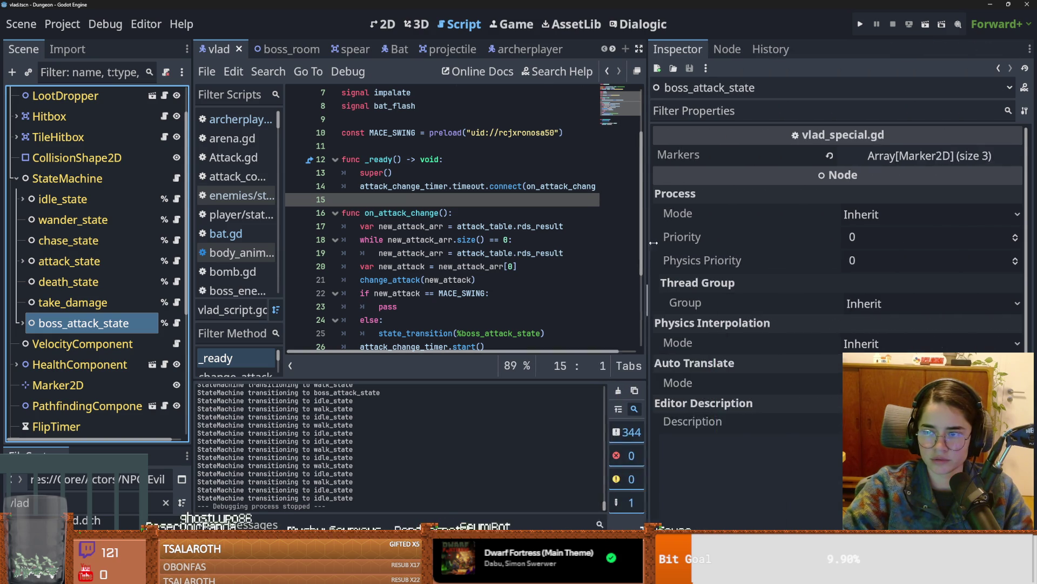
pyautogui.click(703, 155)
pyautogui.click(933, 156)
pyautogui.click(933, 156)
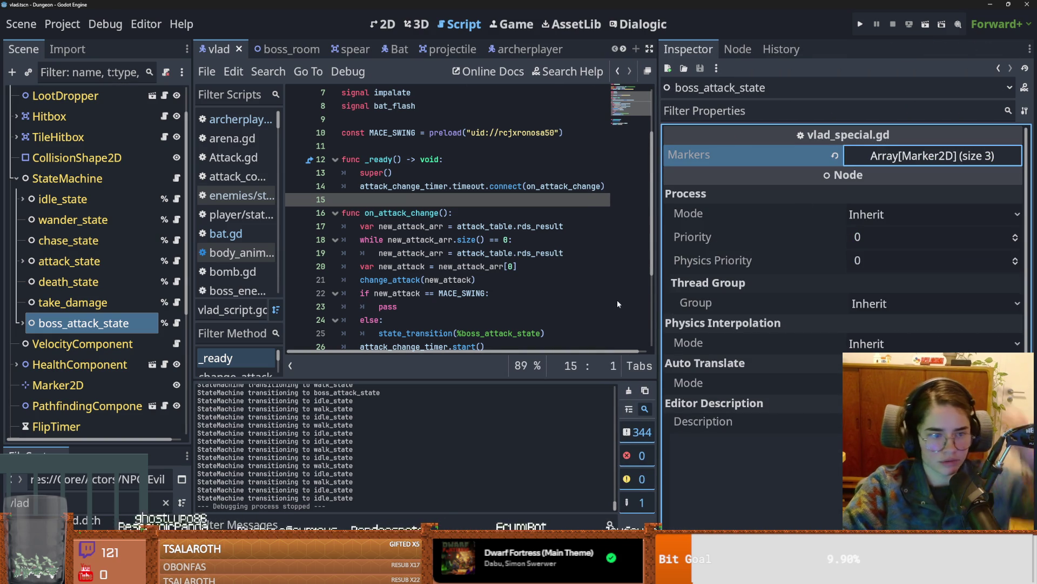
# Step: Open the vlad_special.gd script and read through its code
pyautogui.click(177, 323)
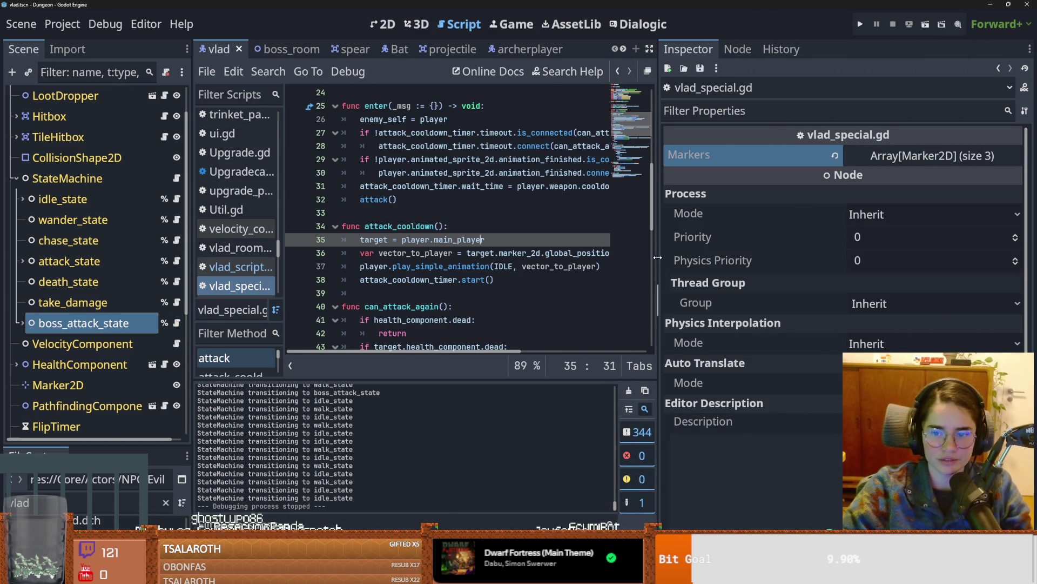
pyautogui.moveTo(660, 259); pyautogui.dragTo(835, 258)
pyautogui.scroll(8, 497, 243)
pyautogui.scroll(-7, 498, 279)
pyautogui.scroll(-4, 500, 279)
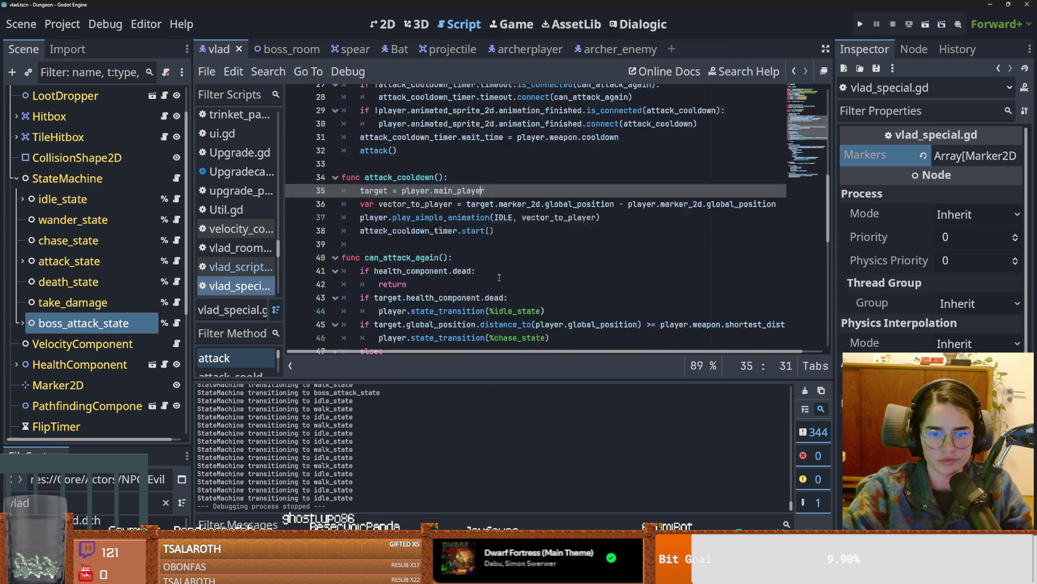
pyautogui.scroll(2, 90, 115)
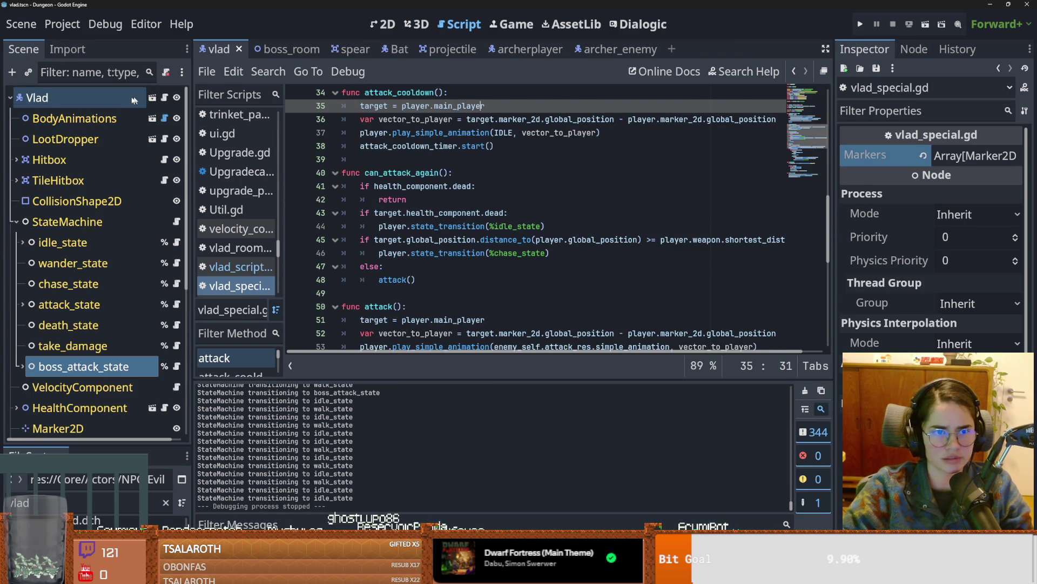
# Step: Select the Vlad root node and view its vlad_attack Attack Table in the Inspector
pyautogui.click(38, 97)
pyautogui.click(974, 282)
pyautogui.click(970, 238)
pyautogui.click(970, 238)
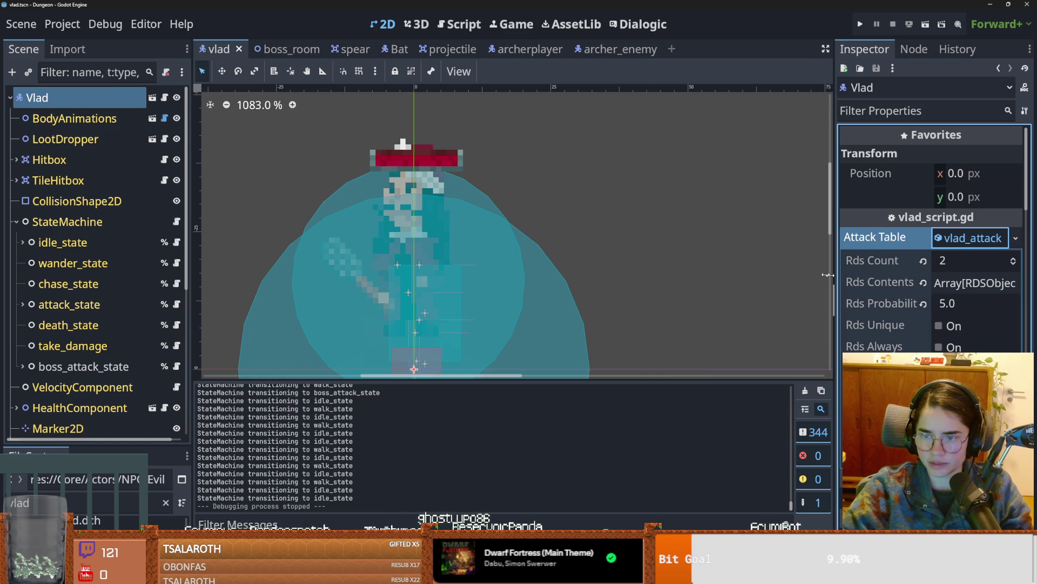
# Step: Expand Rds Contents and inspect the BatFlash.tres and Impalation.tres attack entries
pyautogui.moveTo(831, 279); pyautogui.dragTo(720, 280)
pyautogui.click(945, 283)
pyautogui.click(937, 335)
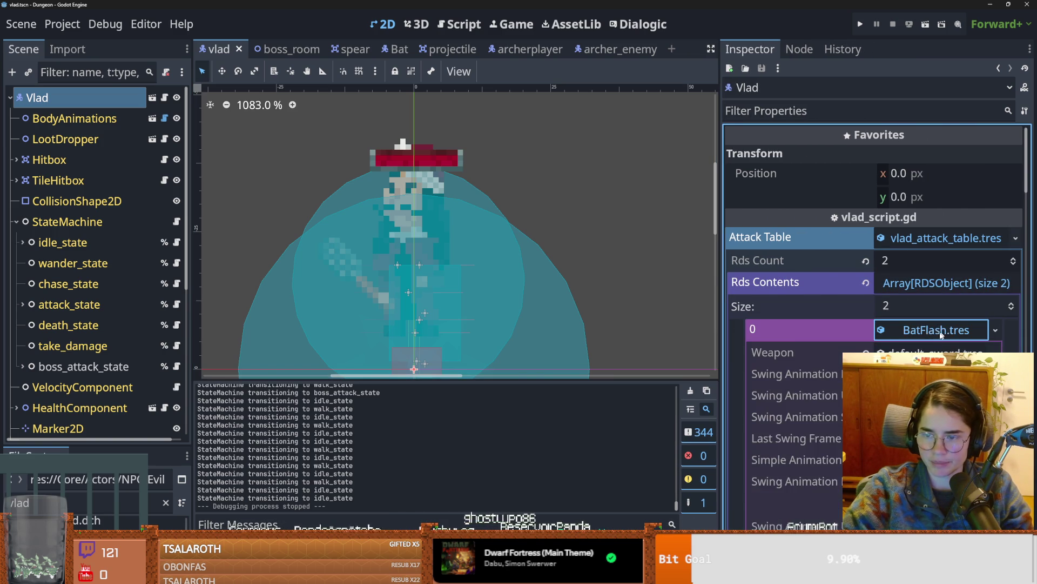
pyautogui.scroll(-6, 936, 303)
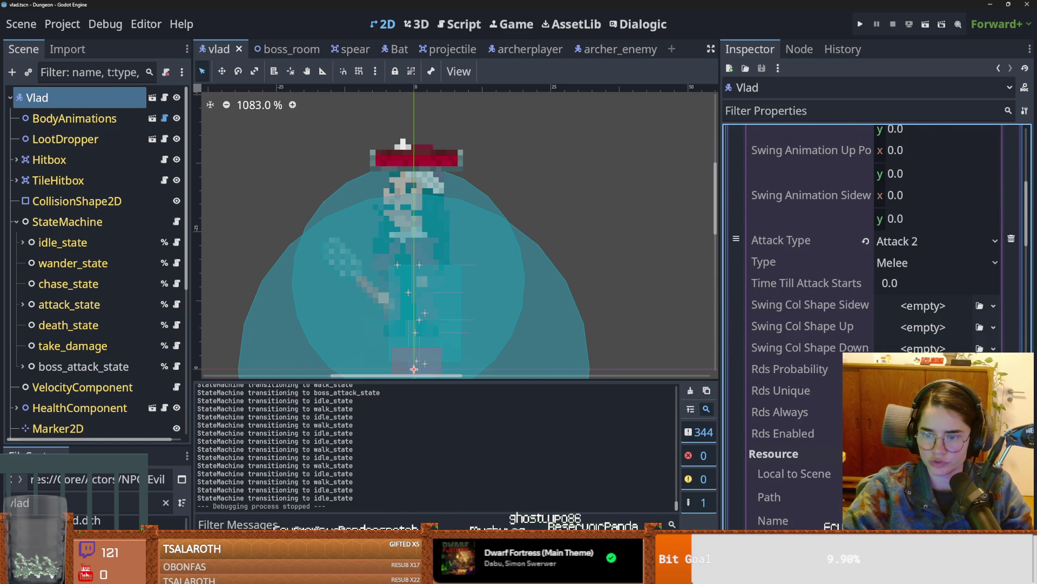
pyautogui.scroll(6, 937, 243)
pyautogui.click(936, 221)
pyautogui.click(937, 246)
pyautogui.scroll(-5, 830, 377)
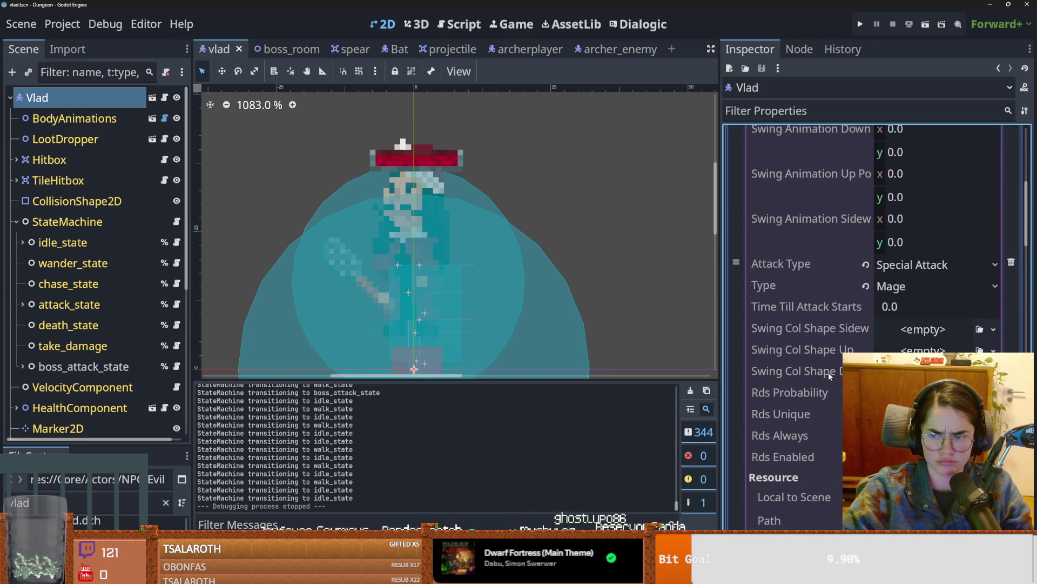
# Step: Set the attack table's Rds Probability to 5.0, save the scene and run the project
pyautogui.click(810, 392)
pyautogui.hotkey('ctrl', 's')
pyautogui.click(918, 287)
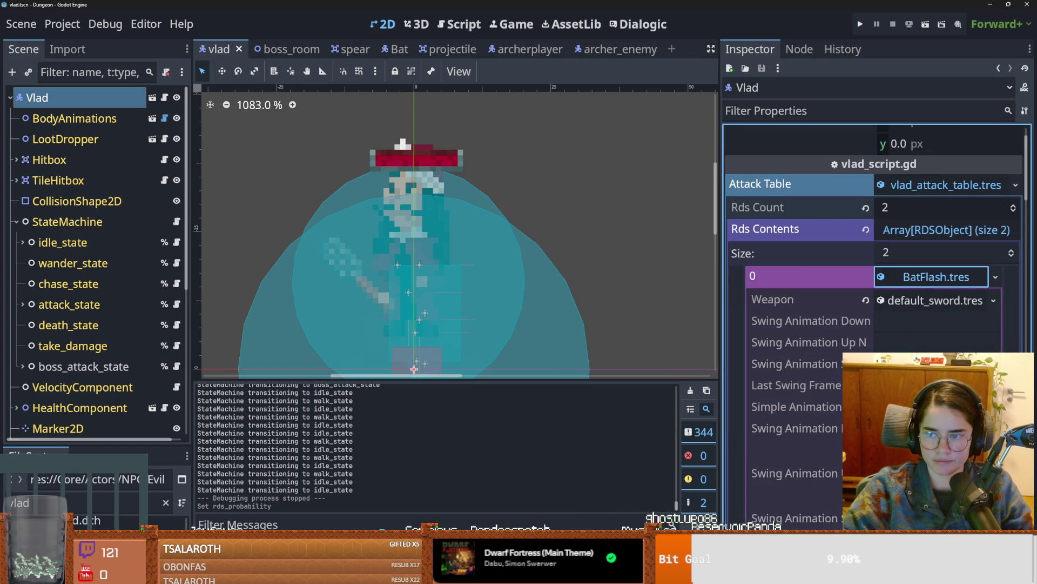
pyautogui.scroll(-4, 918, 270)
pyautogui.scroll(4, 930, 235)
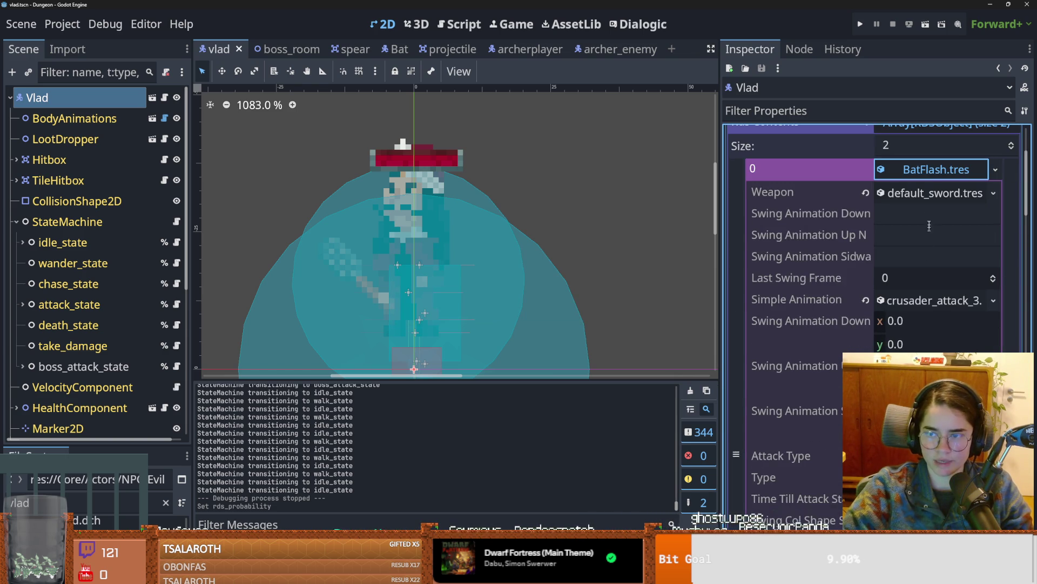
pyautogui.click(910, 168)
pyautogui.hotkey('ctrl', 's')
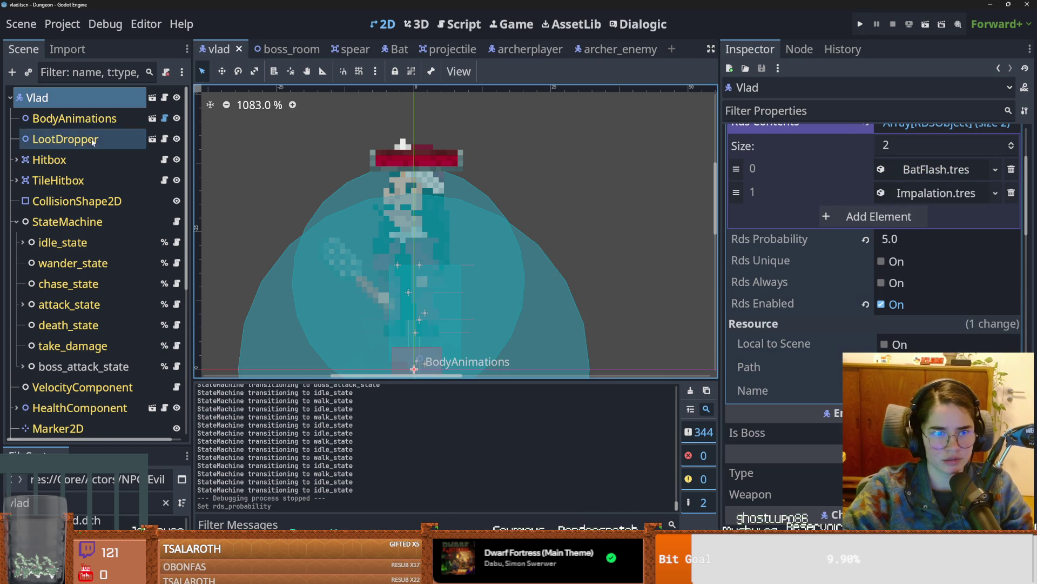
pyautogui.click(861, 25)
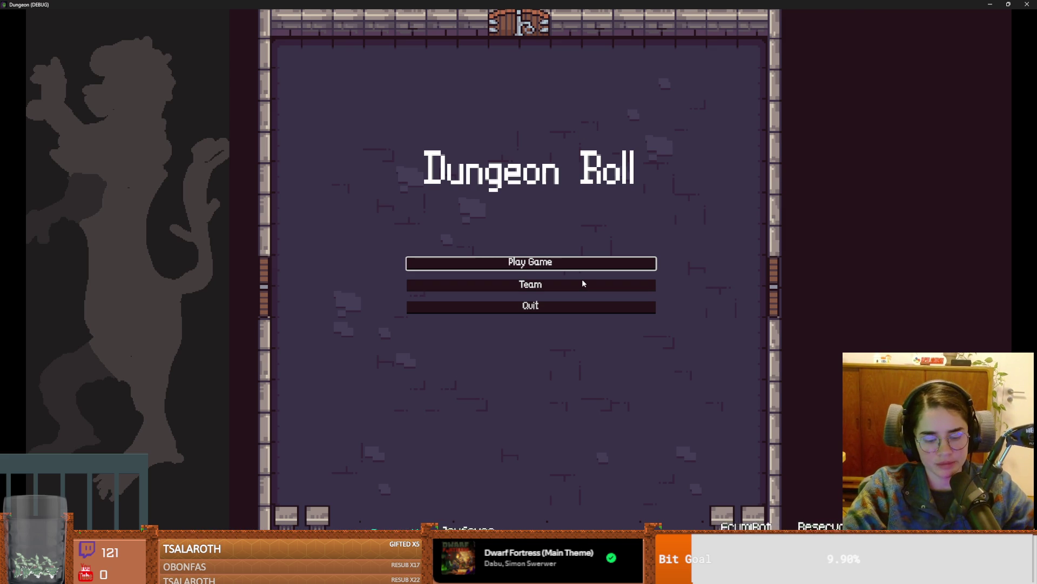
# Step: Start a Warrior run and enter tp_to_before_boss in the debug console
pyautogui.click(562, 265)
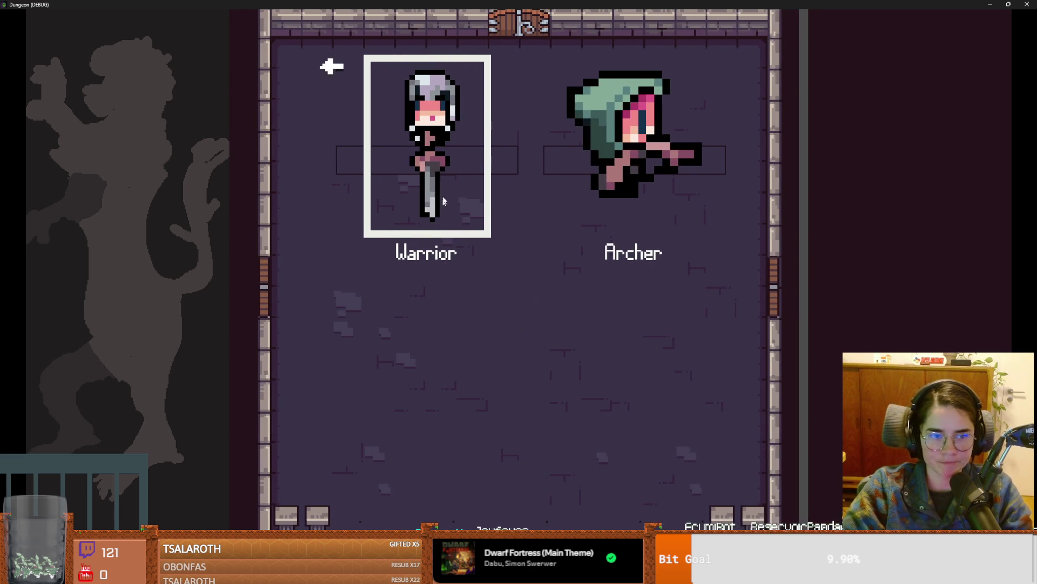
pyautogui.click(427, 253)
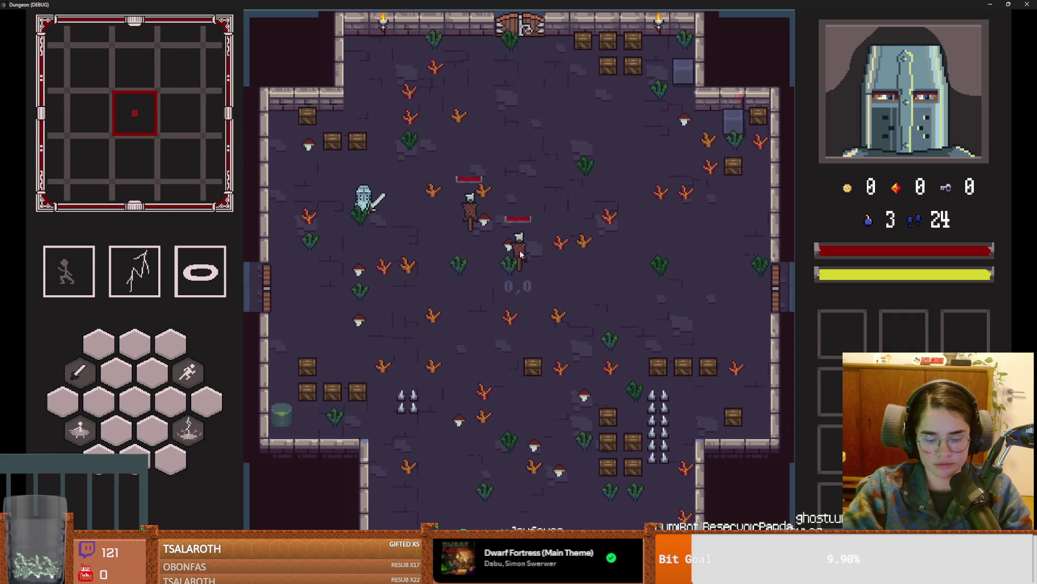
pyautogui.press('`')
pyautogui.press('Up')
pyautogui.press('Return')
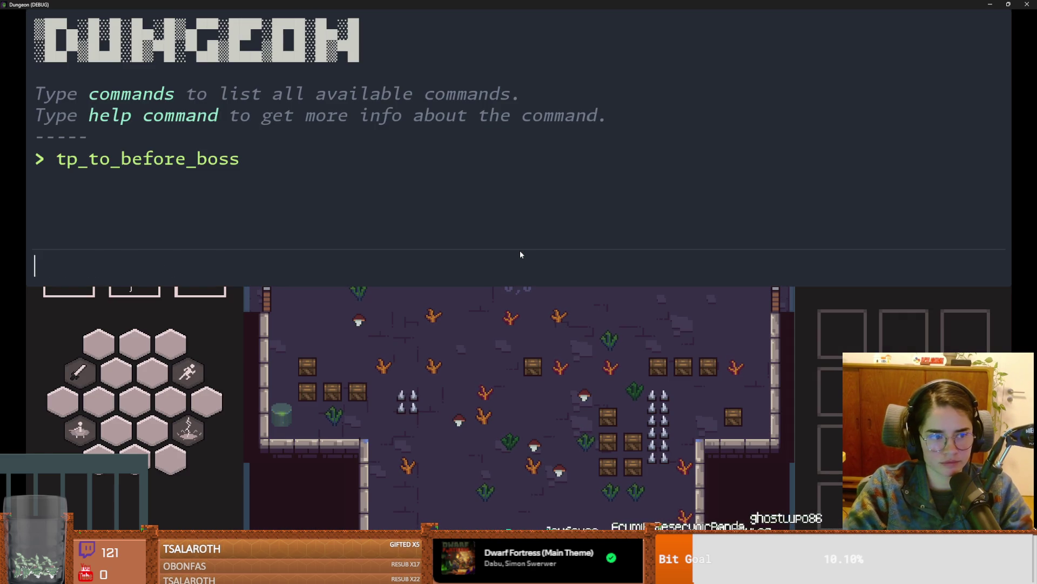
# Step: Close the console and walk the knight out the west door into Vlad's boss room
pyautogui.press('`')
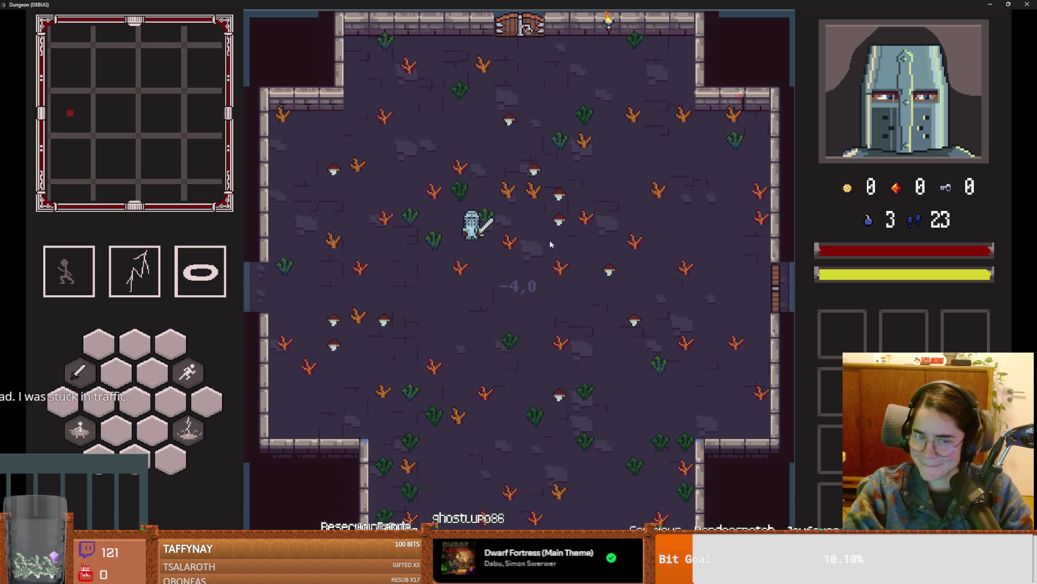
pyautogui.press('s')
pyautogui.press('a')
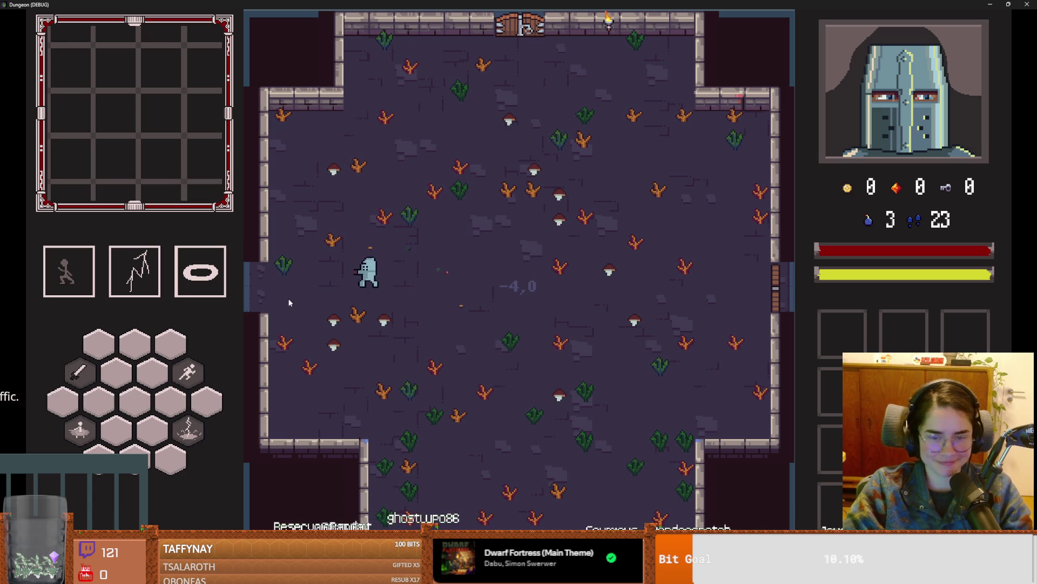
pyautogui.press('s')
pyautogui.press('w')
pyautogui.press('s')
pyautogui.press('a')
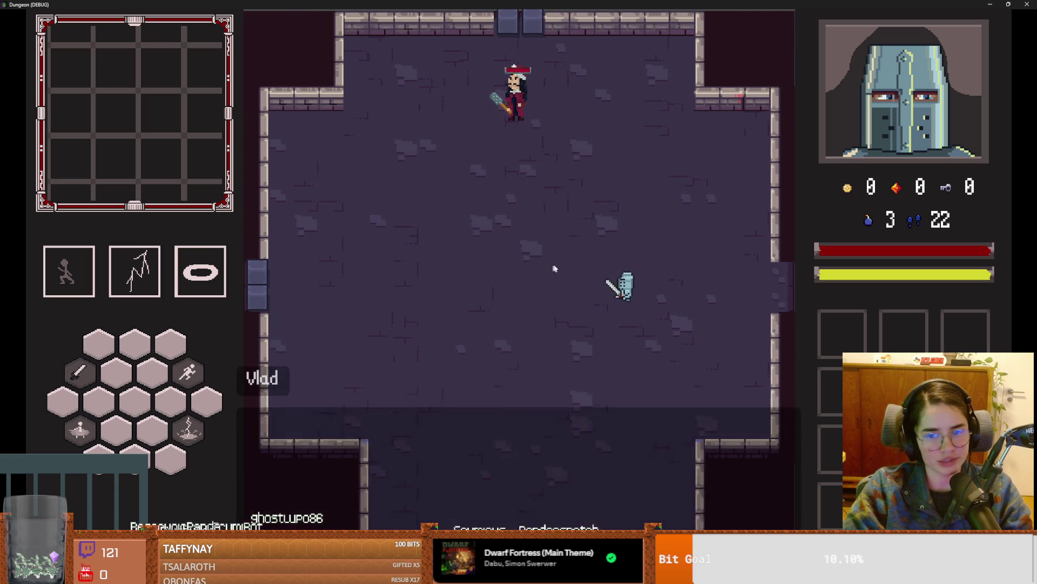
# Step: Dismiss Vlad's dialogue to begin the fight and dash away from his first attacks
pyautogui.click(572, 302)
pyautogui.press('a')
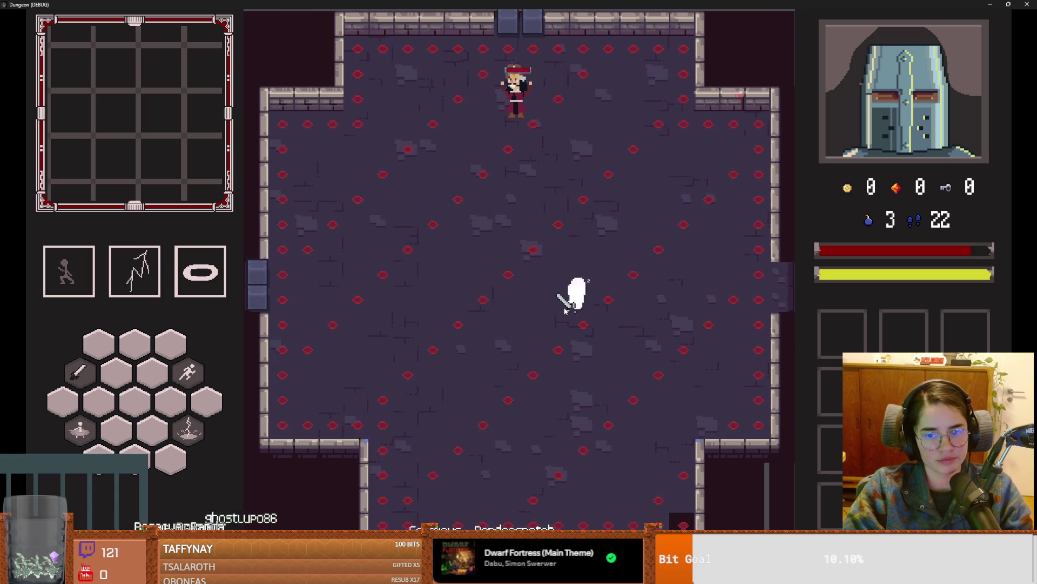
pyautogui.press('w')
pyautogui.press('a')
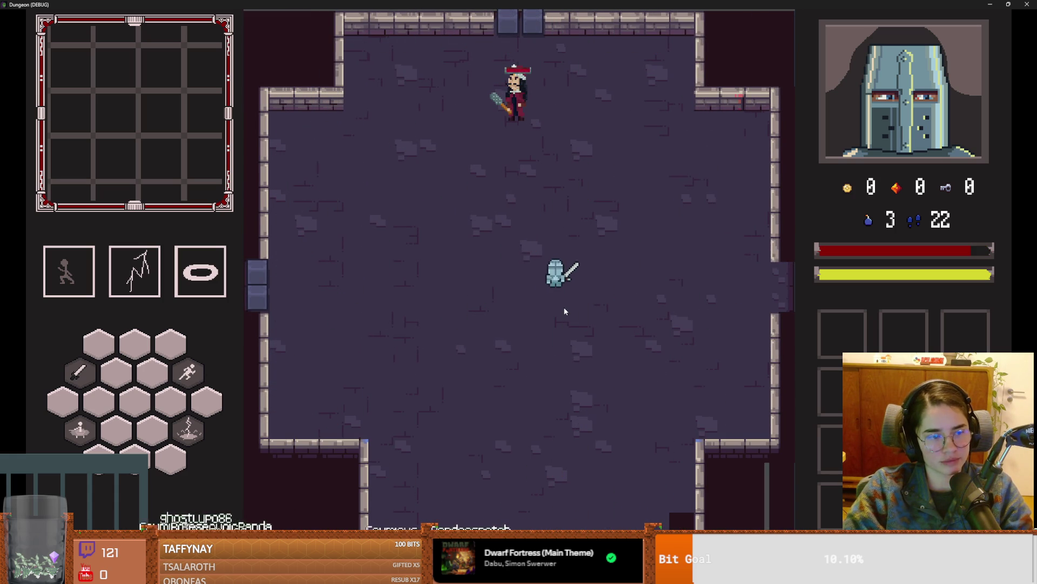
pyautogui.press('a')
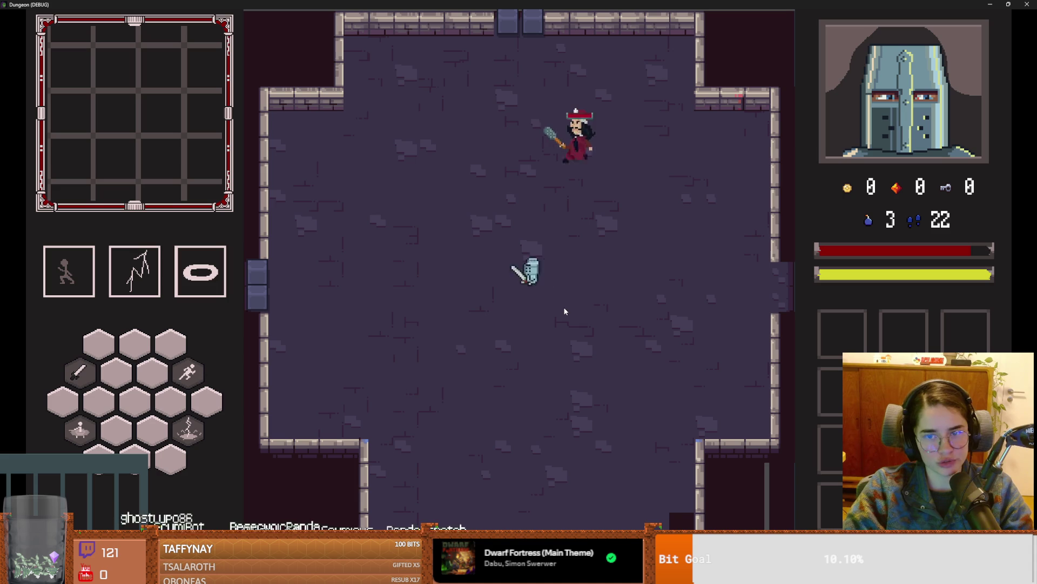
pyautogui.press('w')
pyautogui.press('space')
pyautogui.press('d')
pyautogui.press('s')
pyautogui.press('space')
# Step: Keep dashing around the arena to dodge Vlad, then shrink the game window to show the editor
pyautogui.press('s')
pyautogui.press('a')
pyautogui.press('d')
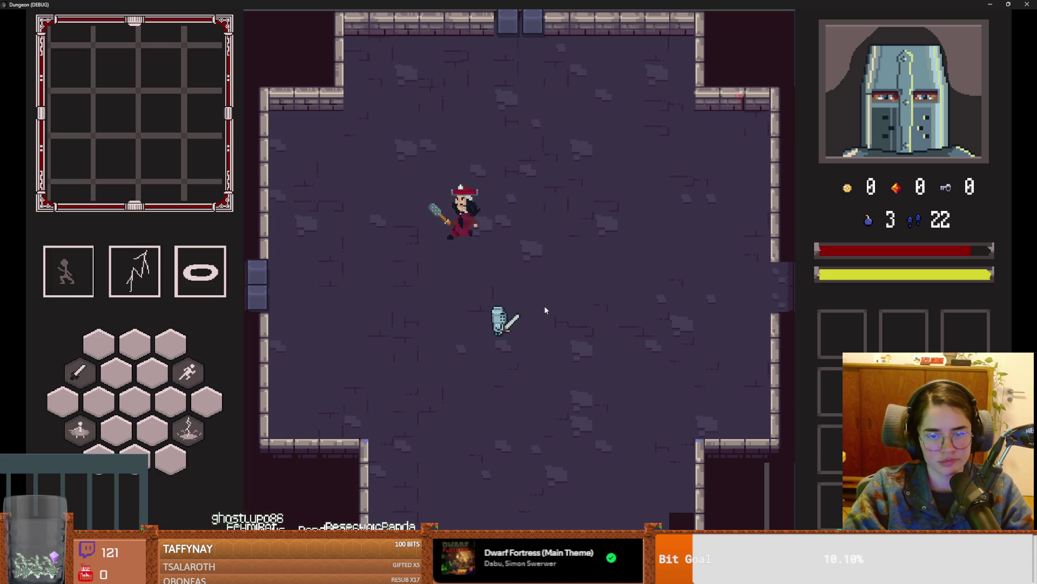
pyautogui.press('space')
pyautogui.press('w')
pyautogui.press('space')
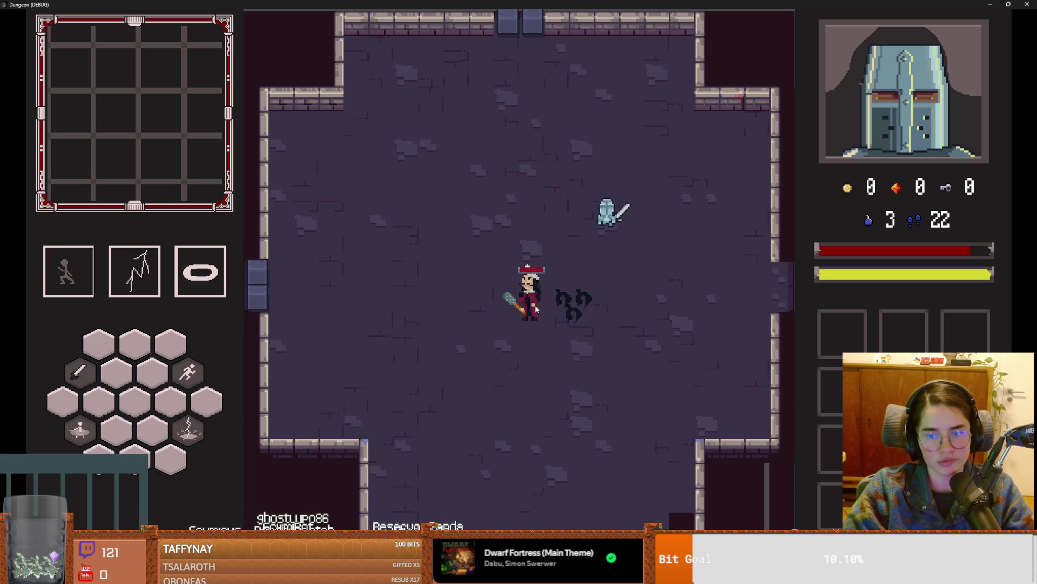
pyautogui.press('a')
pyautogui.press('space')
pyautogui.press('super+Down')
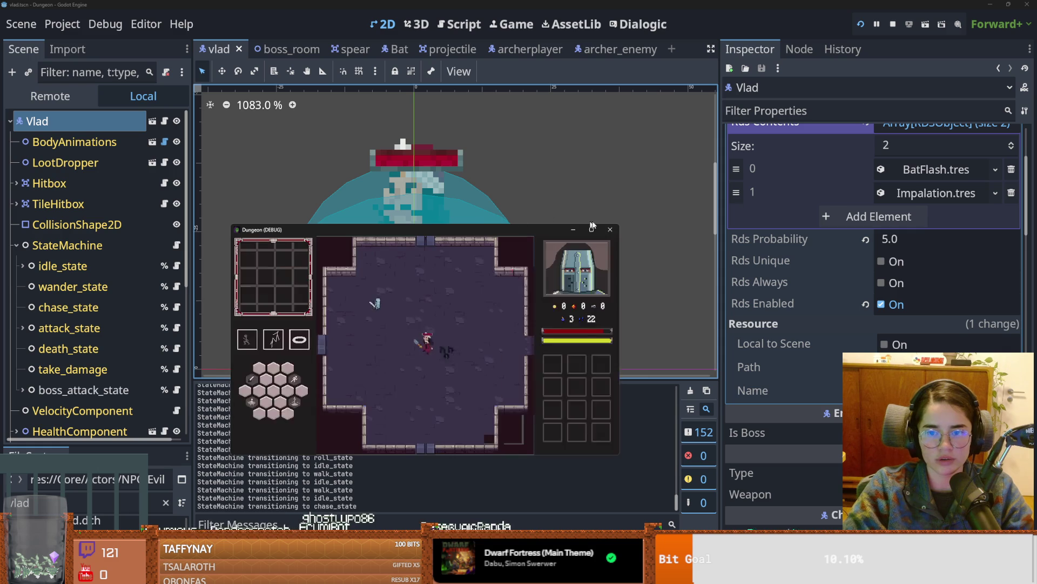
# Step: Stop the game and set the Bat scene's Timer Wait Time to 1.0 seconds
pyautogui.click(610, 230)
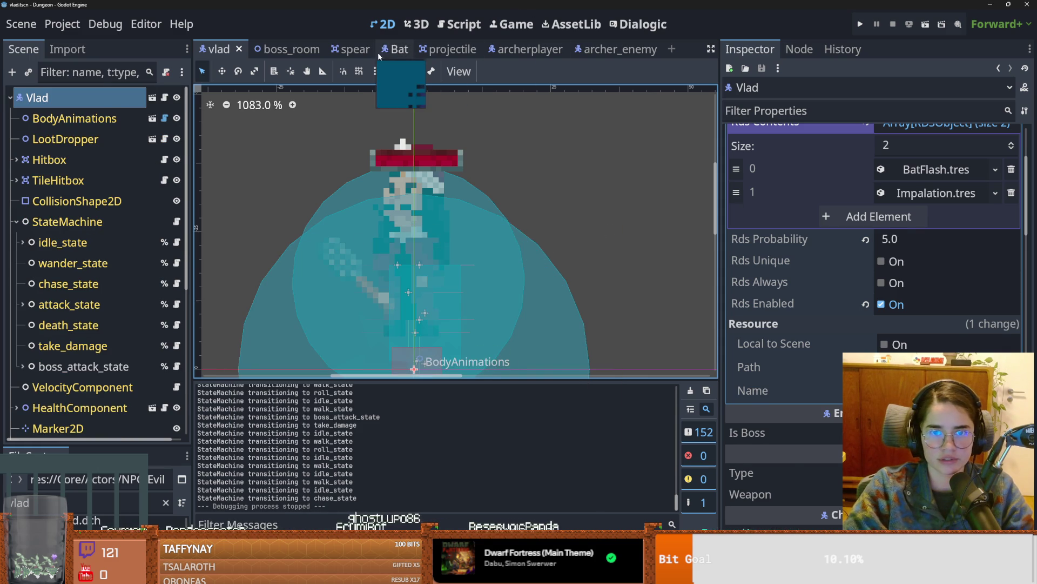
pyautogui.click(387, 50)
pyautogui.click(47, 180)
pyautogui.click(901, 176)
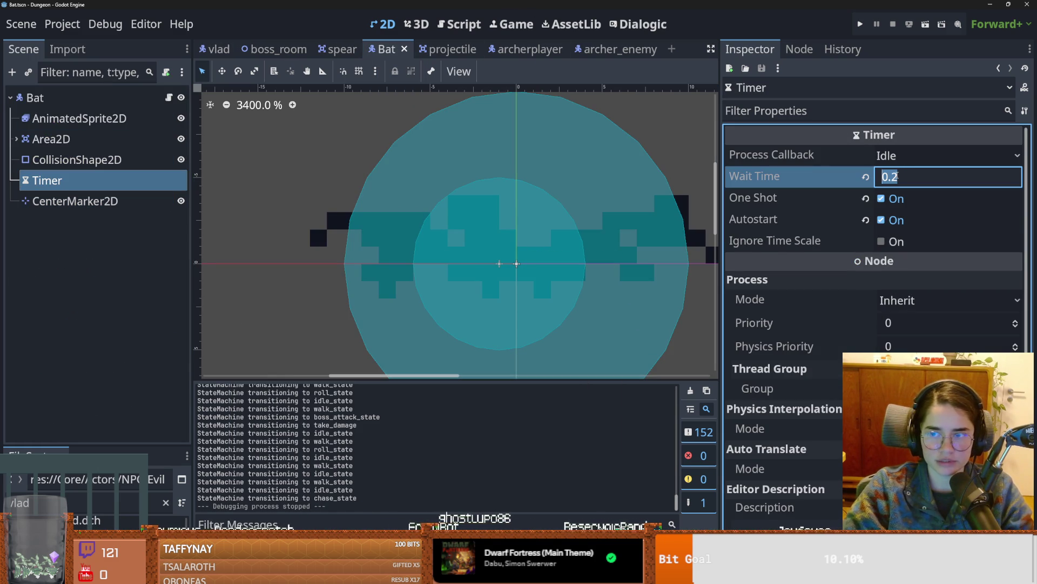
pyautogui.write('2')
pyautogui.press('Return')
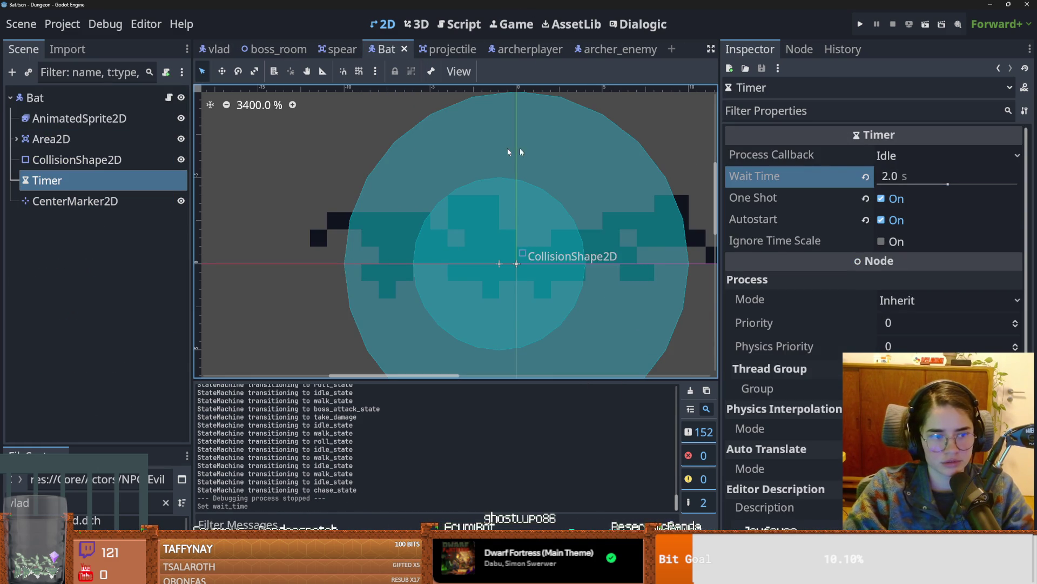
pyautogui.click(913, 176)
pyautogui.write('1')
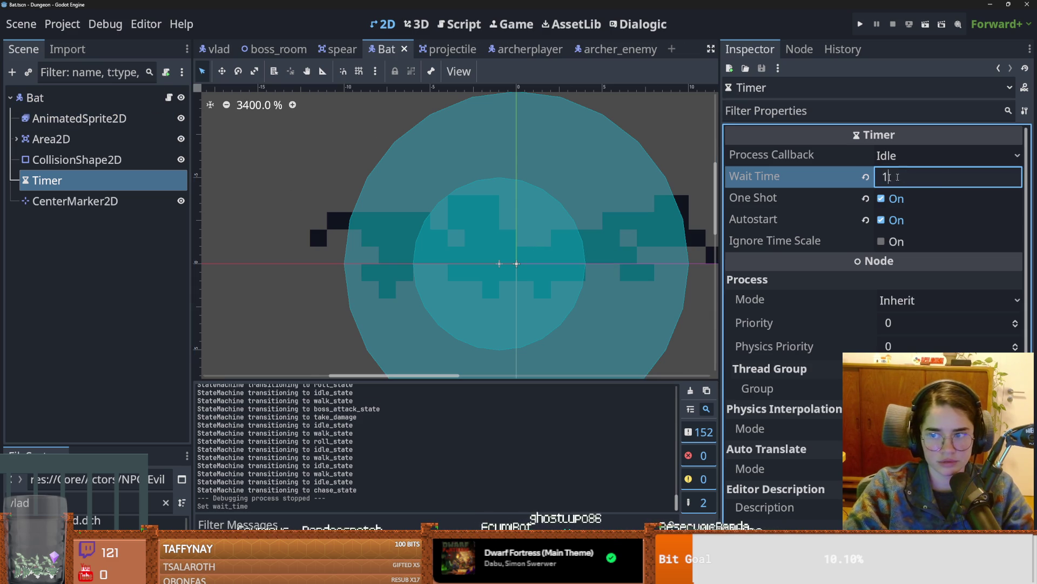
pyautogui.press('Return')
# Step: Select the Bat root node and open its bat.gd script
pyautogui.click(169, 97)
pyautogui.click(113, 98)
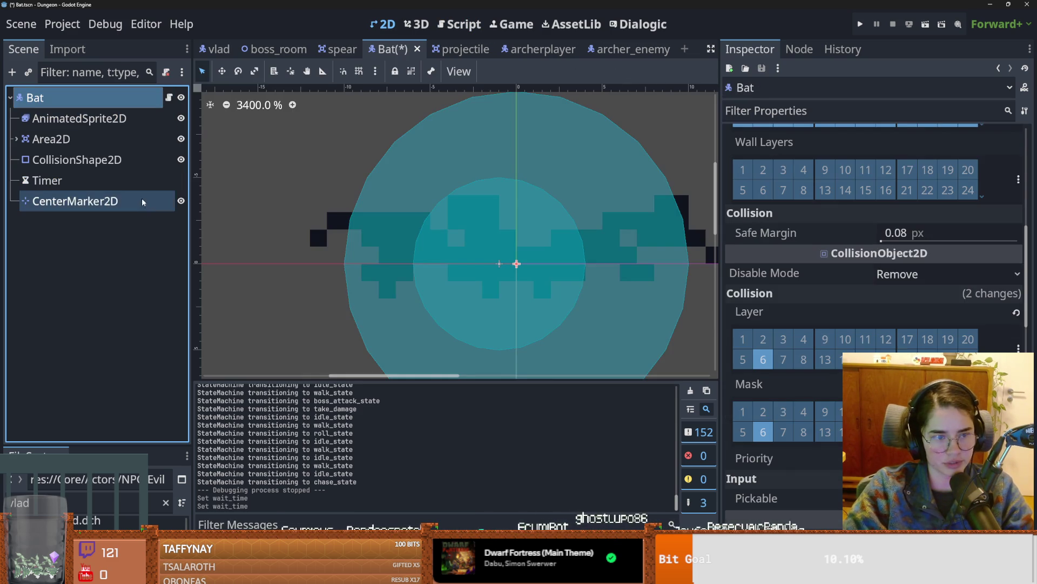
pyautogui.scroll(6, 862, 274)
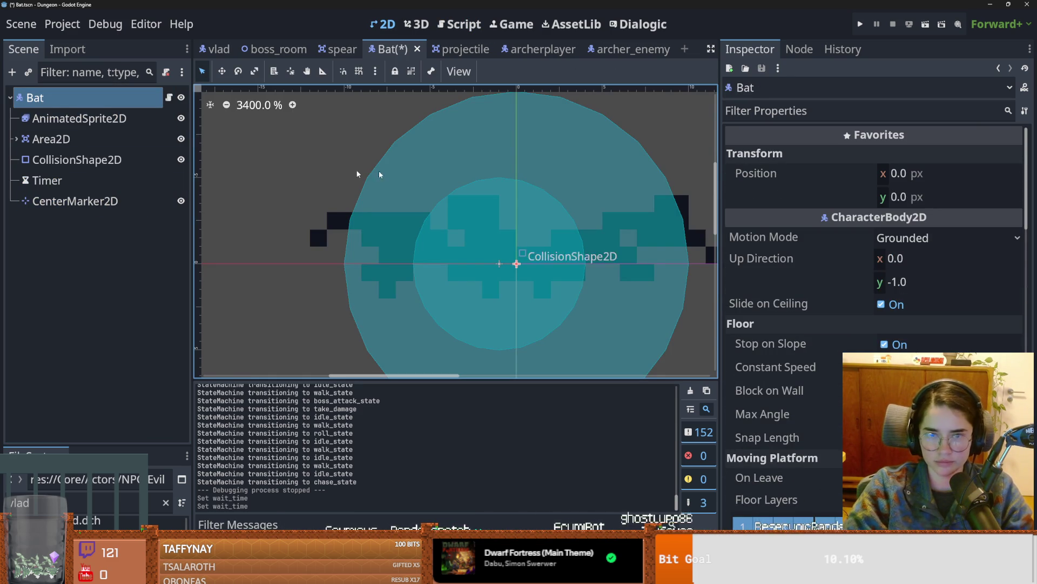
pyautogui.click(170, 98)
pyautogui.scroll(2, 381, 187)
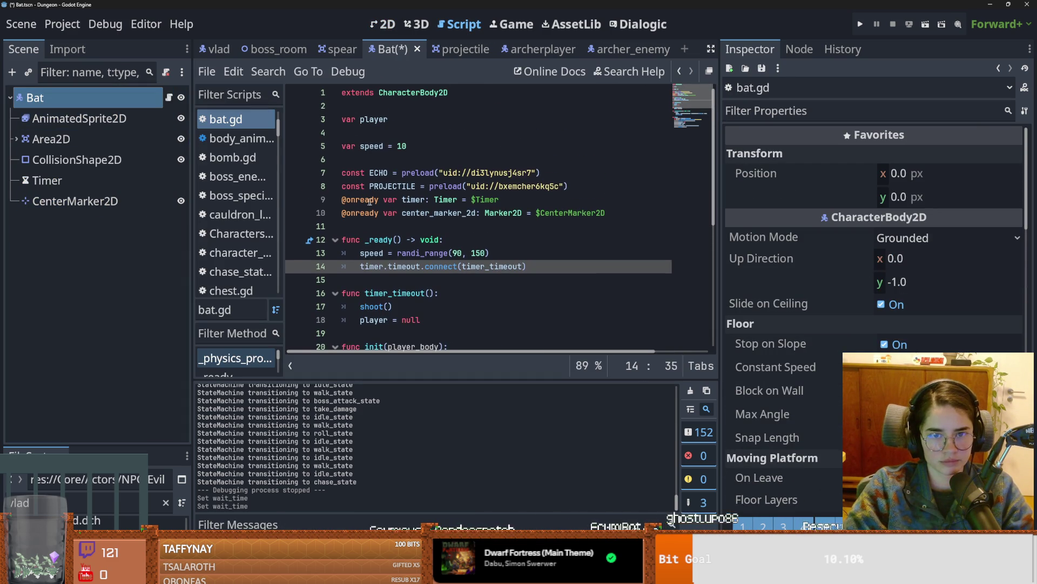
pyautogui.click(574, 190)
pyautogui.click(560, 178)
pyautogui.press('Return')
pyautogui.write('@exx')
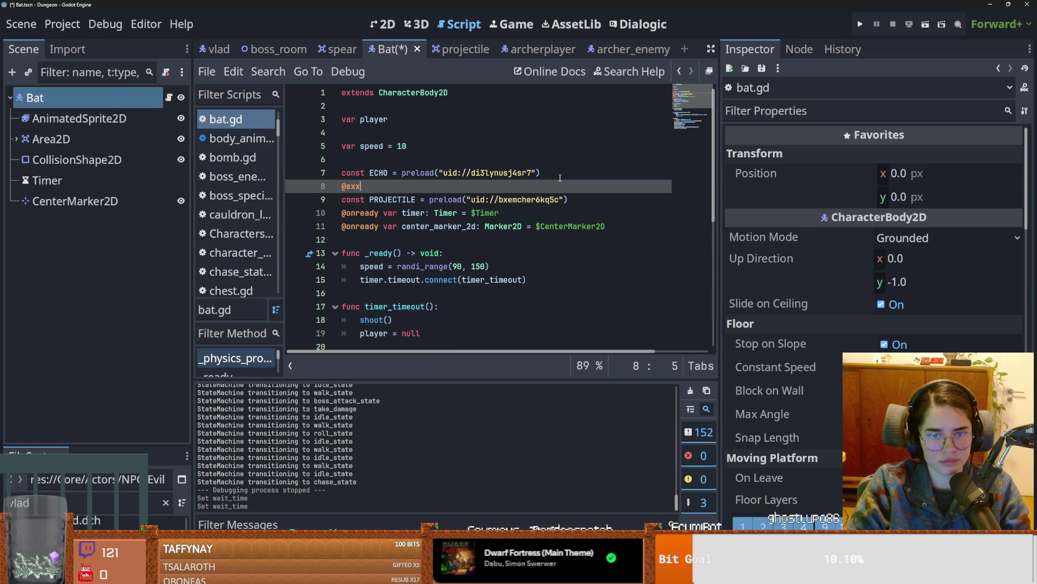
pyautogui.press('BackSpace')
pyautogui.press('Return')
pyautogui.write('var weapon : Wea')
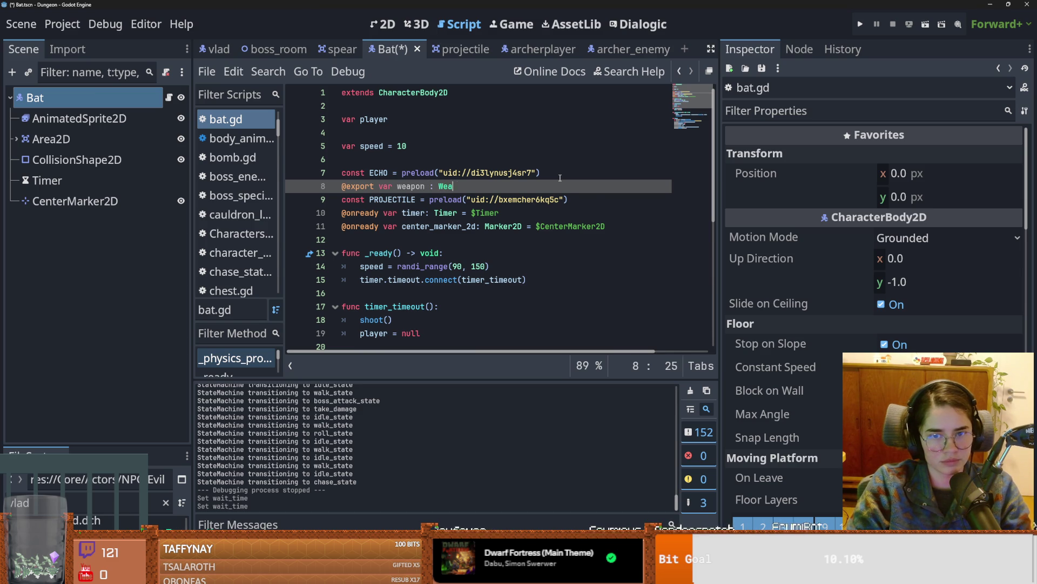
pyautogui.press('BackSpace')
pyautogui.press('BackSpace')
pyautogui.press('BackSpace')
pyautogui.write('o')
pyautogui.press('Return')
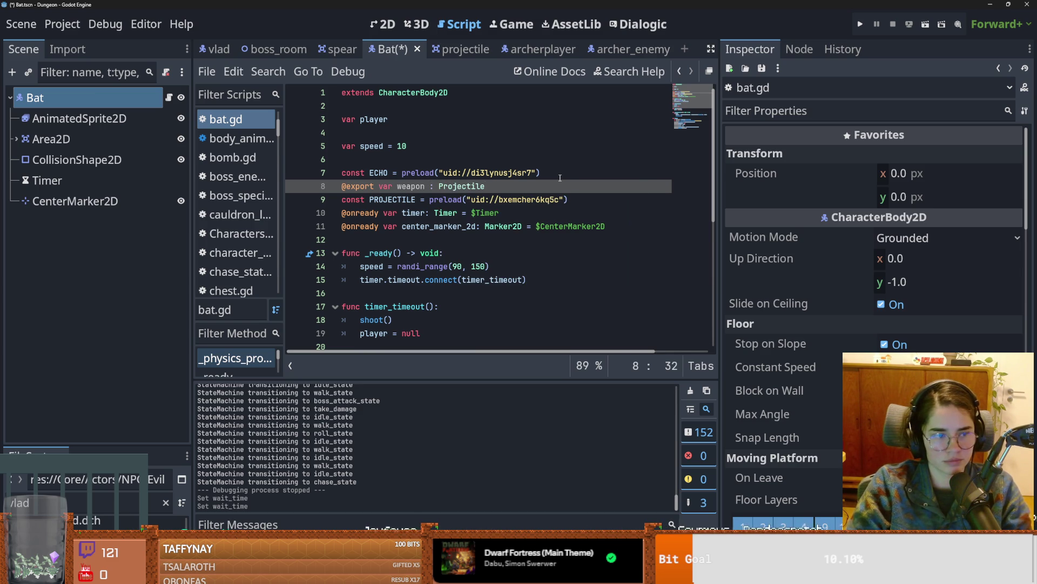
pyautogui.hotkey('ctrl', 's')
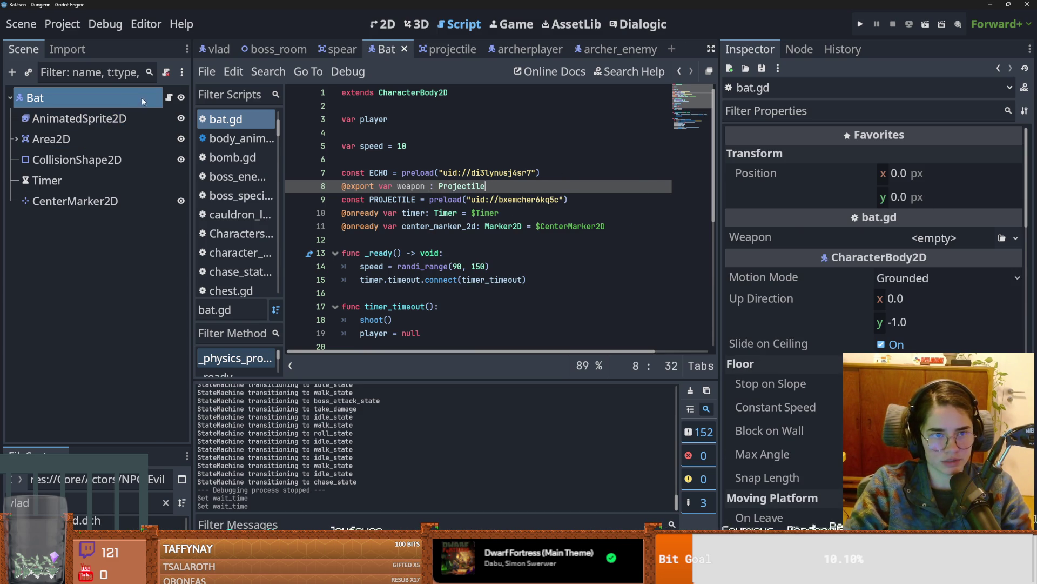
# Step: Check that the Bat node's Weapon property now shows echo.tres
pyautogui.doubleClick(378, 173)
pyautogui.click(499, 191)
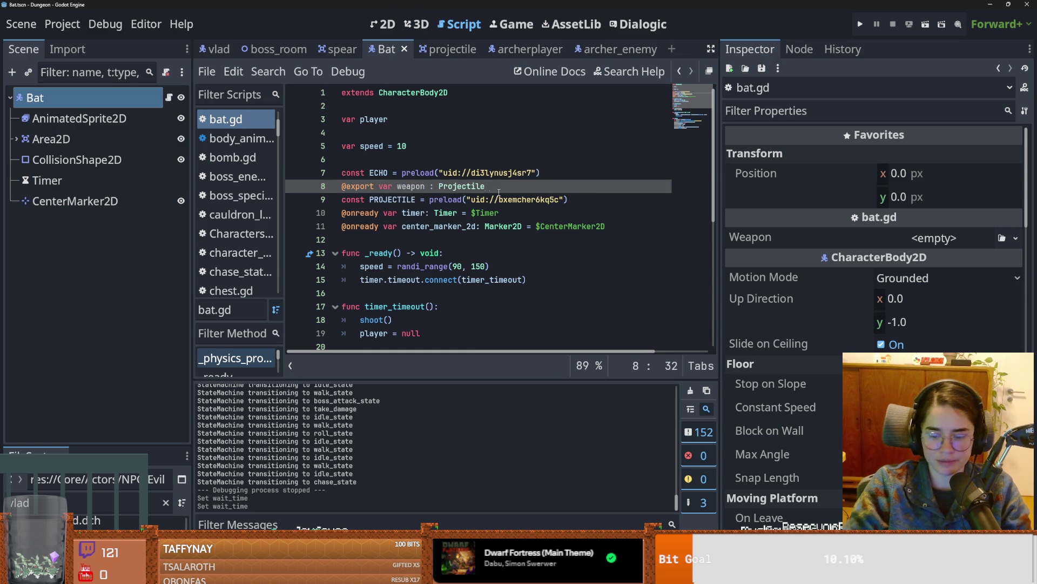
pyautogui.click(97, 115)
pyautogui.click(97, 103)
# Step: Change the bat's echo.tres weapon Speed from 200 to 50
pyautogui.scroll(-5, 884, 317)
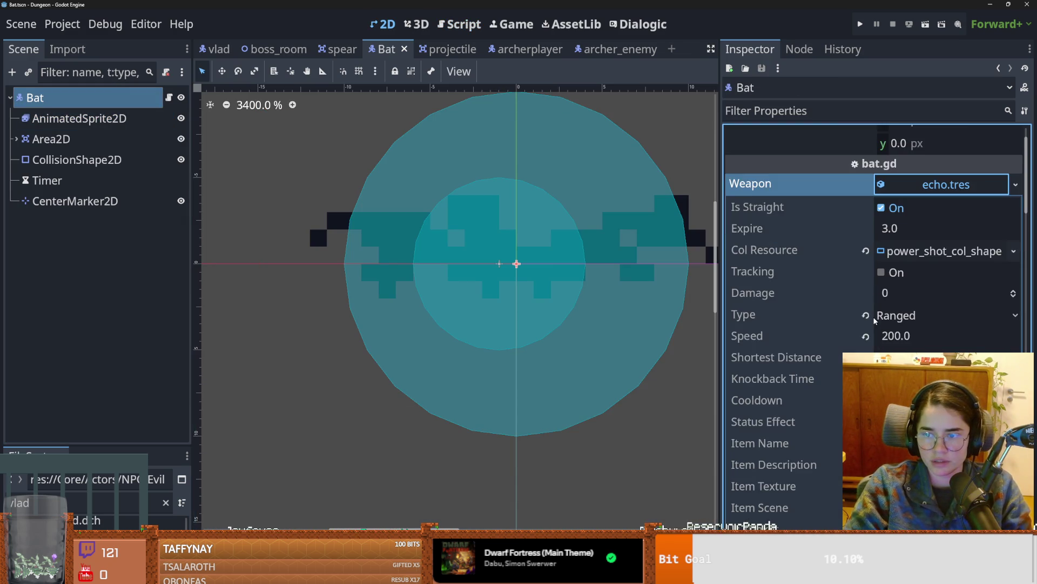
pyautogui.click(913, 228)
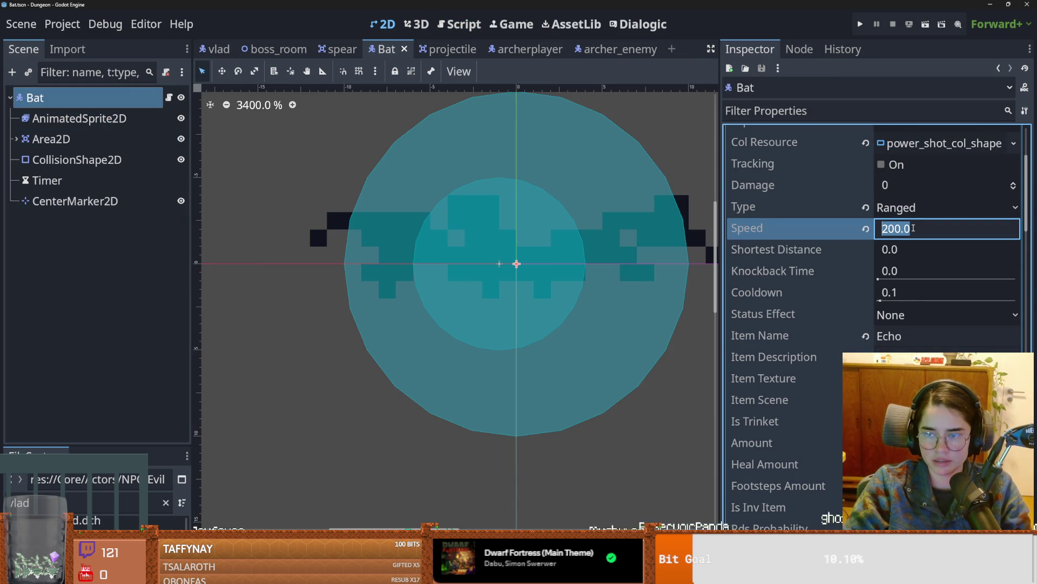
pyautogui.write('50')
pyautogui.press('Return')
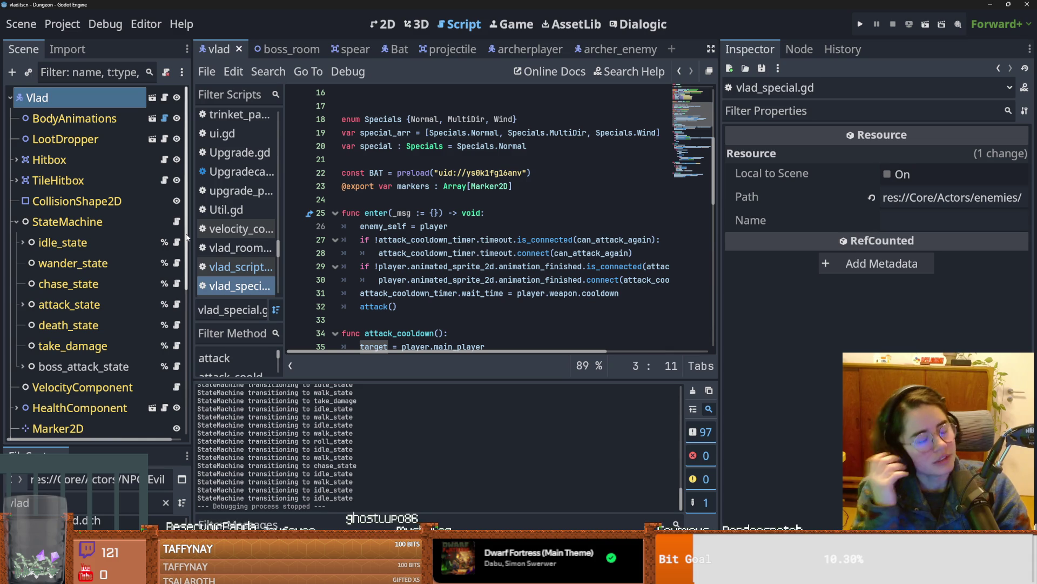
# Step: Save, then jump to the spawn_bats function definition in vlad_special.gd
pyautogui.click(400, 333)
pyautogui.hotkey('ctrl', 's')
pyautogui.scroll(-4, 324, 294)
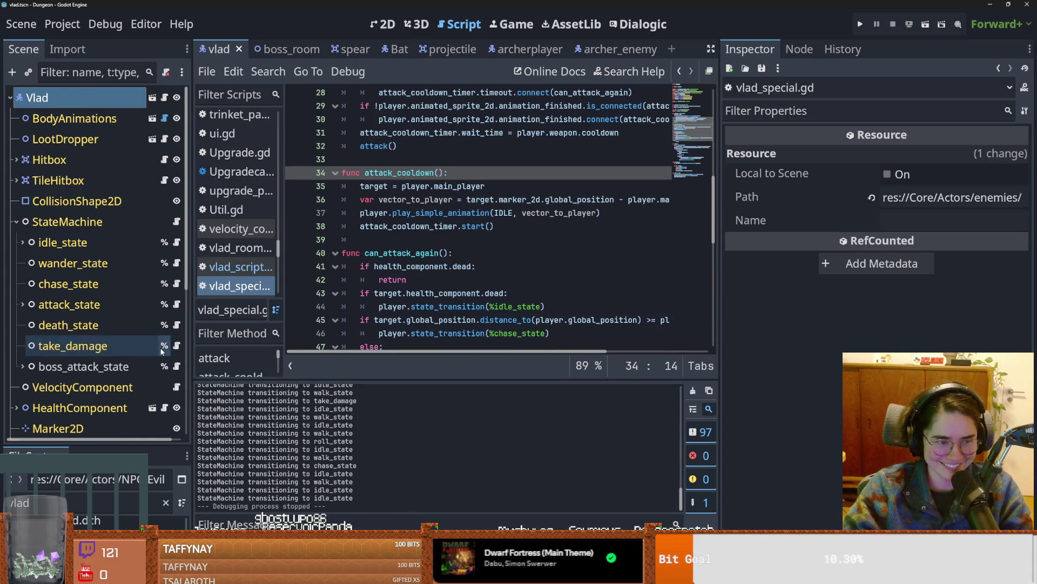
pyautogui.scroll(-2, 81, 345)
pyautogui.scroll(-6, 443, 297)
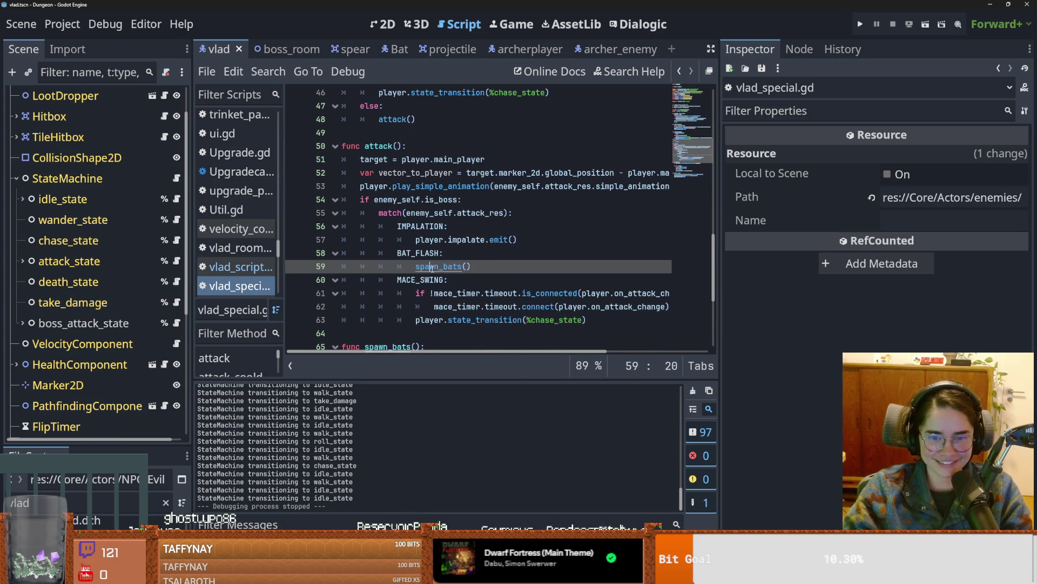
pyautogui.keyDown('ctrl'); pyautogui.click(431, 266); pyautogui.keyUp('ctrl')
pyautogui.scroll(-1, 445, 229)
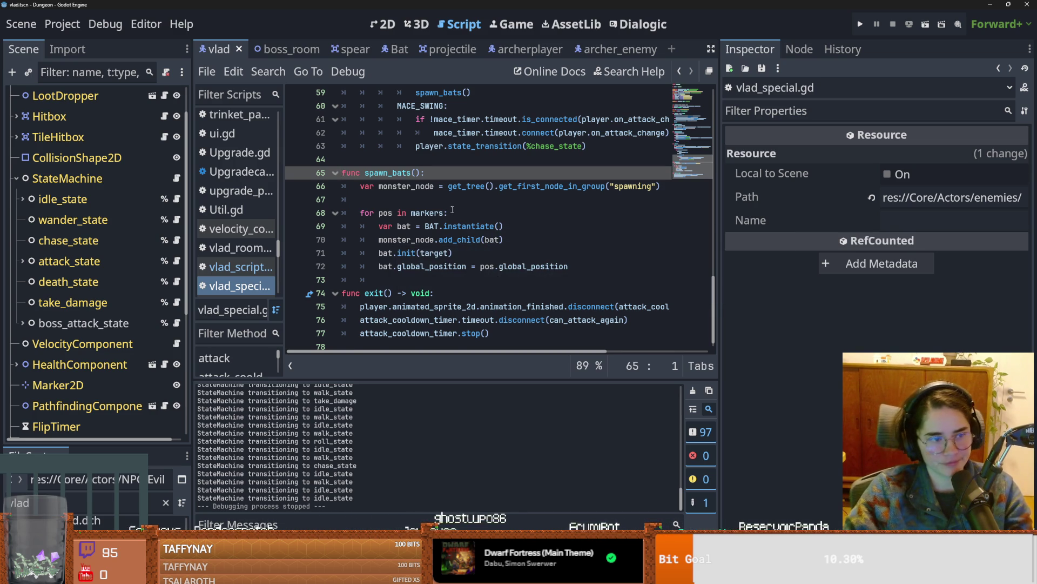
# Step: Read the bat position and init lines of the spawn loop, then open the boss_room scene
pyautogui.click(425, 266)
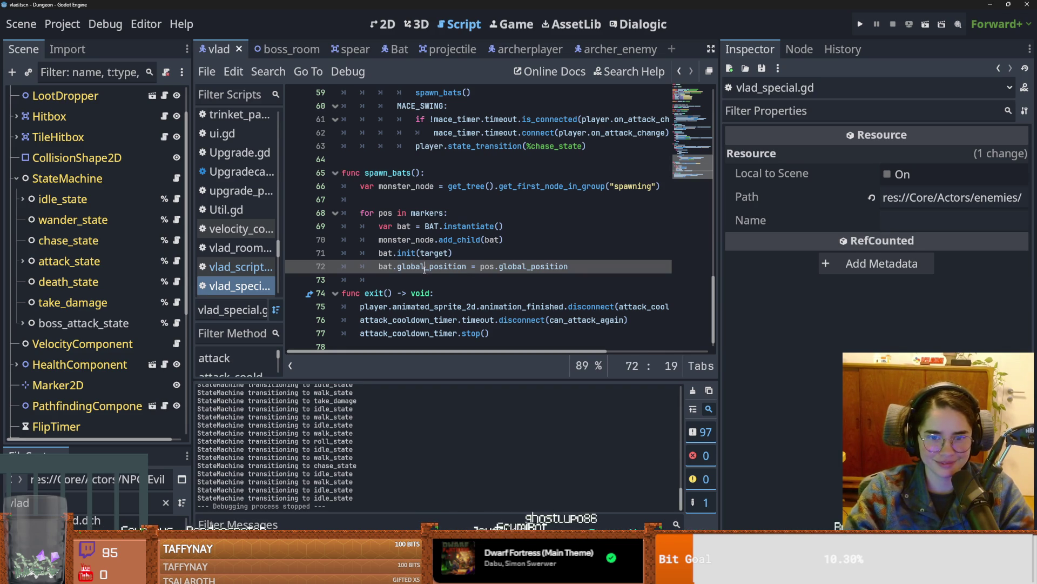
pyautogui.scroll(-1, 419, 274)
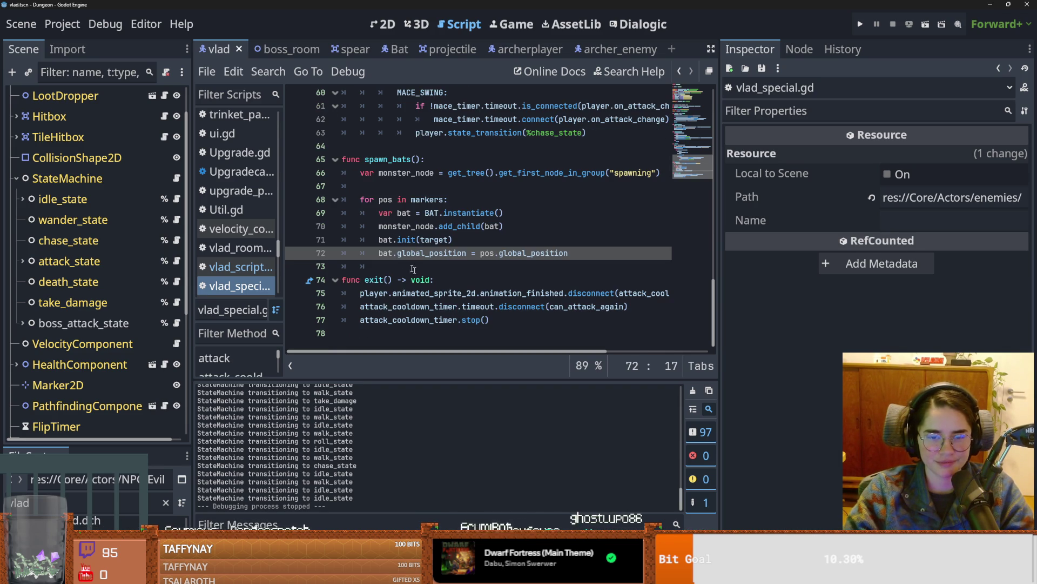
pyautogui.click(388, 239)
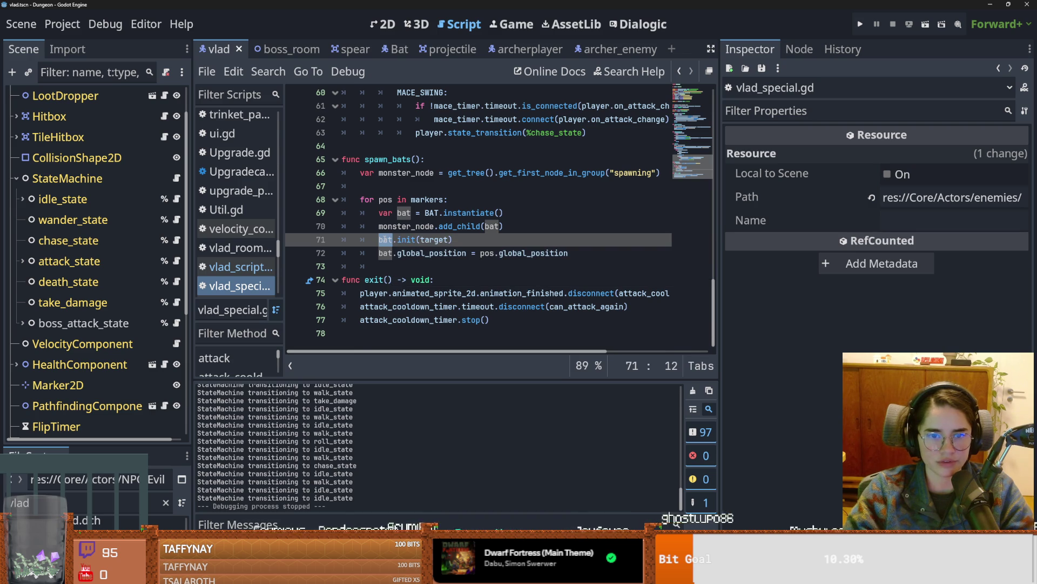
pyautogui.moveTo(386, 239)
pyautogui.scroll(2, 121, 239)
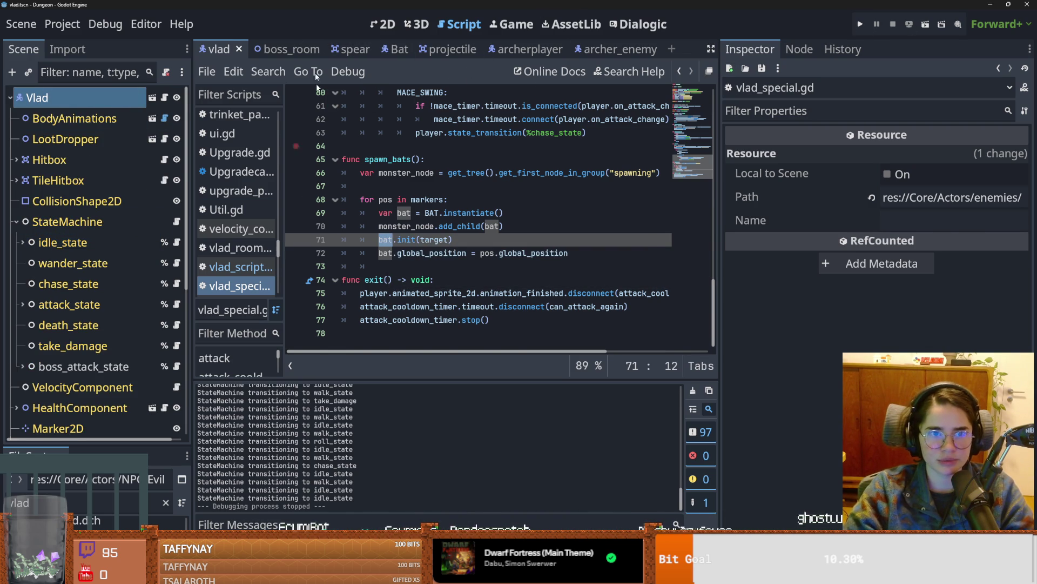
pyautogui.click(279, 49)
pyautogui.scroll(-2, 81, 249)
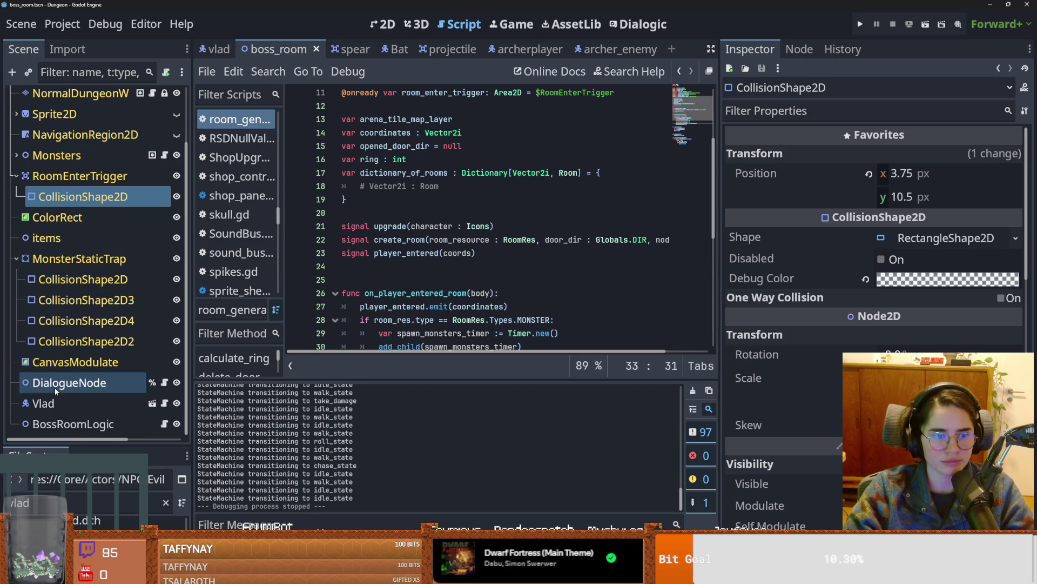
# Step: Select the boss room's NavigationRegion2D node and make its polygon visible
pyautogui.click(57, 402)
pyautogui.scroll(2, 94, 367)
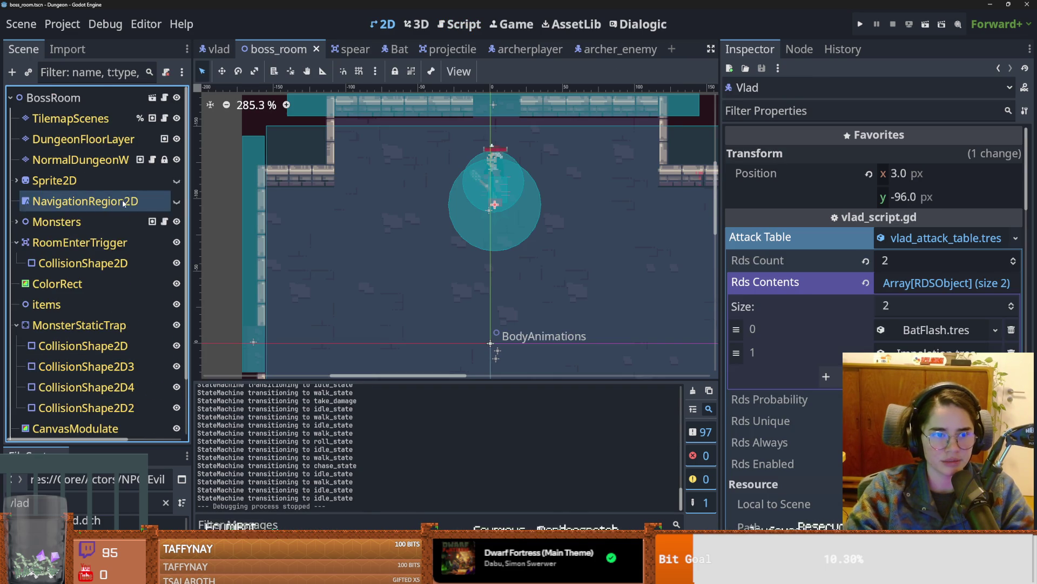
pyautogui.scroll(-2, 123, 203)
pyautogui.scroll(-1, 409, 252)
pyautogui.click(410, 254)
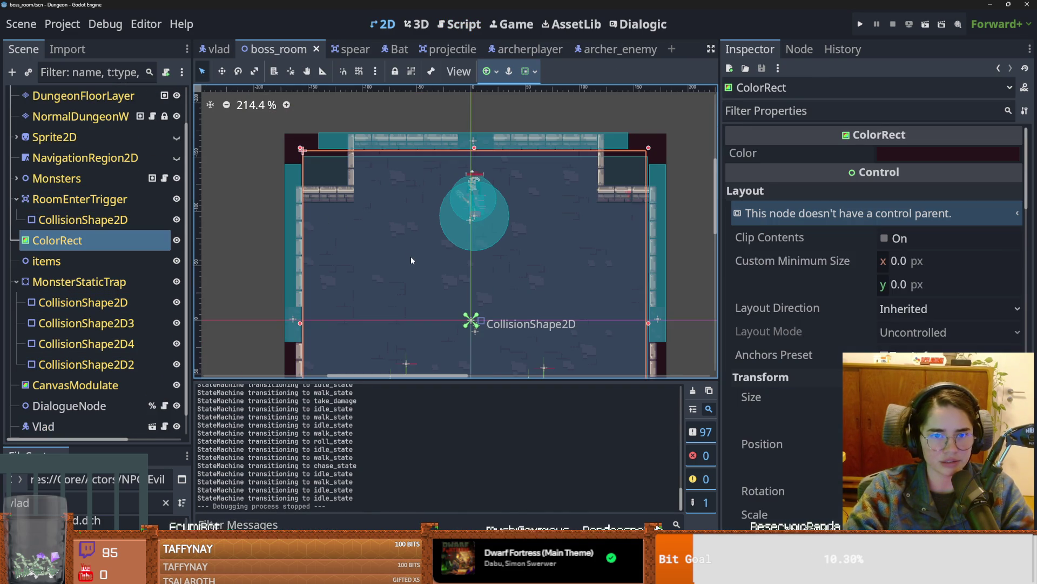
pyautogui.scroll(-3, 410, 258)
pyautogui.click(69, 201)
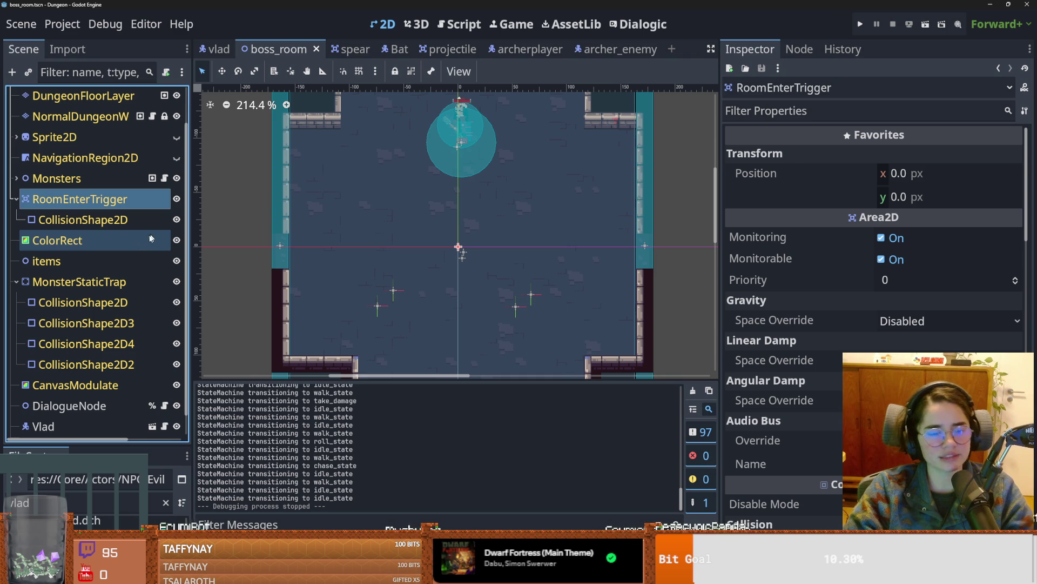
pyautogui.scroll(2, 100, 263)
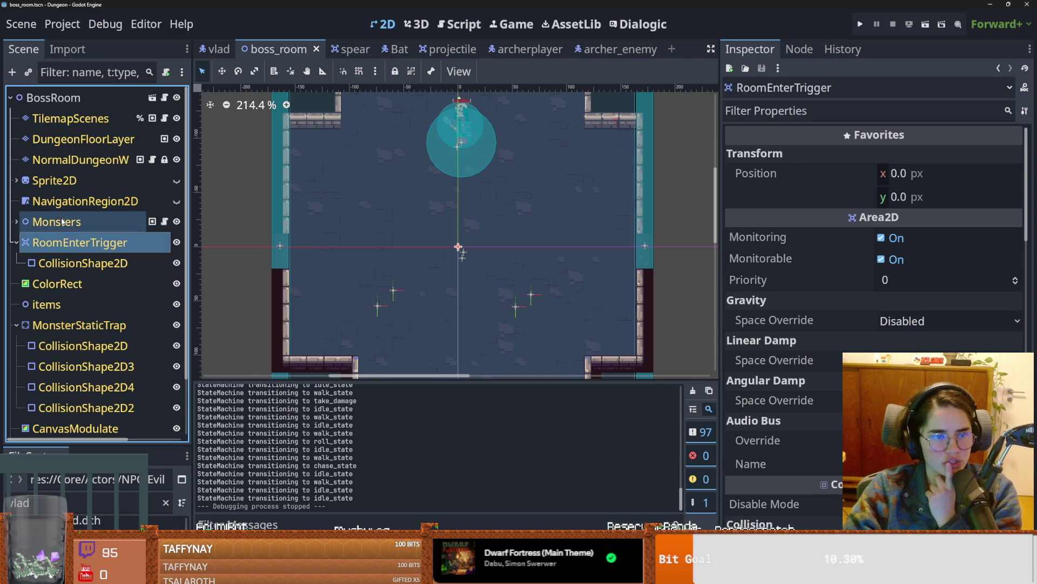
pyautogui.click(82, 201)
pyautogui.click(177, 201)
pyautogui.scroll(-2, 416, 271)
pyautogui.scroll(3, 416, 271)
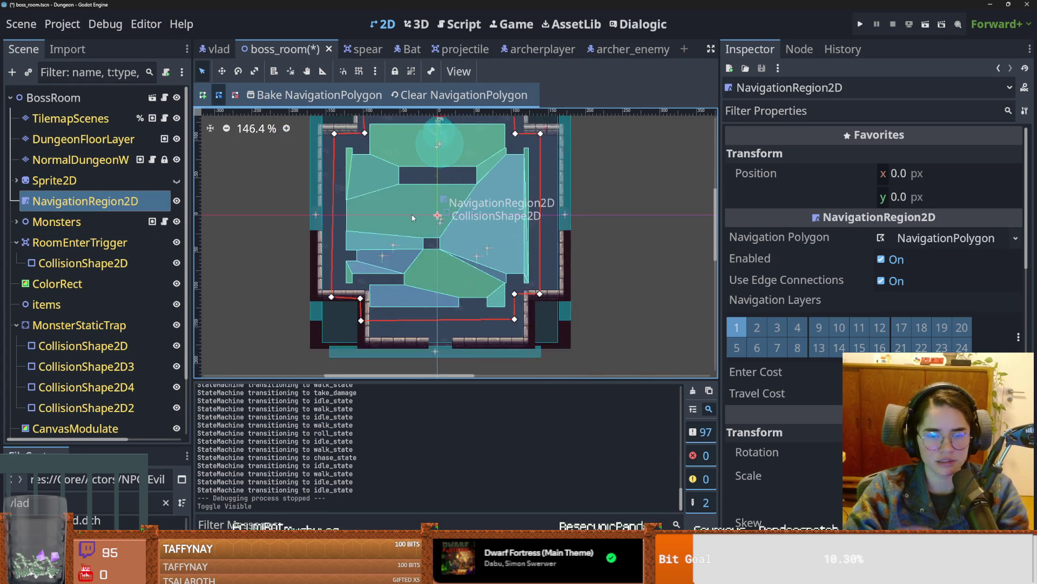
# Step: Drag the bottom-left, top-left and inner-left polygon corners out against the walls
pyautogui.moveTo(305, 316); pyautogui.dragTo(292, 318)
pyautogui.scroll(3, 317, 216)
pyautogui.moveTo(317, 173); pyautogui.dragTo(297, 172)
pyautogui.scroll(1, 356, 207)
pyautogui.moveTo(352, 192)
pyautogui.mouseDown()
pyautogui.moveTo(338, 190)
pyautogui.moveTo(344, 144)
pyautogui.mouseUp()
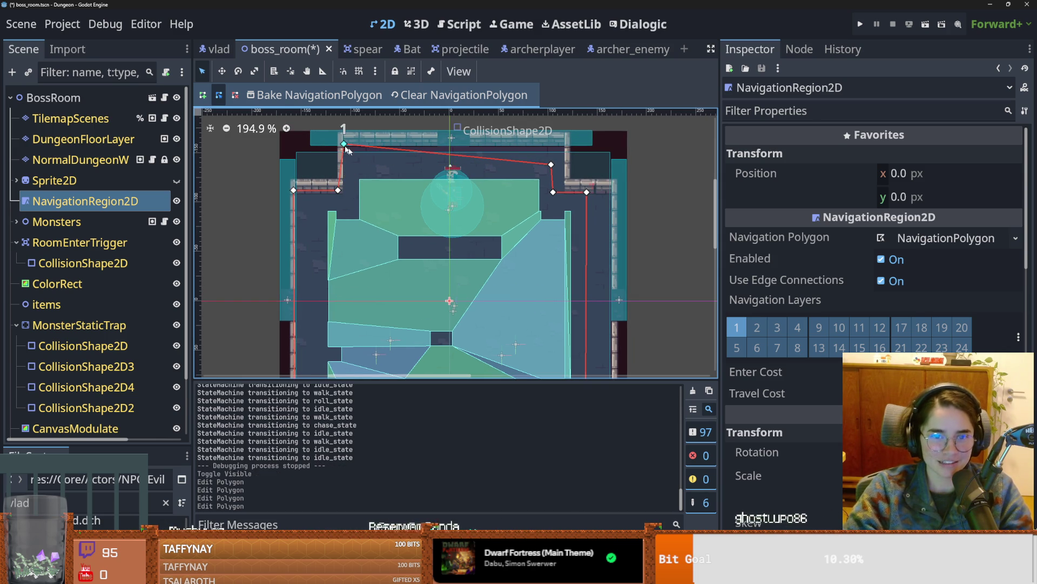
# Step: Move the top-right, inner-right and lower polygon vertices onto the remaining wall corners
pyautogui.hscroll(3, 344, 145)
pyautogui.moveTo(484, 156); pyautogui.dragTo(500, 137)
pyautogui.moveTo(486, 183); pyautogui.dragTo(560, 189)
pyautogui.scroll(-5, 487, 243)
pyautogui.hscroll(2, 486, 254)
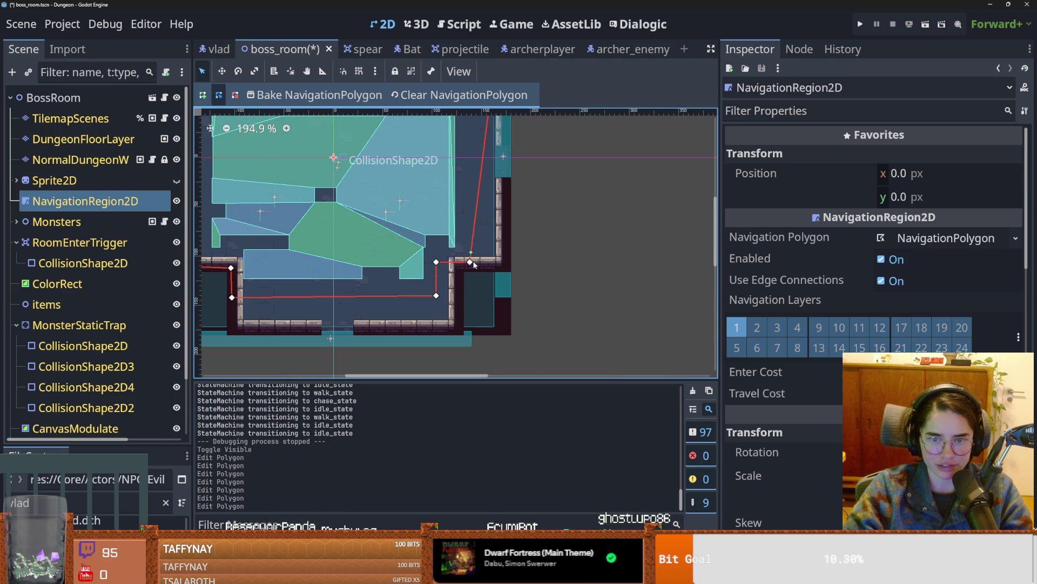
pyautogui.moveTo(488, 263)
pyautogui.mouseDown()
pyautogui.moveTo(495, 258)
pyautogui.moveTo(451, 257)
pyautogui.mouseUp()
pyautogui.moveTo(437, 296); pyautogui.dragTo(450, 322)
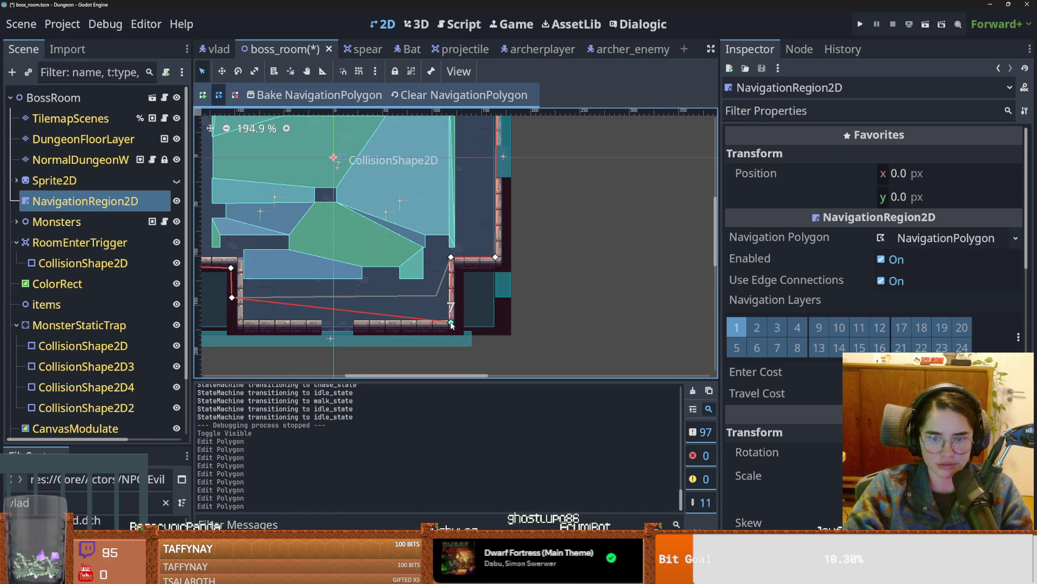
pyautogui.moveTo(244, 300)
pyautogui.mouseDown()
pyautogui.moveTo(243, 322)
pyautogui.moveTo(231, 268)
pyautogui.mouseUp()
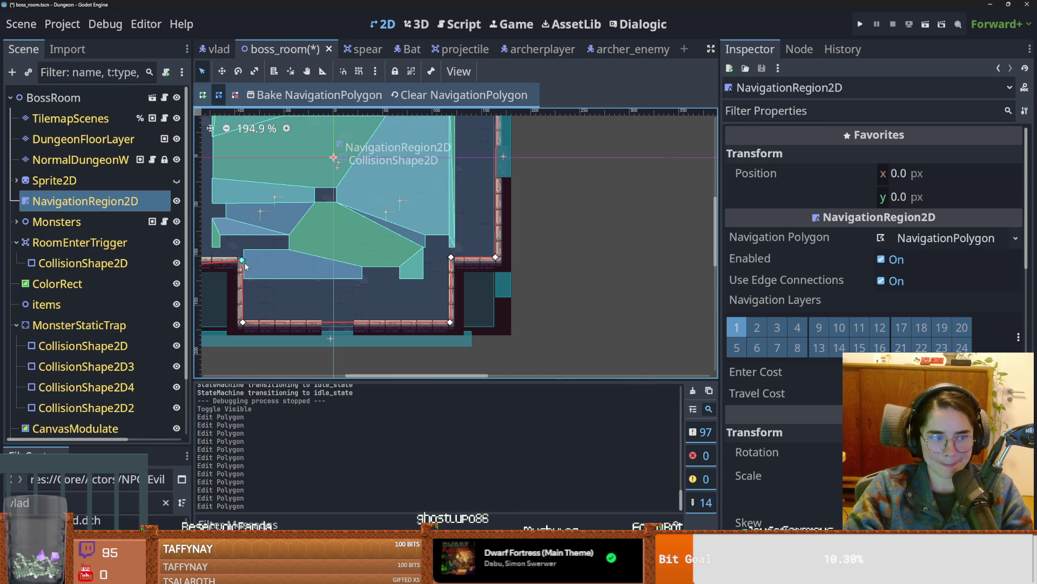
pyautogui.scroll(-2, 403, 273)
pyautogui.scroll(1, 403, 273)
pyautogui.moveTo(371, 270); pyautogui.dragTo(359, 253)
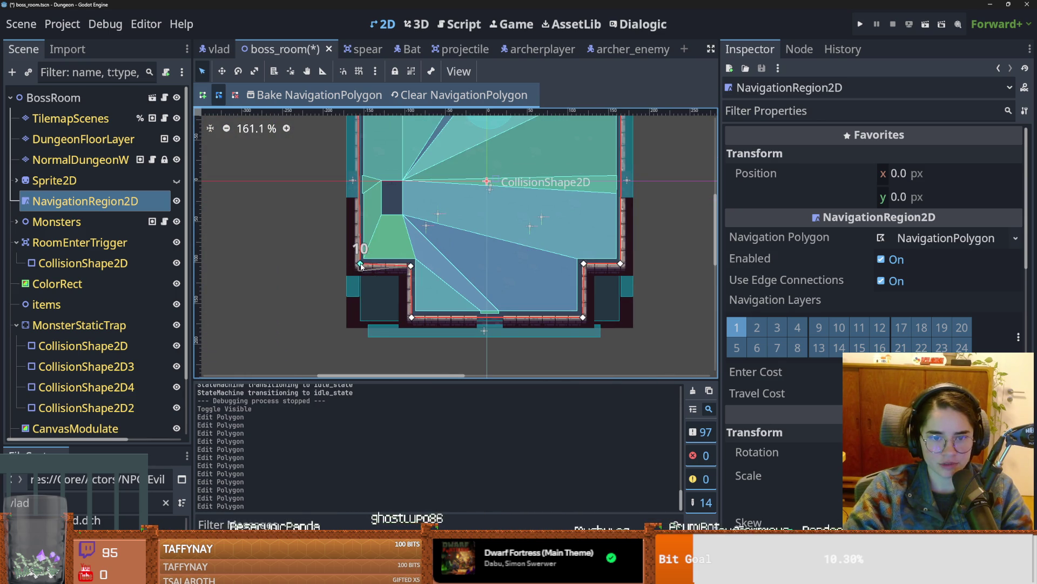
pyautogui.scroll(-2, 402, 252)
pyautogui.scroll(-1, 402, 251)
# Step: Save the boss_room scene and open the NavigationRegion2D class documentation
pyautogui.hotkey('ctrl', 's')
pyautogui.rightClick(90, 201)
pyautogui.click(178, 528)
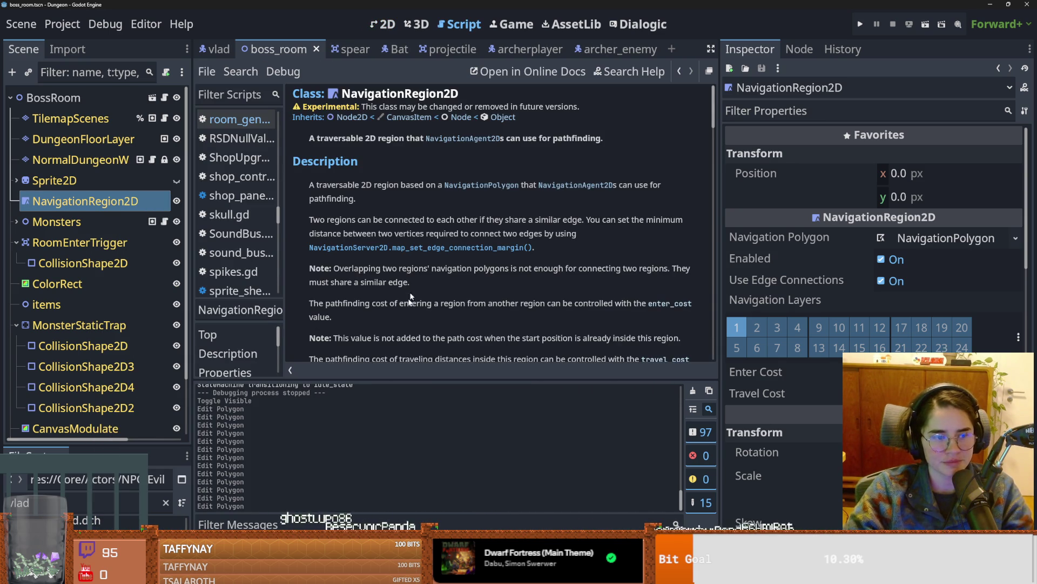
# Step: Search the NavigationRegion2D reference for 'get_ra', 'e' and 'rand' to find a random-point method
pyautogui.hotkey('ctrl', 'f')
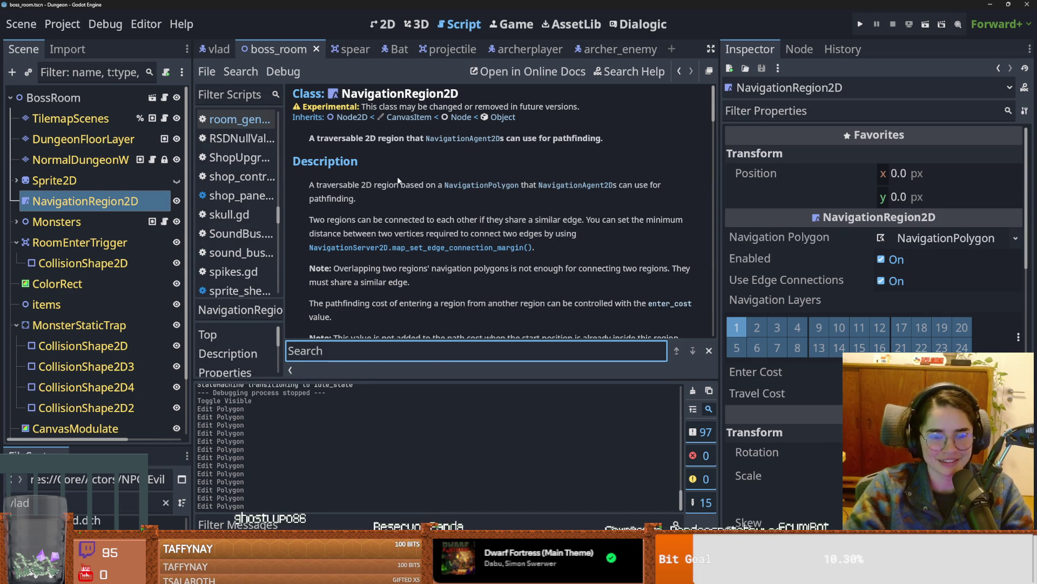
pyautogui.write('get_ra')
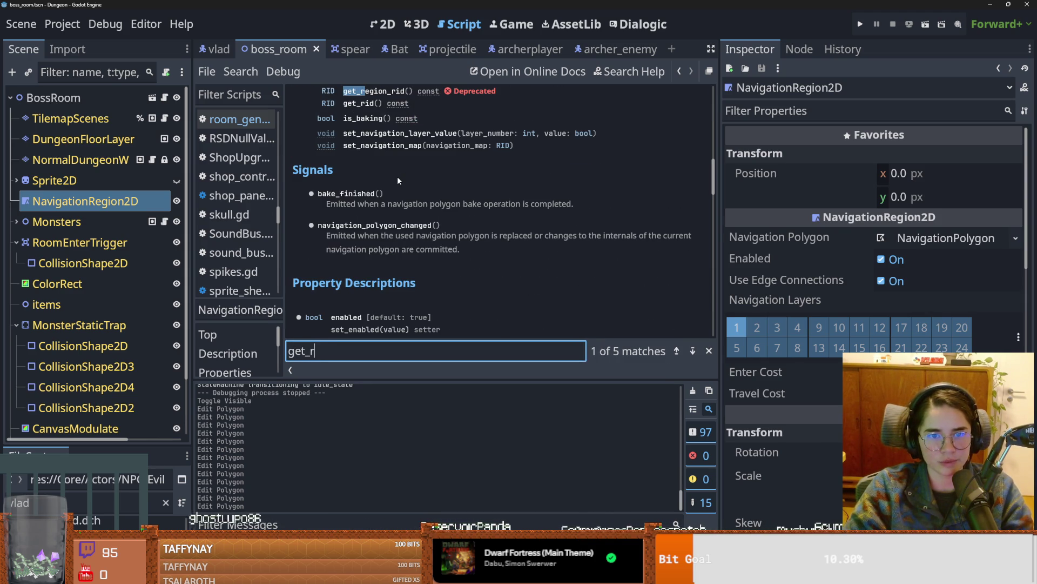
pyautogui.press('BackSpace')
pyautogui.press('BackSpace')
pyautogui.press('BackSpace')
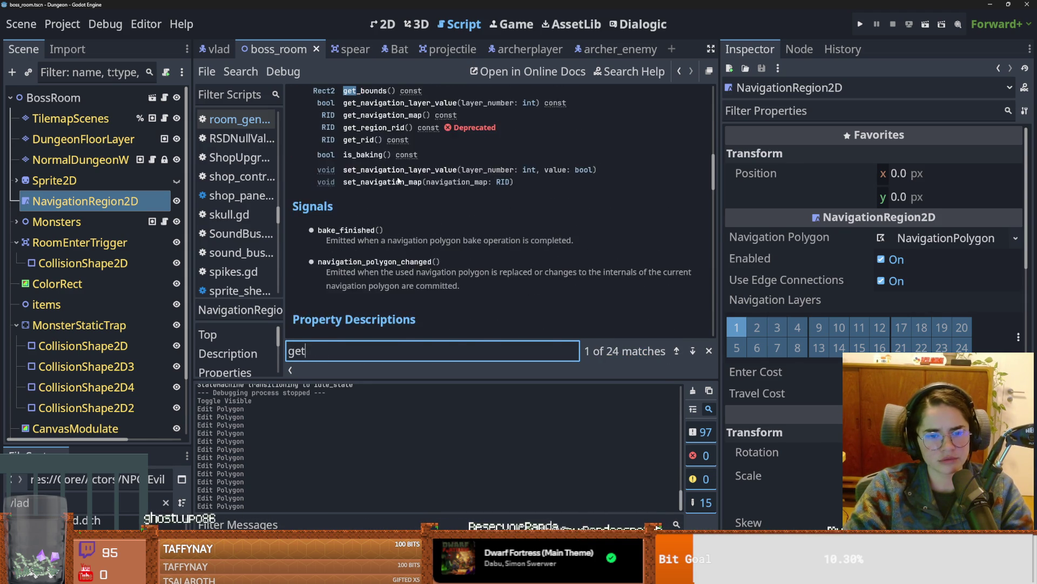
pyautogui.write('e')
pyautogui.press('BackSpace')
pyautogui.write('rand')
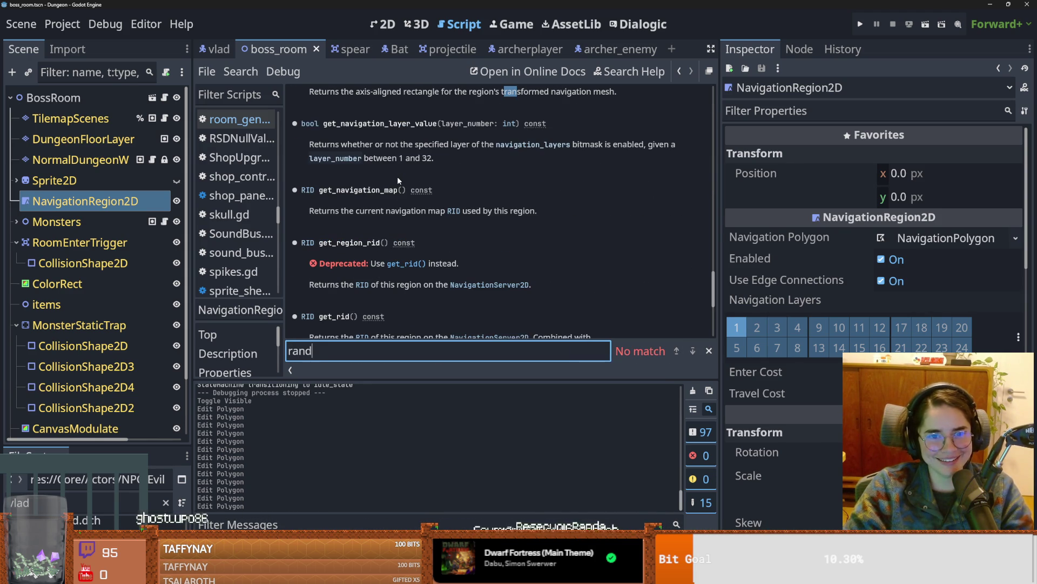
pyautogui.press('BackSpace')
pyautogui.press('BackSpace')
pyautogui.press('BackSpace')
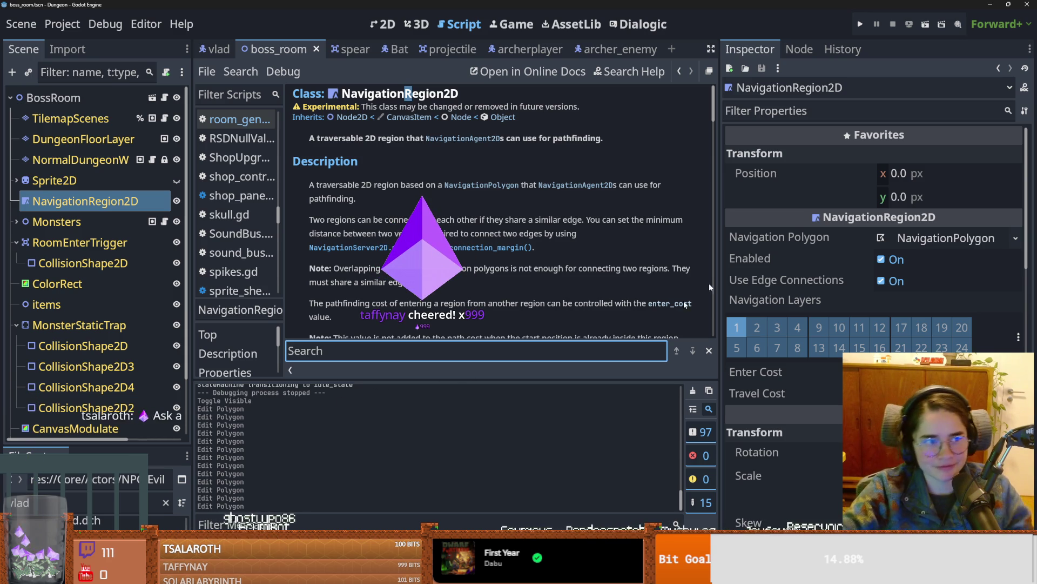
# Step: Launch the game from the editor and start a new run as the Warrior
pyautogui.click(861, 25)
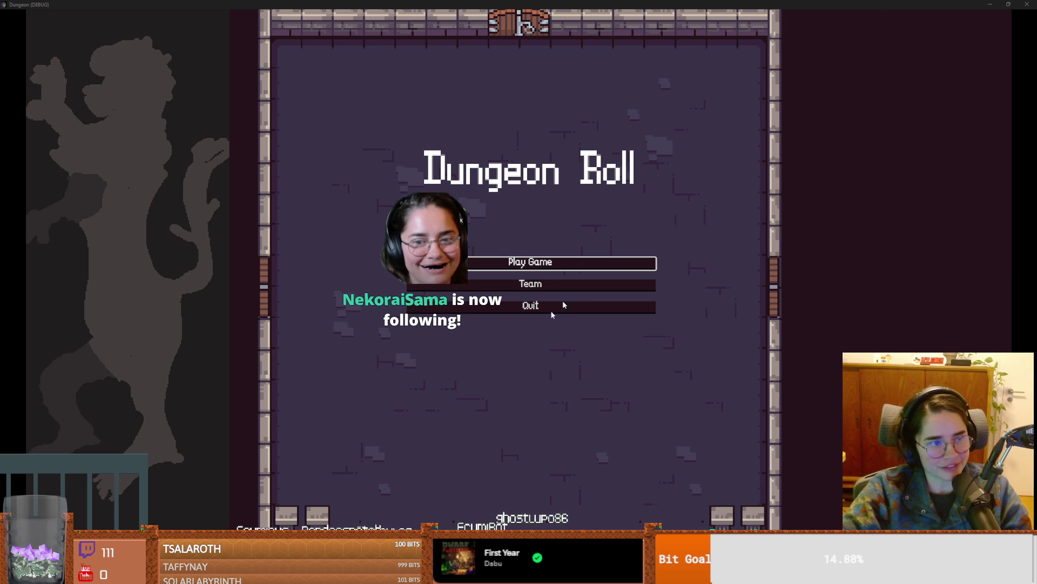
pyautogui.click(589, 269)
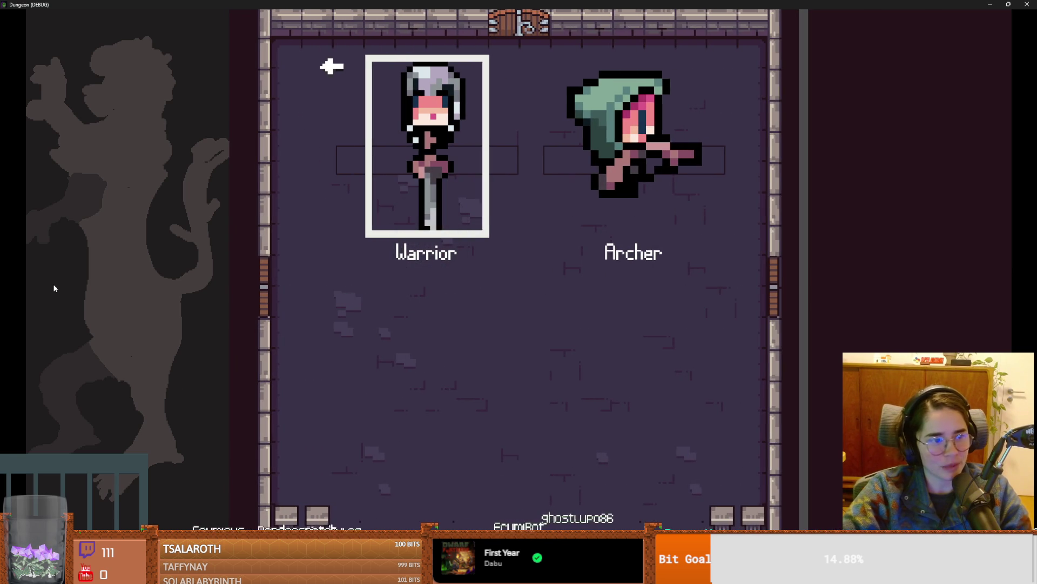
pyautogui.press('Return')
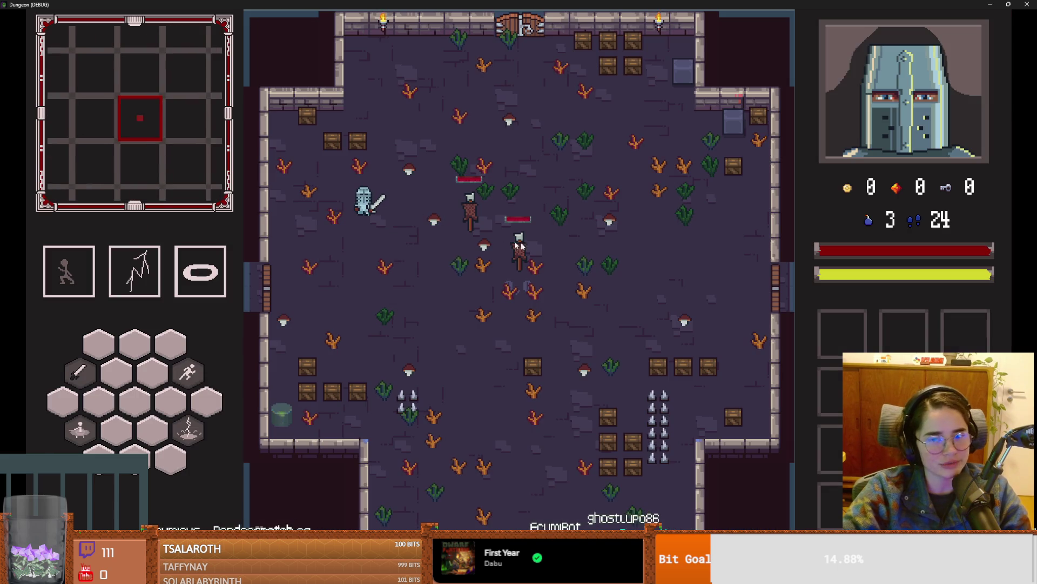
# Step: Type 'tp' in the debug console to see the suggestion, then close the game window
pyautogui.press('`')
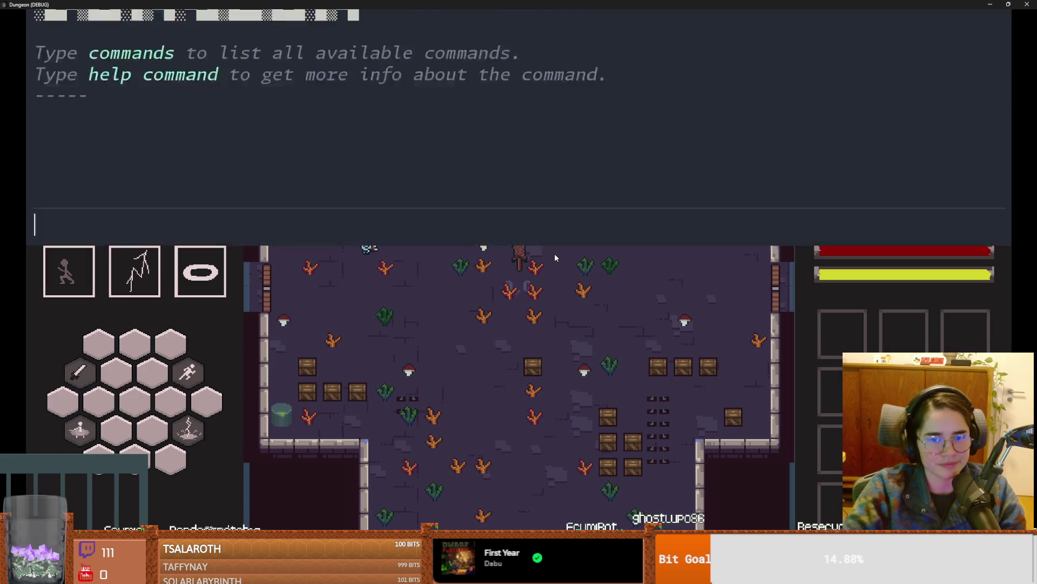
pyautogui.write('tp')
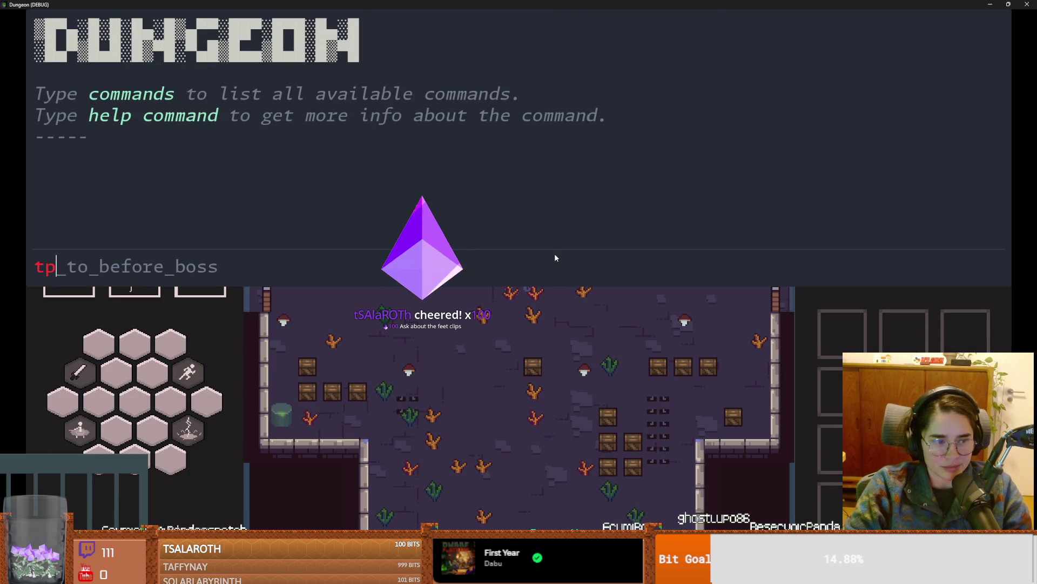
pyautogui.press('super+Down')
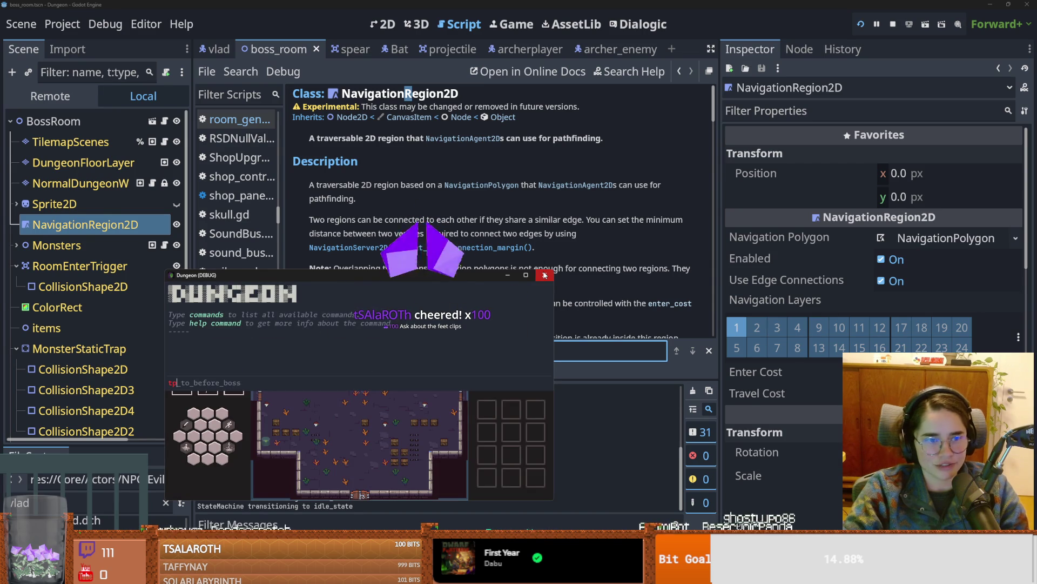
pyautogui.click(545, 275)
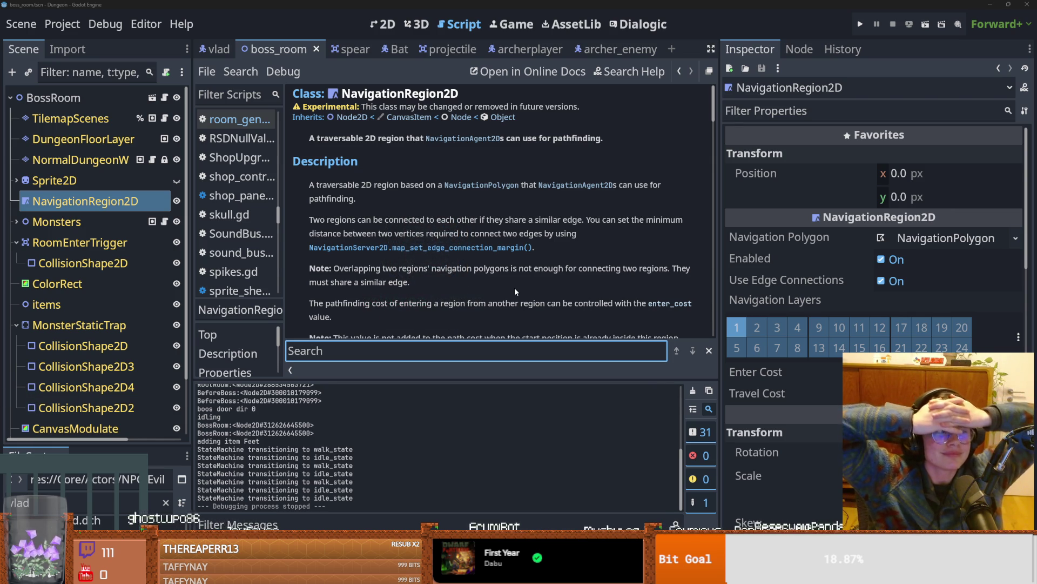
# Step: Run the game project again from the editor
pyautogui.click(860, 27)
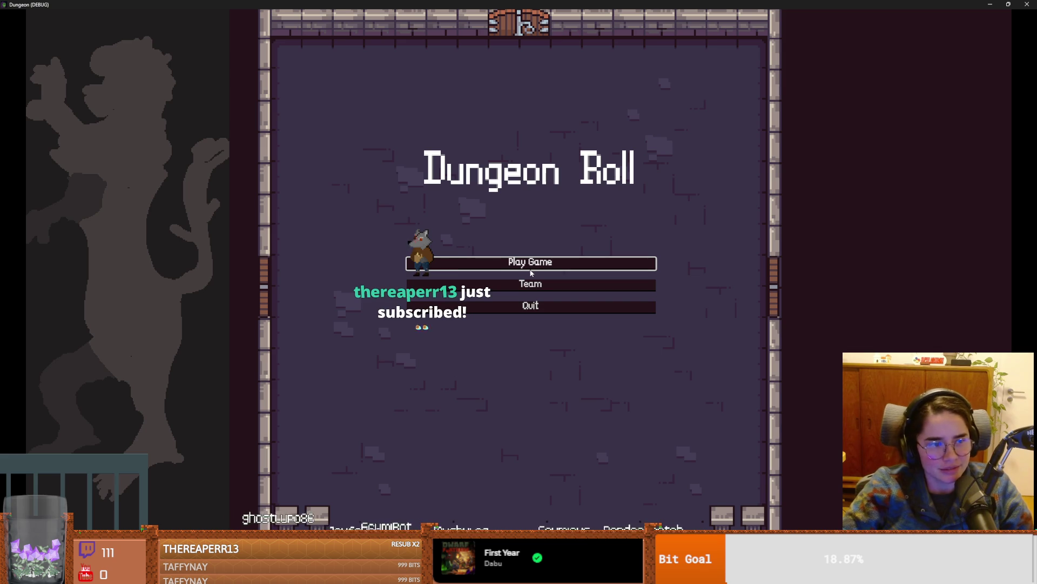
# Step: Start a new Warrior run, walk the knight to the left door and open the room choice
pyautogui.click(530, 264)
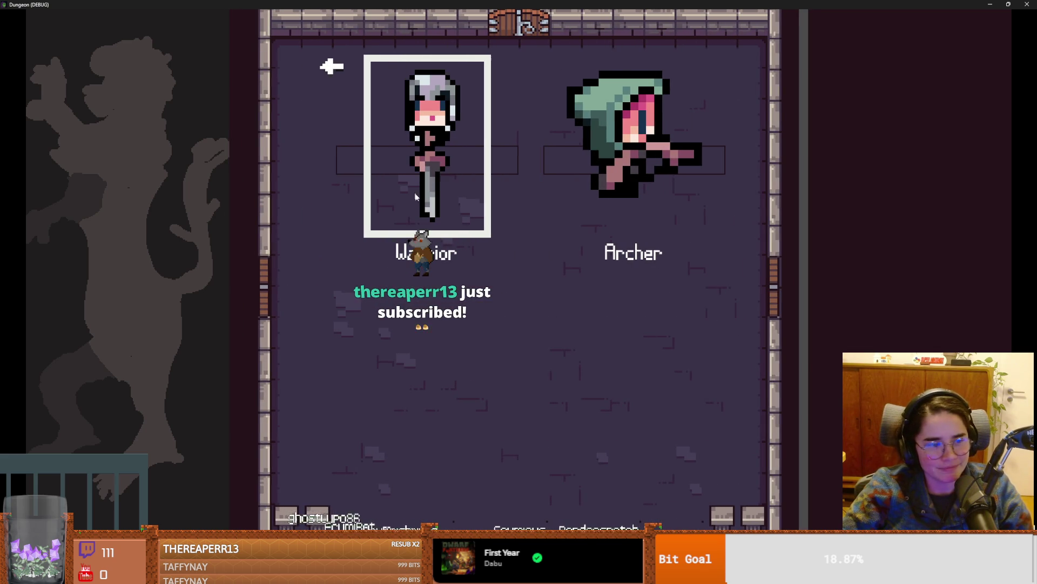
pyautogui.click(435, 209)
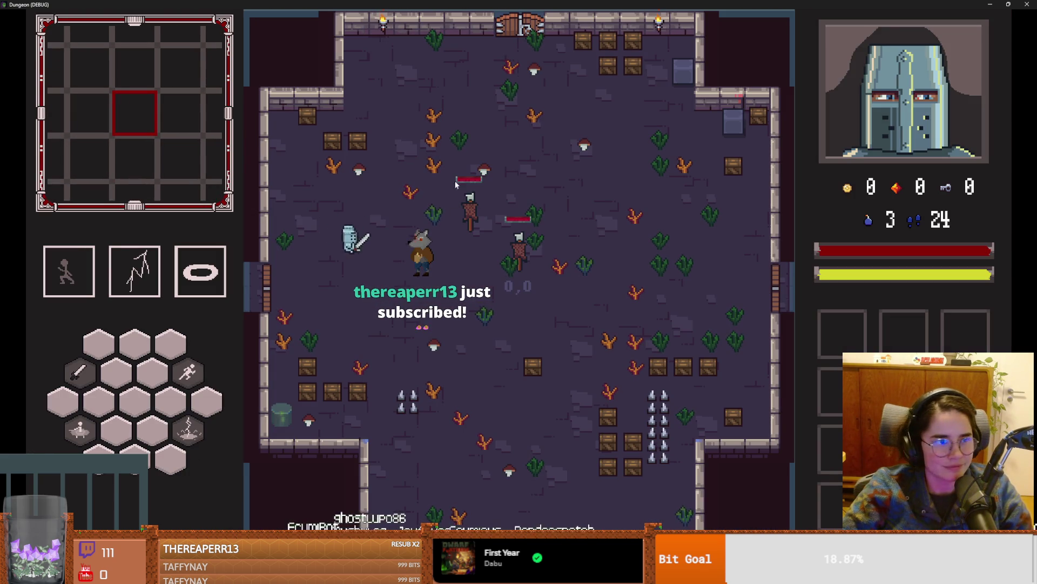
pyautogui.press('s')
pyautogui.press('d')
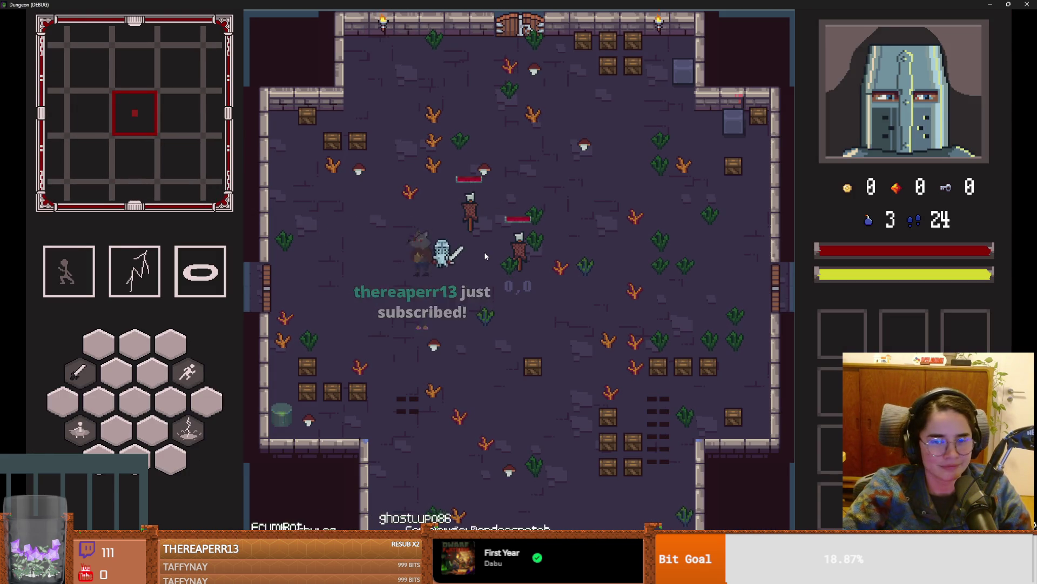
pyautogui.press('a')
pyautogui.press('w')
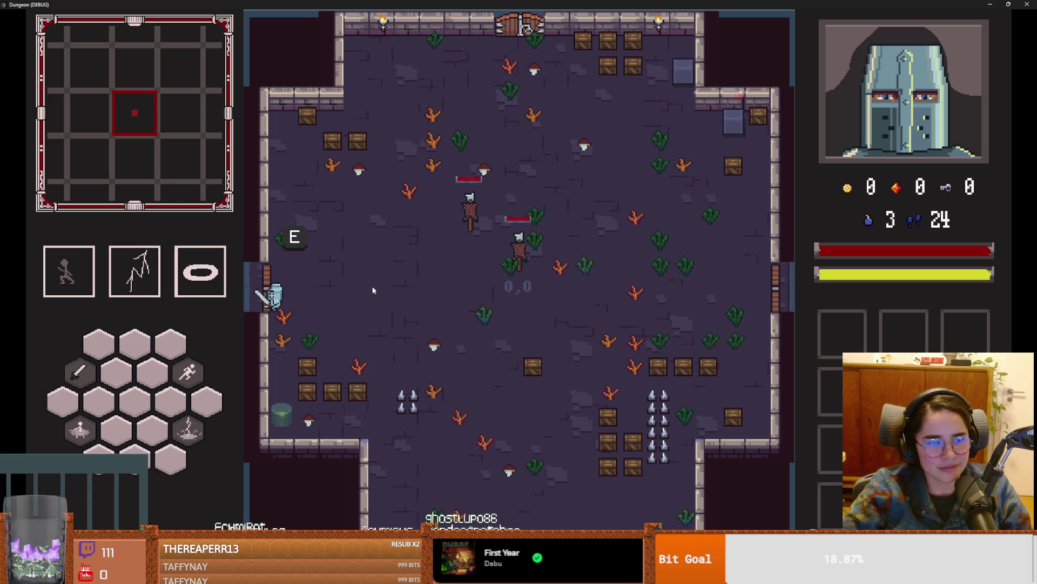
pyautogui.press('e')
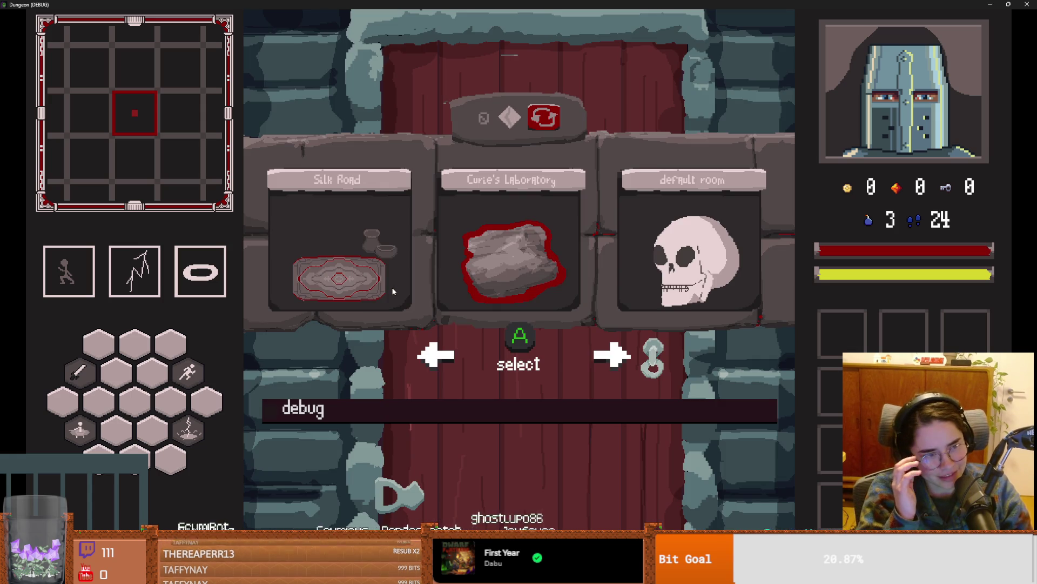
# Step: Pick Curie's Laboratory and walk the knight into the new tavern room
pyautogui.click(511, 247)
pyautogui.press('a')
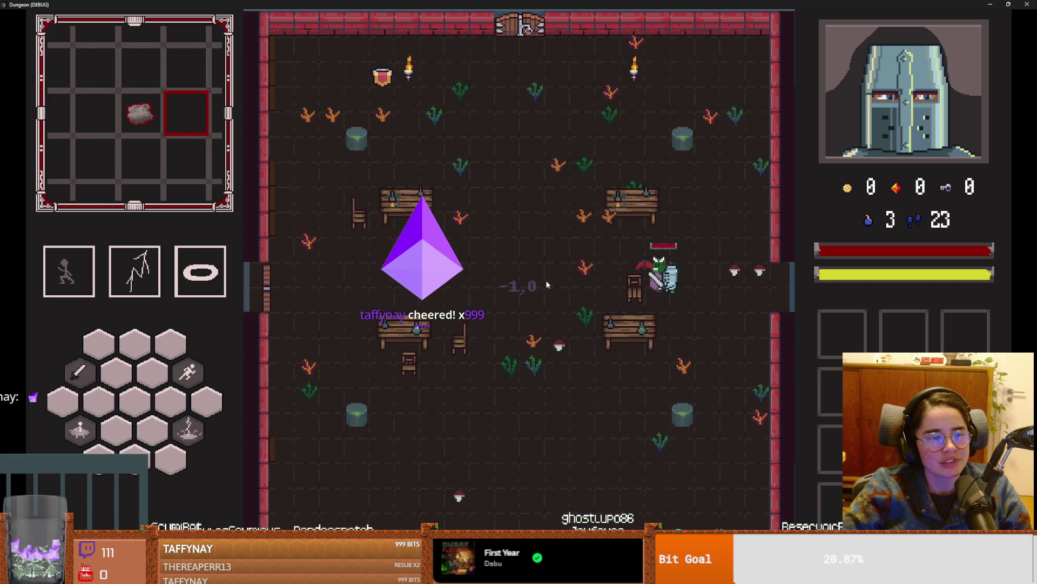
pyautogui.press('a')
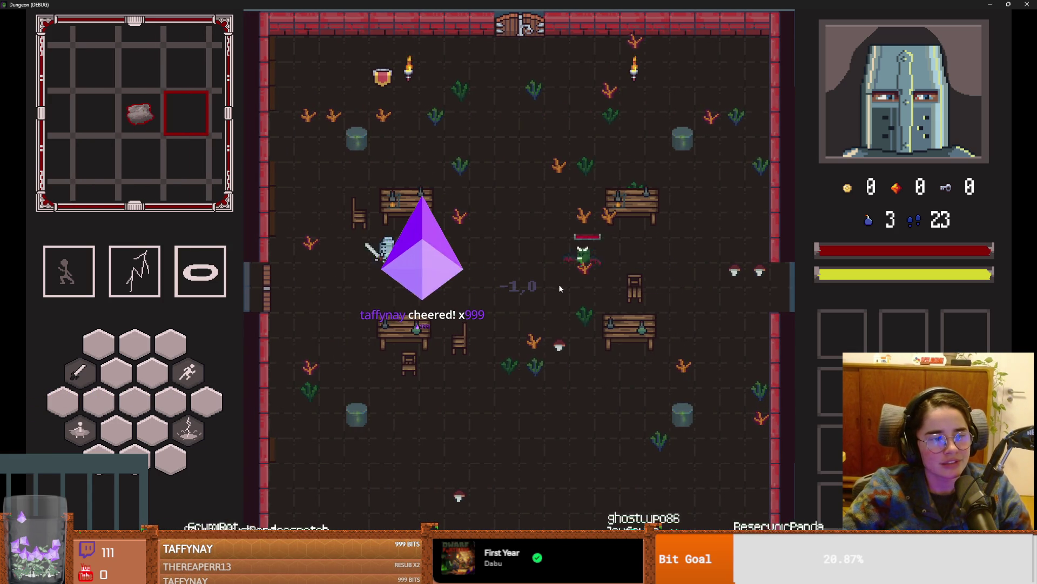
pyautogui.press('s')
pyautogui.press('d')
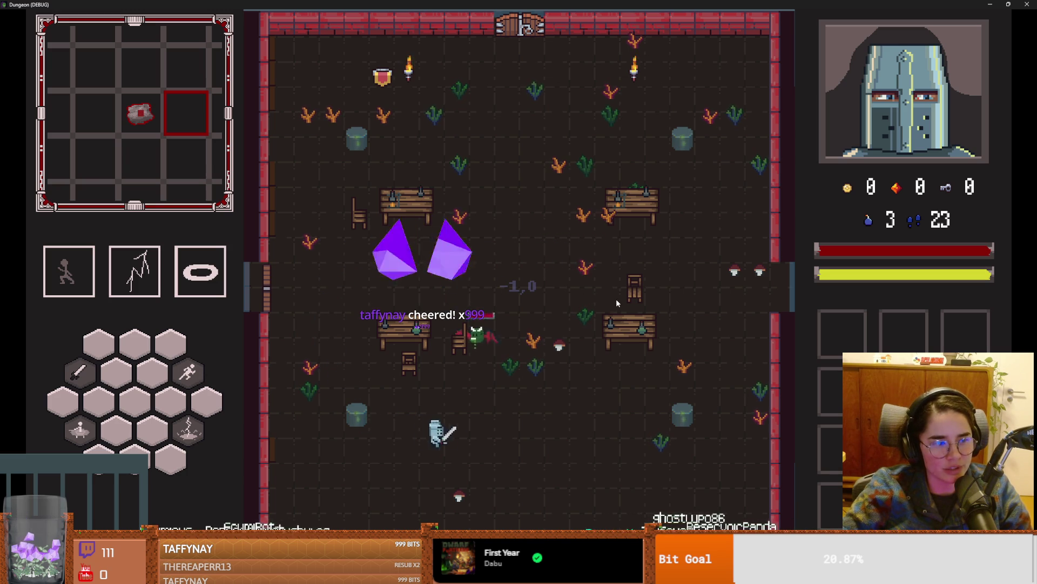
# Step: Dash around the room, call a lightning strike, and slash the bat to kill it
pyautogui.press('d')
pyautogui.press('w')
pyautogui.press('space')
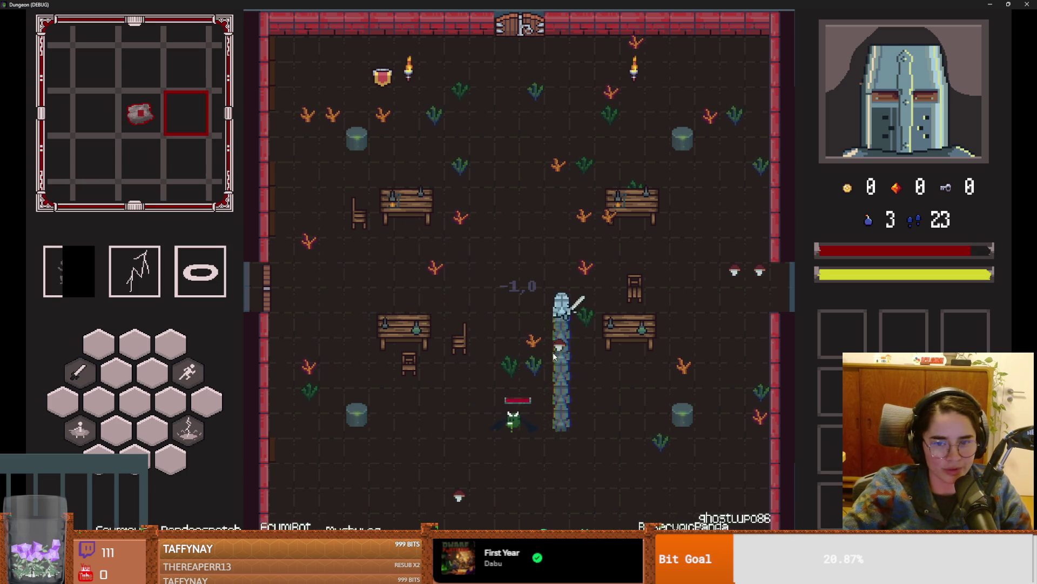
pyautogui.click(498, 369)
pyautogui.press('a')
pyautogui.press('space')
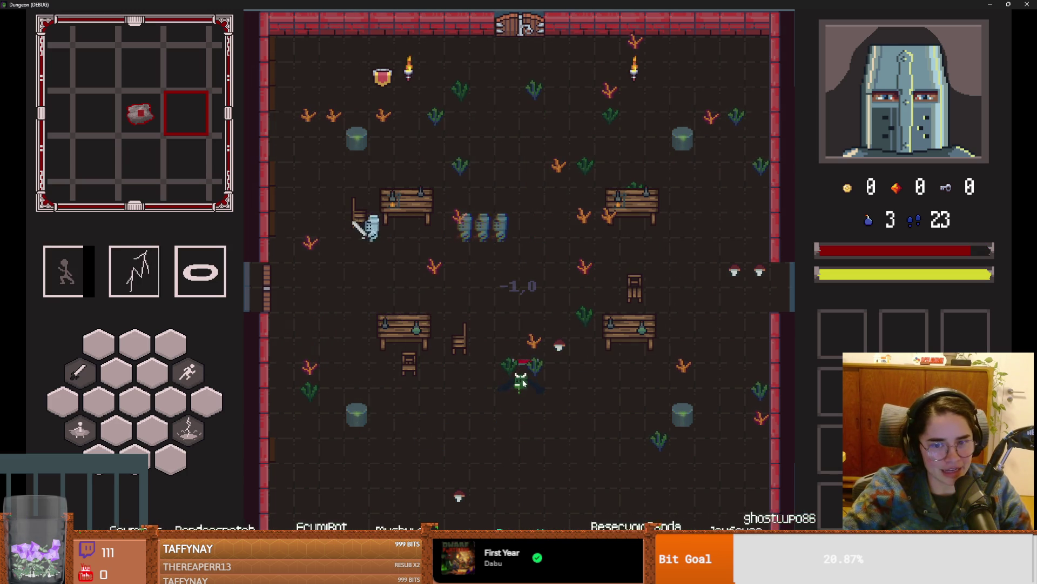
pyautogui.press('s')
pyautogui.press('d')
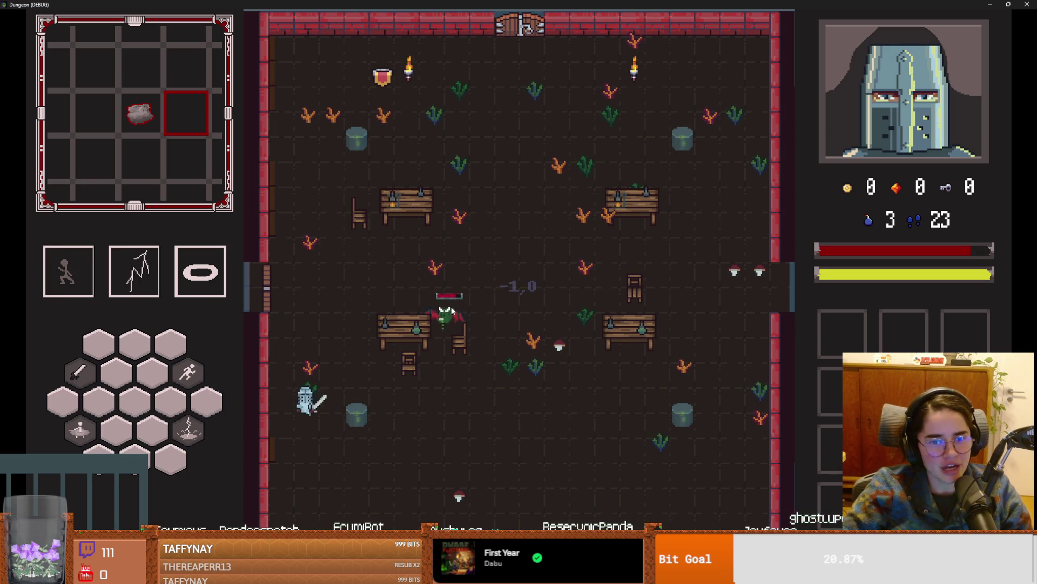
pyautogui.press('d')
pyautogui.press('w')
pyautogui.click(451, 411)
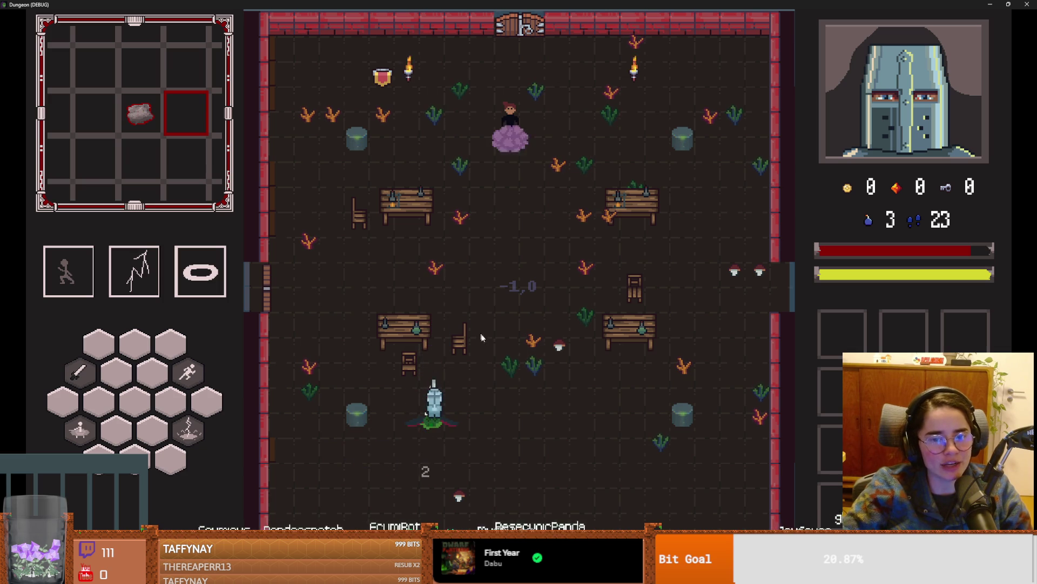
# Step: Walk to Marie, finish her dialogue to reveal the radiation upgrade cards, and switch to YouTube
pyautogui.press('d')
pyautogui.press('w')
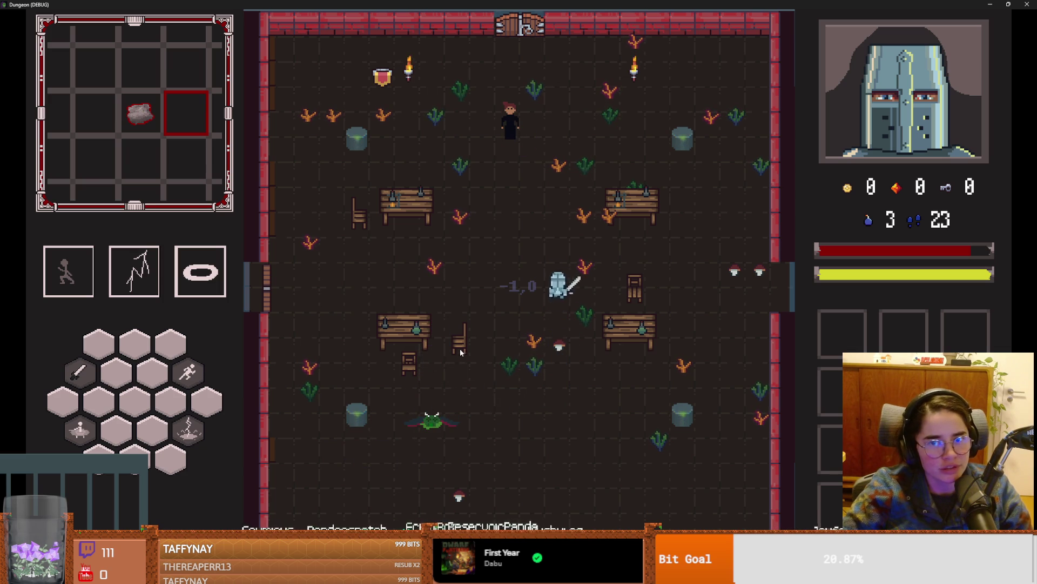
pyautogui.press('w')
pyautogui.press('a')
pyautogui.press('e')
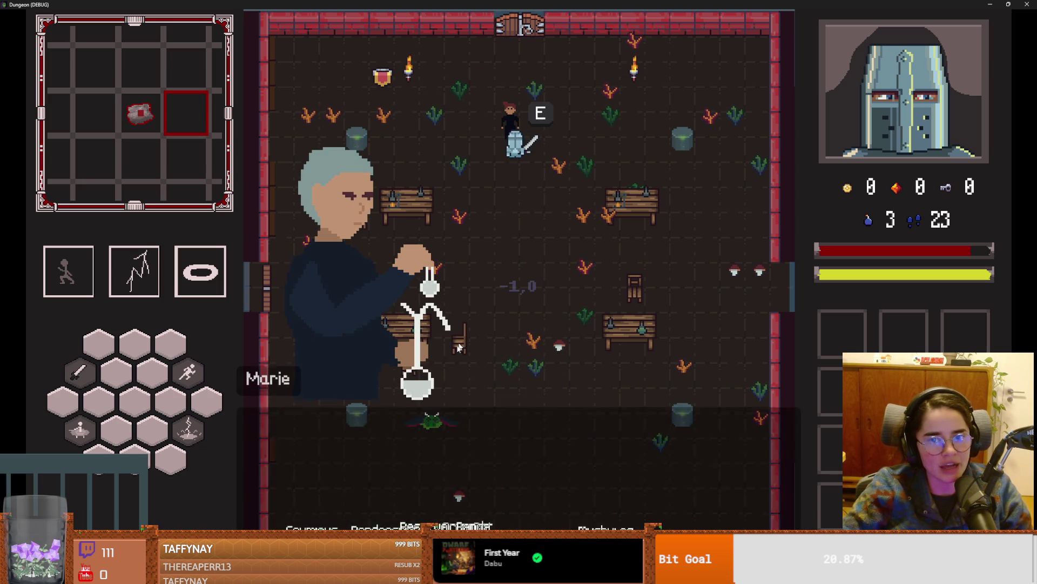
pyautogui.click(489, 405)
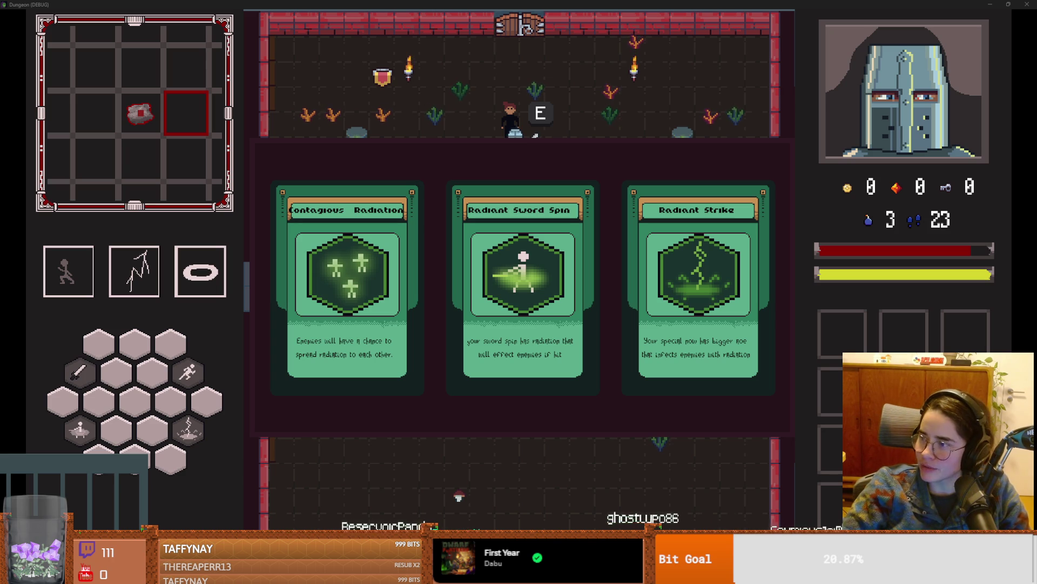
pyautogui.hotkey('alt', 'Tab')
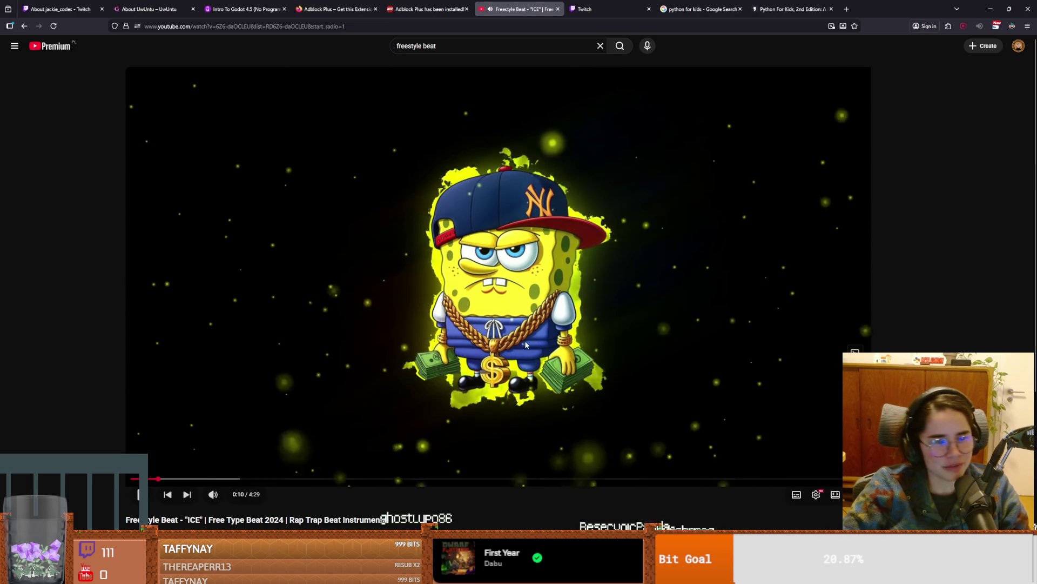
# Step: Pause the YouTube beat, return to the game and take the Radiant Sword Spin upgrade
pyautogui.click(498, 276)
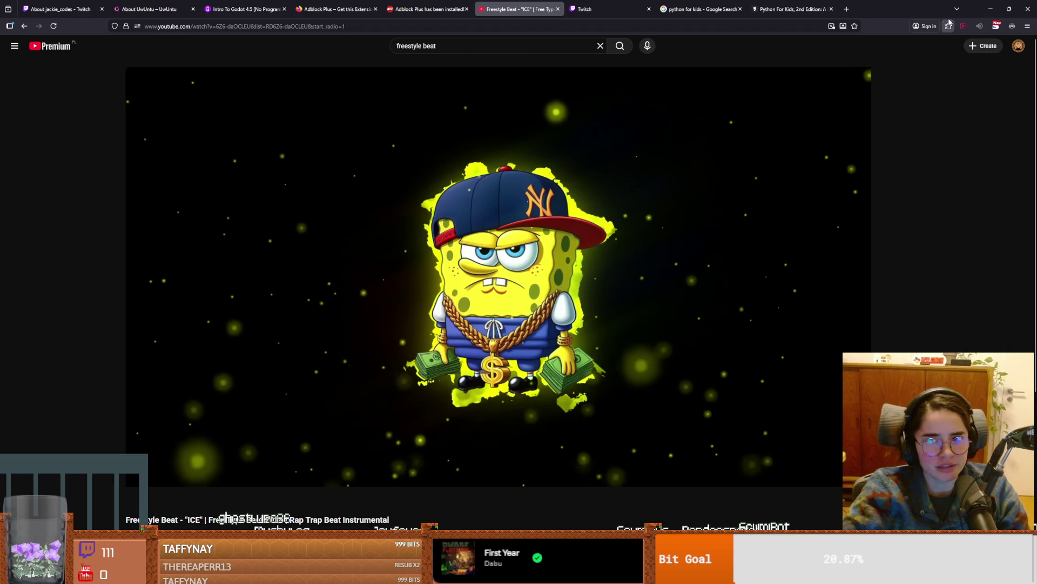
pyautogui.hotkey('alt', 'Tab')
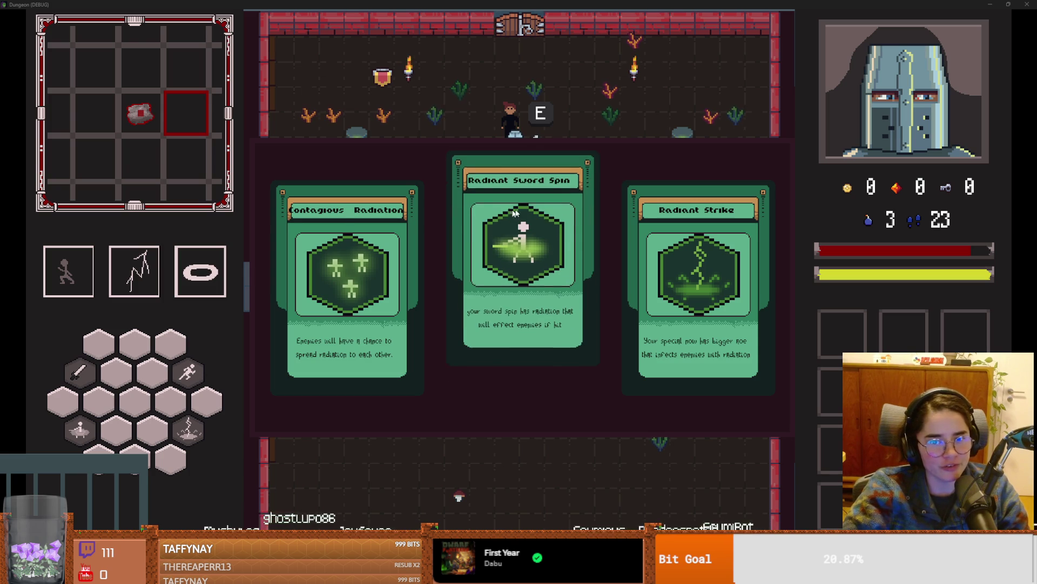
pyautogui.click(522, 276)
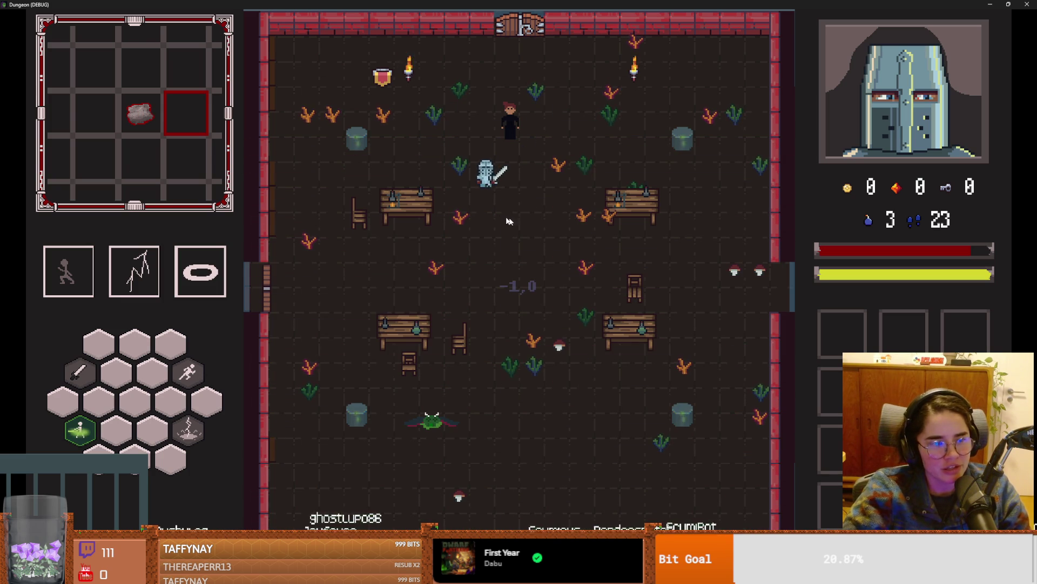
# Step: Run tp_to_before_boss from the debug console, then later switch back to the YouTube beat
pyautogui.press('`')
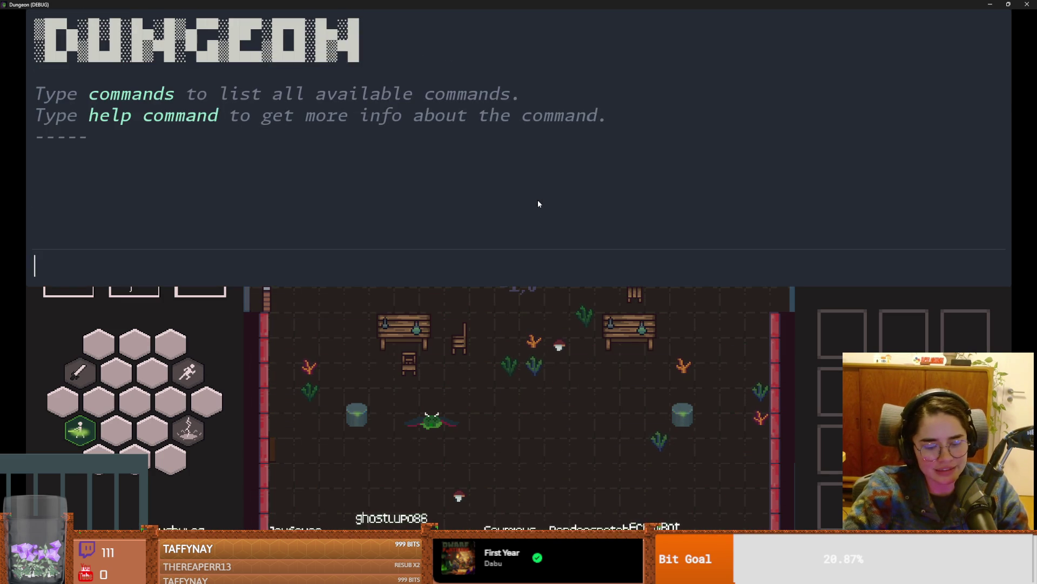
pyautogui.write('tp')
pyautogui.press('Tab')
pyautogui.press('Return')
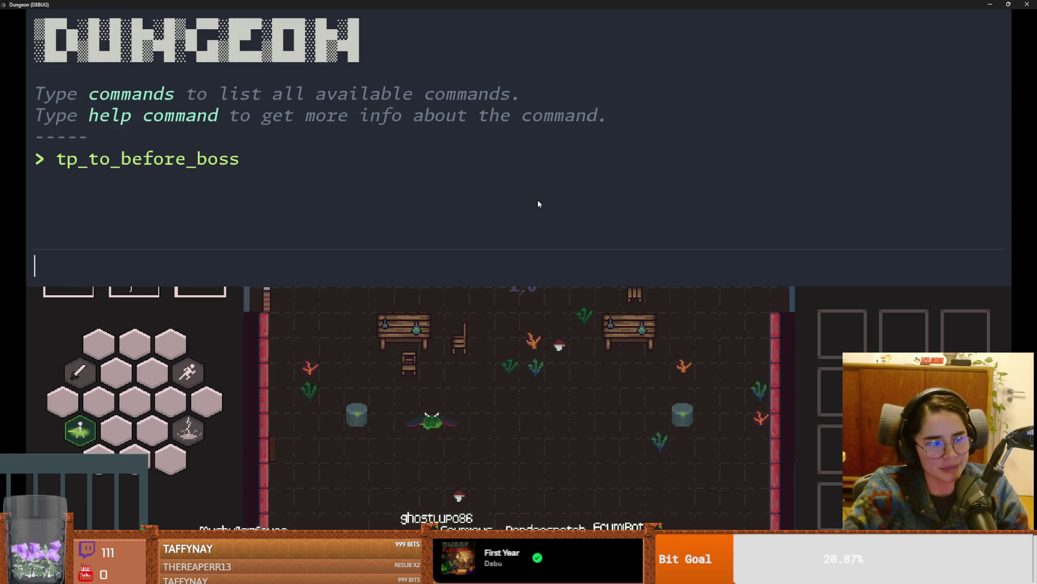
pyautogui.press('`')
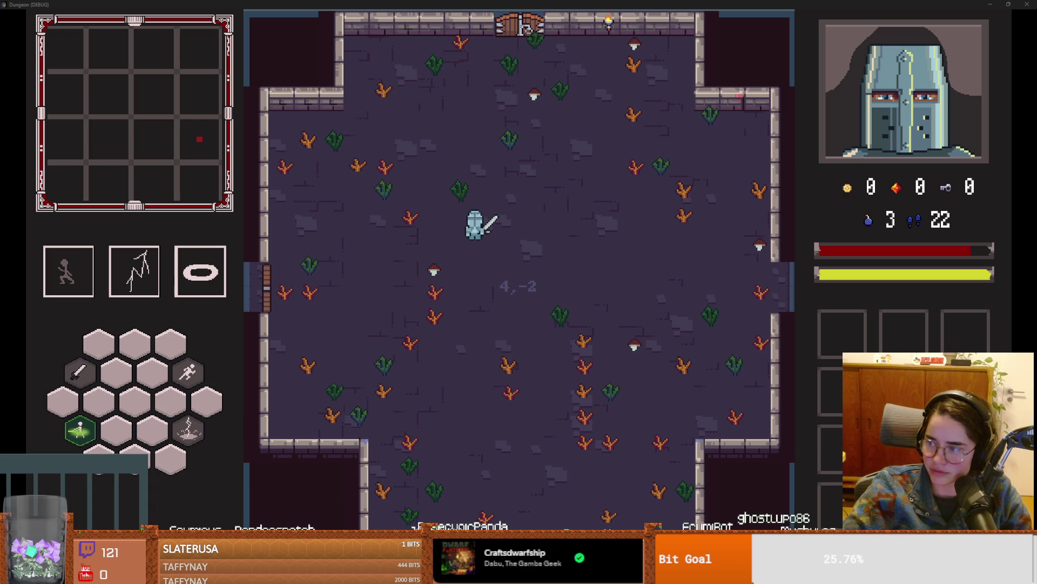
pyautogui.hotkey('alt', 'Tab')
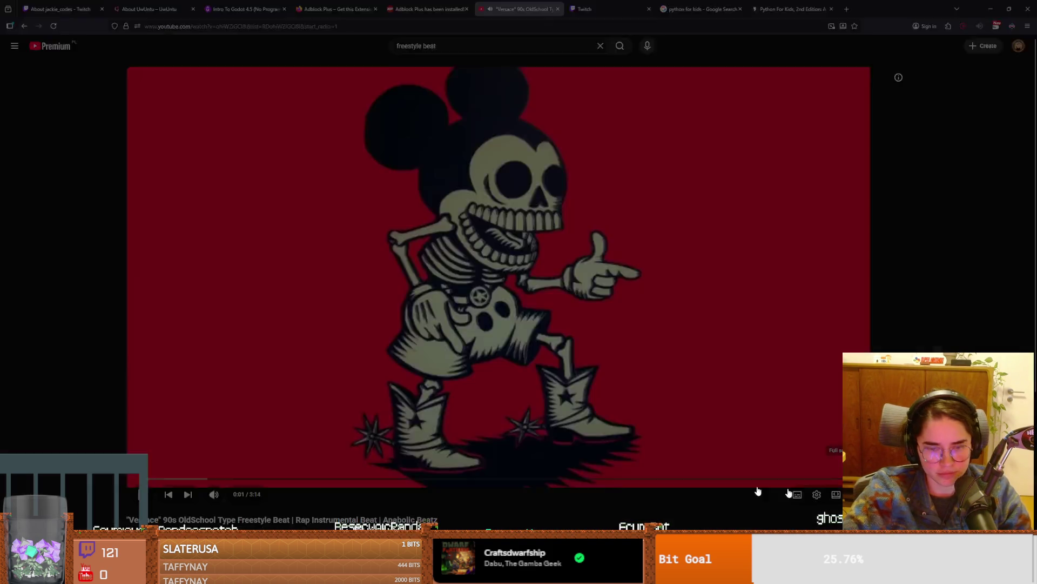
# Step: Play the 'Versace' freestyle beat fullscreen, then pause it after a few minutes
pyautogui.click(859, 494)
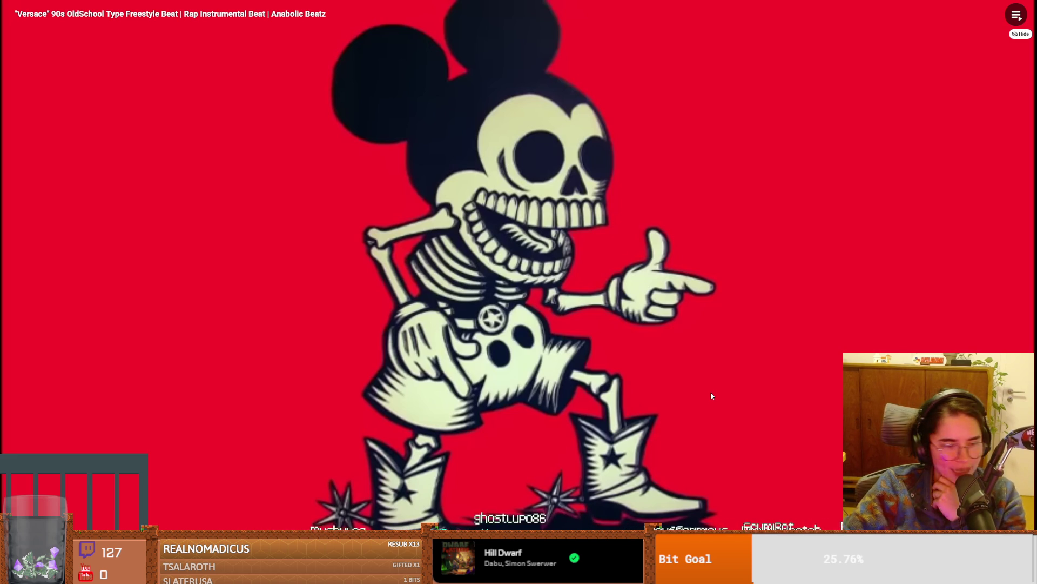
pyautogui.click(697, 58)
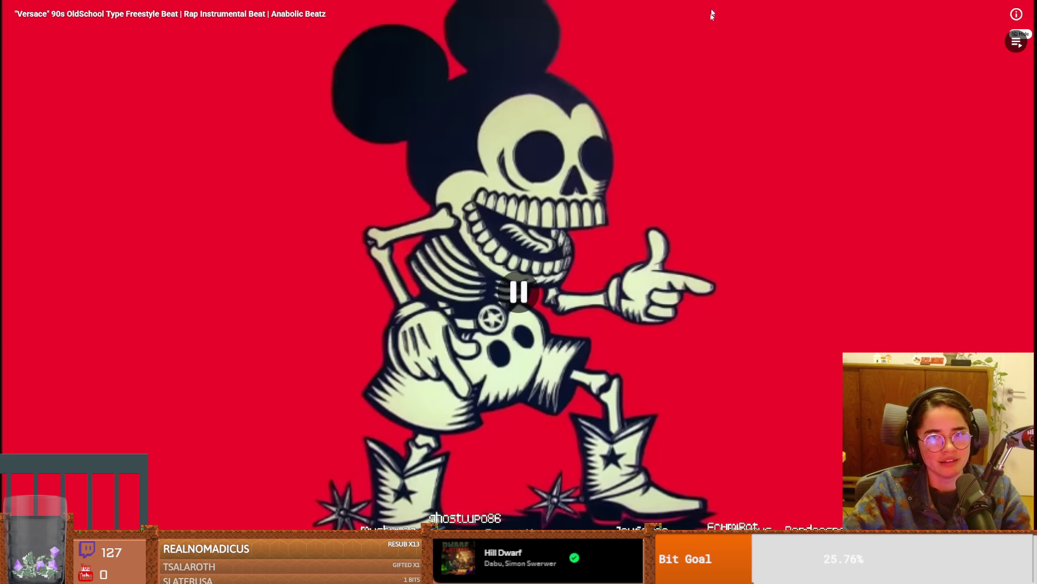
# Step: Exit full-screen YouTube playback and return to the Dungeon (DEBUG) game window
pyautogui.press('Escape')
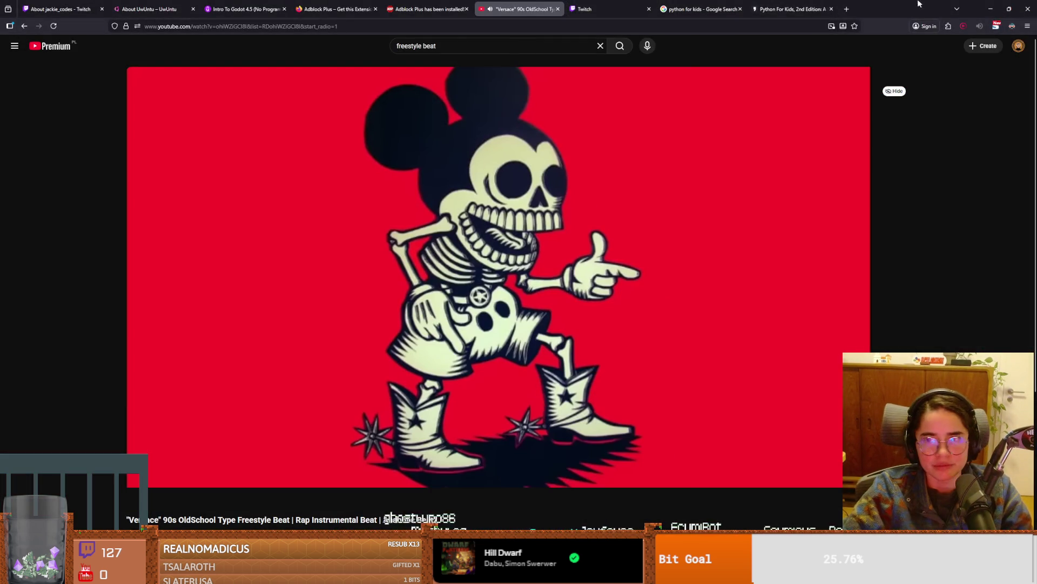
pyautogui.hotkey('alt', 'Tab')
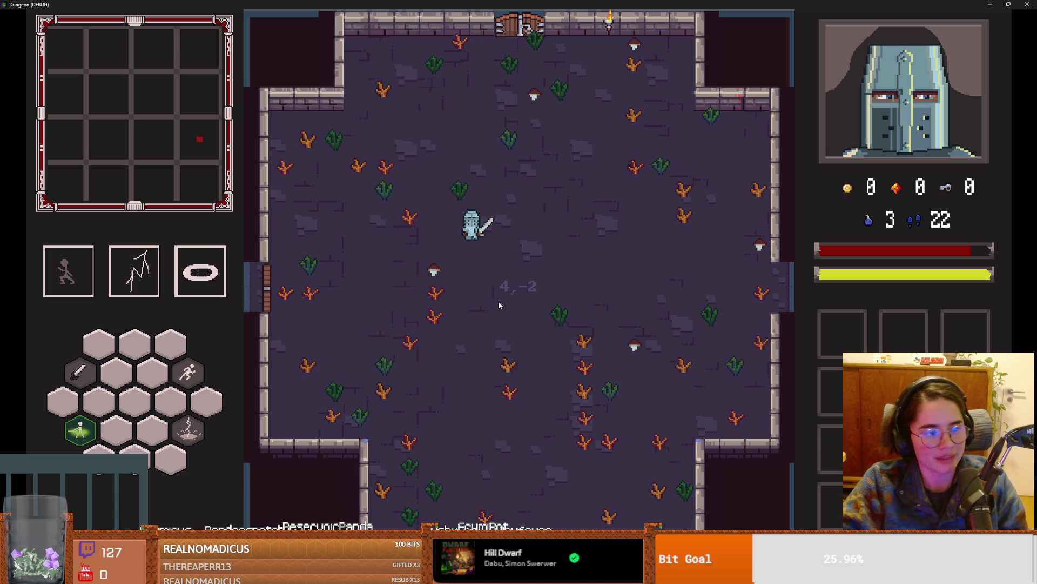
# Step: Walk the knight around the room with WASD and swing the sword at the nearby plants
pyautogui.press('a')
pyautogui.press('w')
pyautogui.press('d')
pyautogui.press('w')
pyautogui.press('d')
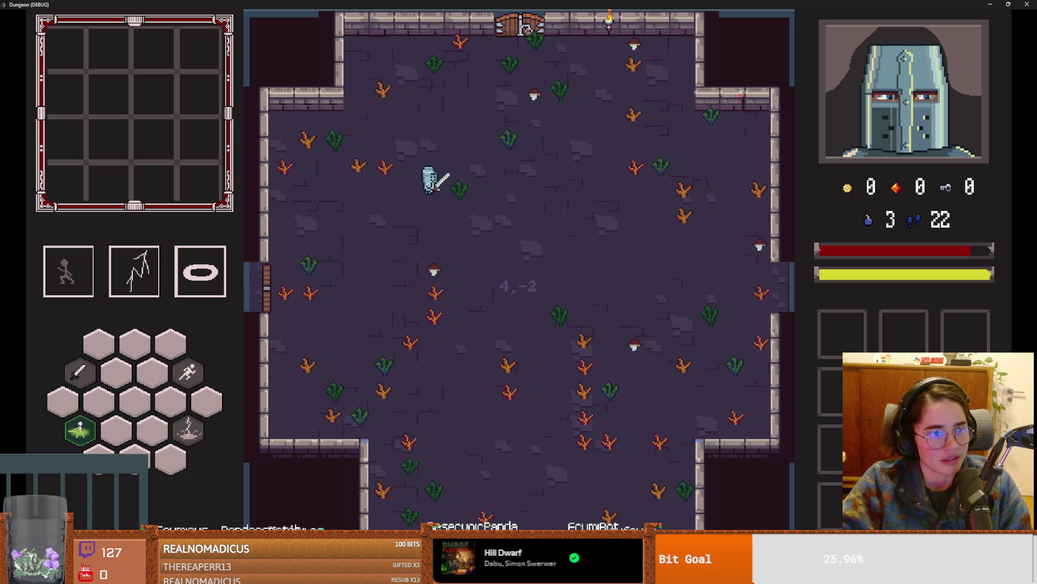
pyautogui.press('s')
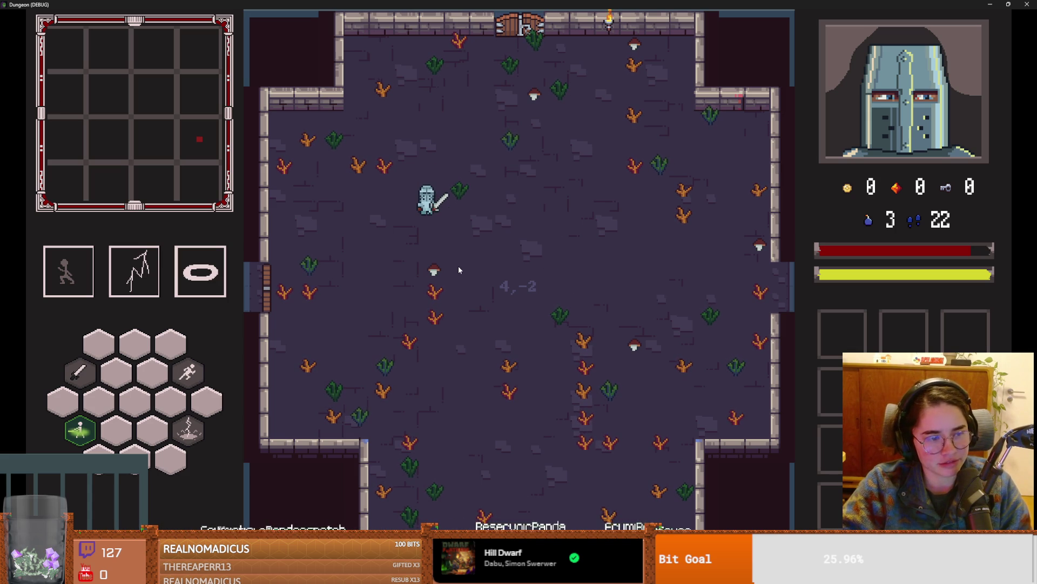
pyautogui.press('s')
pyautogui.press('a')
pyautogui.click(256, 282)
pyautogui.press('w')
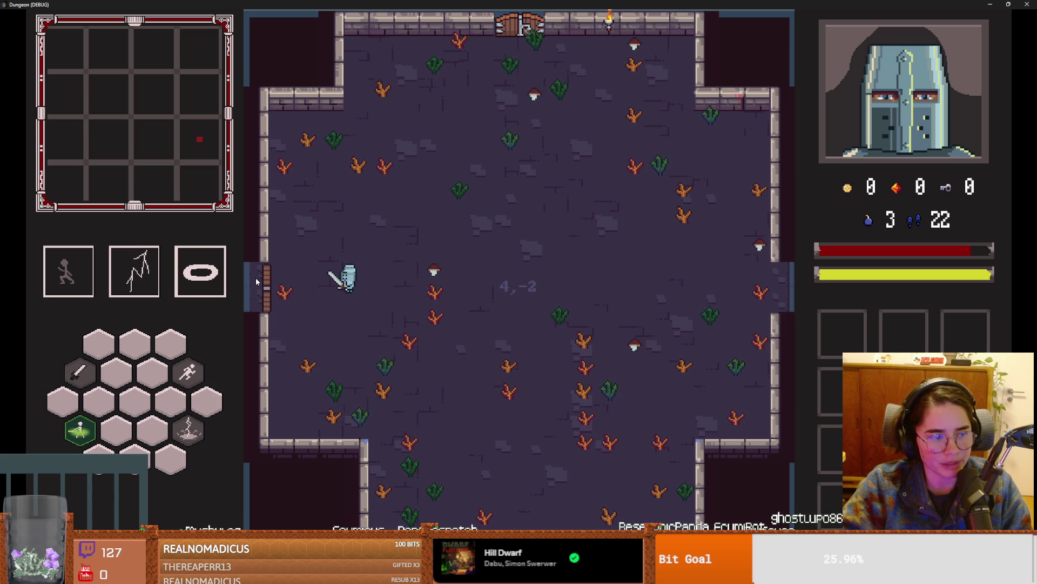
# Step: Walk the knight to the west door and back, then stop the debug run and save boss_room
pyautogui.press('a')
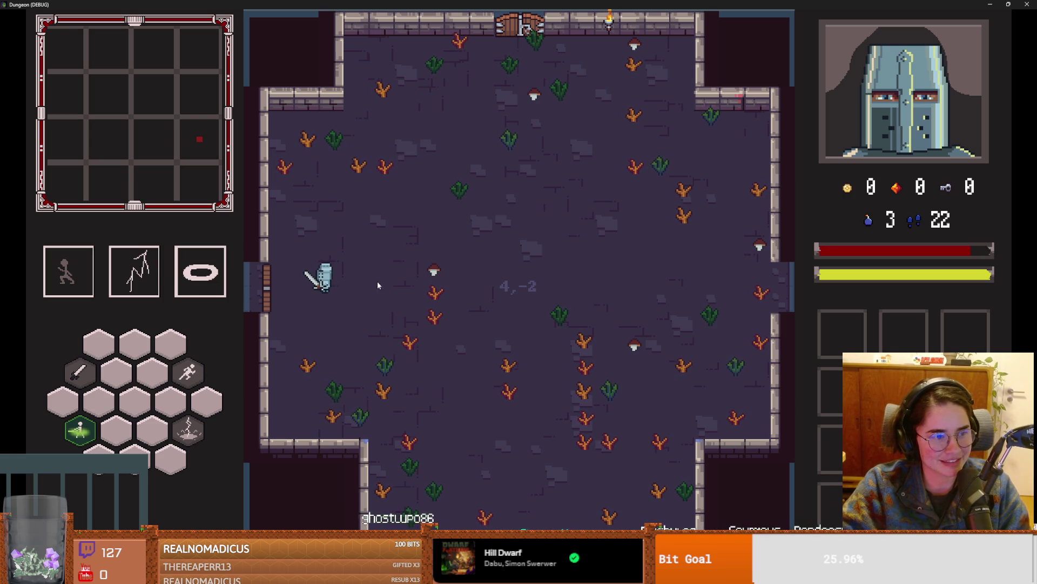
pyautogui.press('d')
pyautogui.press('s')
pyautogui.press('d')
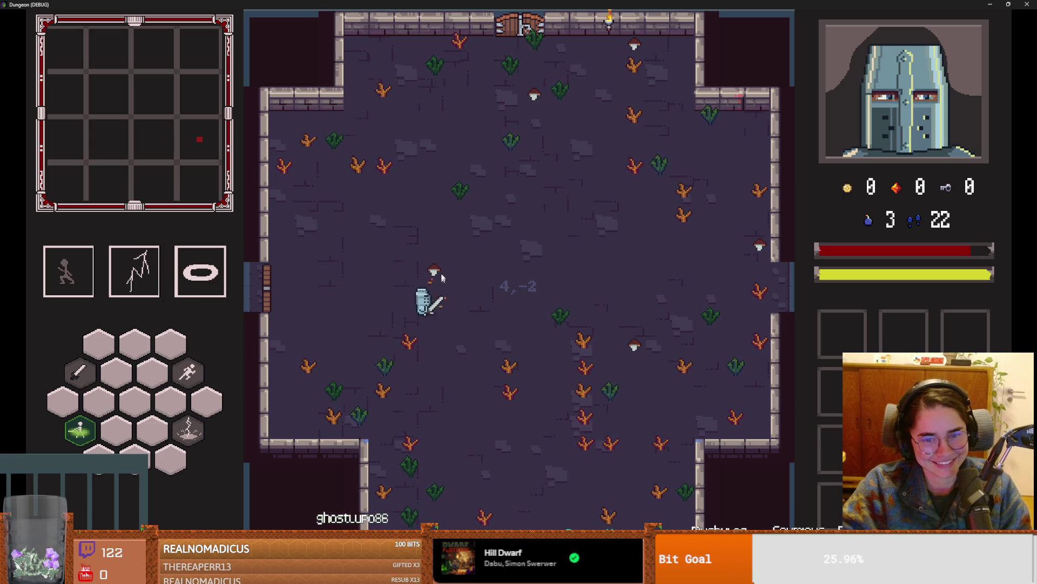
pyautogui.press('w')
pyautogui.press('a')
pyautogui.press('w')
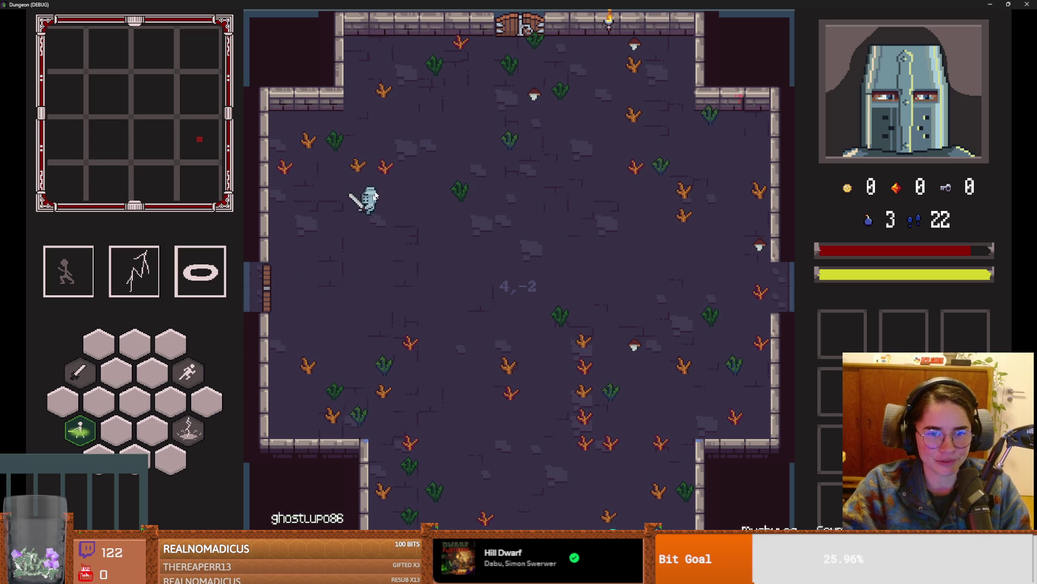
pyautogui.press('s')
pyautogui.press('s')
pyautogui.press('d')
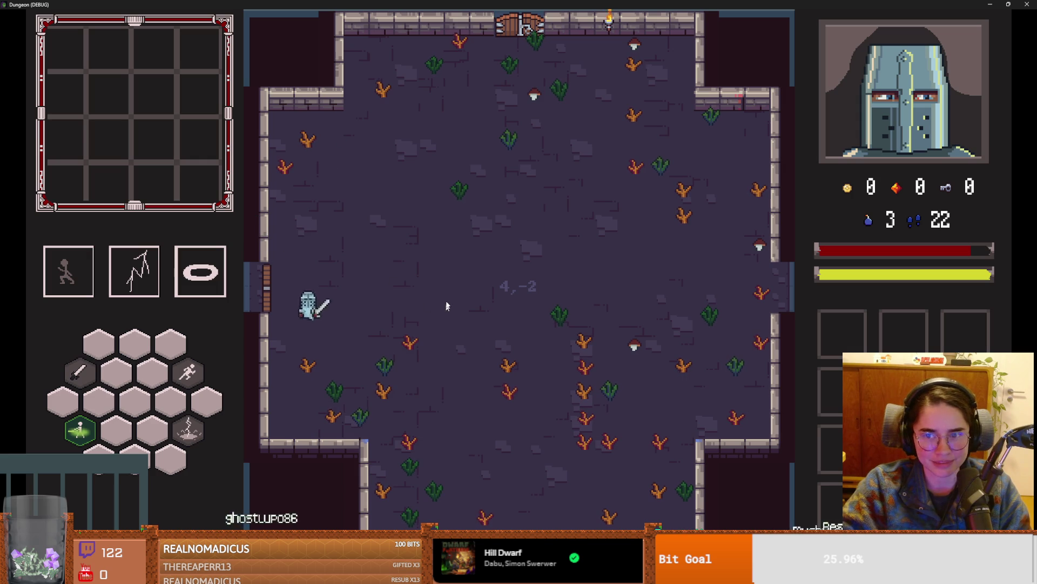
pyautogui.press('F8')
pyautogui.hotkey('ctrl', 's')
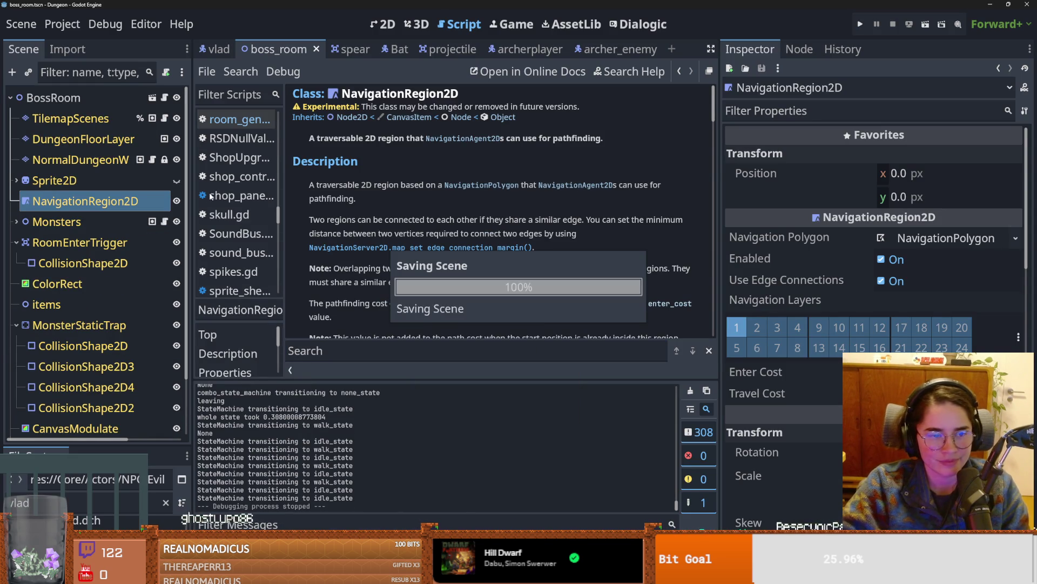
# Step: Follow the NavigationServer2D link and scroll its Methods list up to map_set_cell_size
pyautogui.scroll(-3, 128, 346)
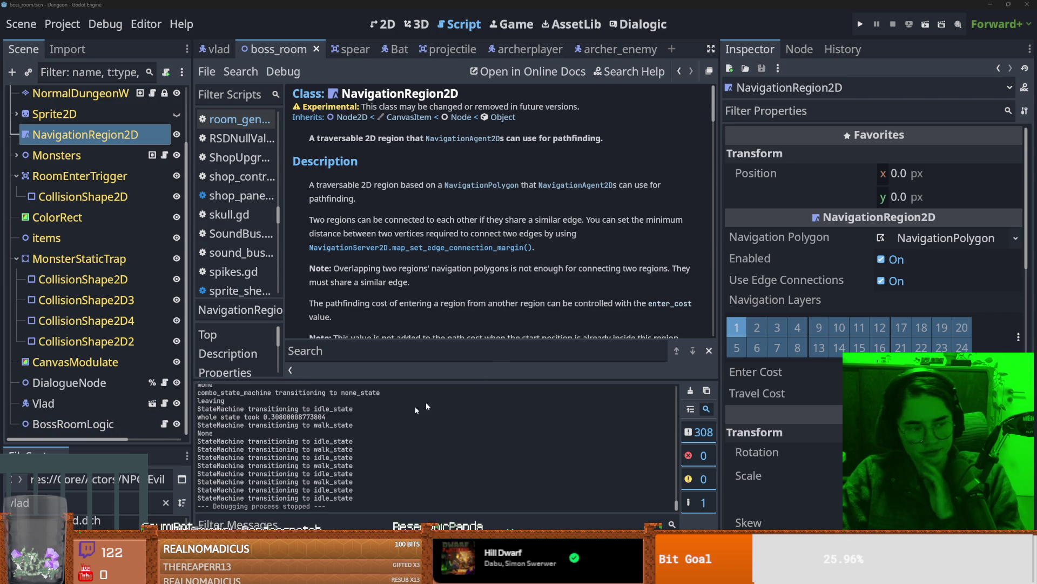
pyautogui.click(452, 253)
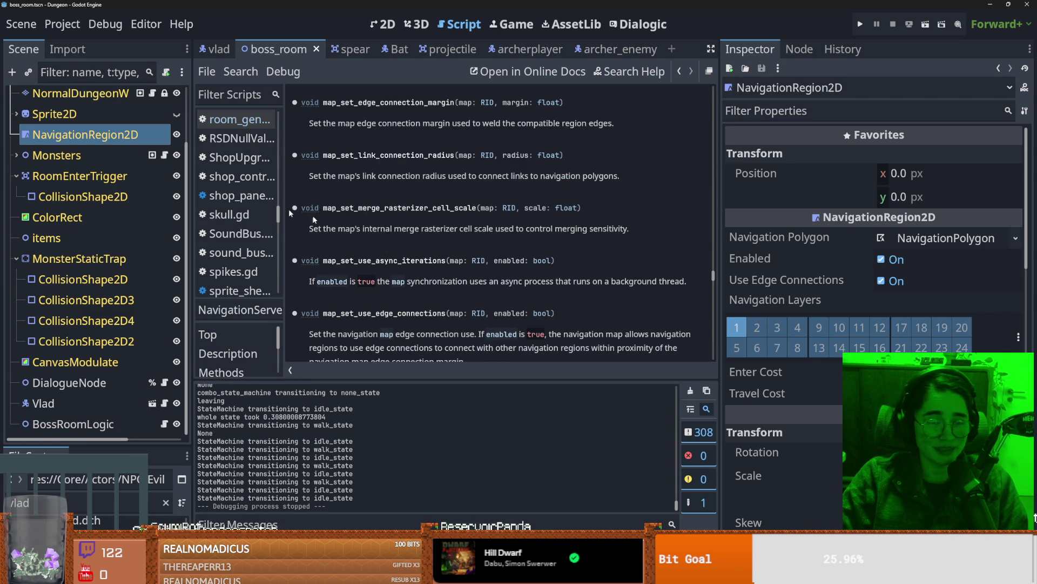
pyautogui.scroll(3, 55, 118)
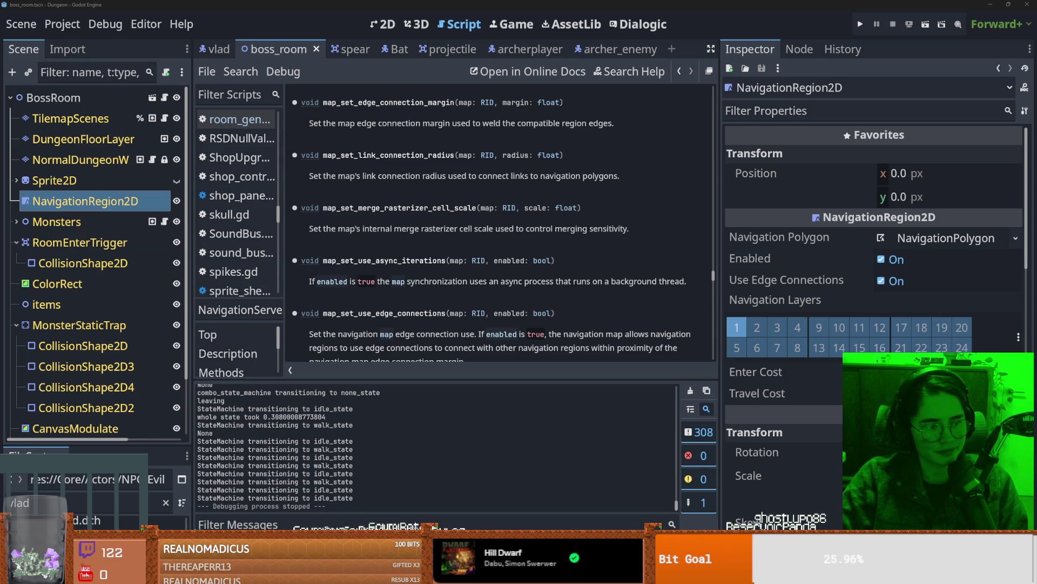
pyautogui.hotkey('ctrl', 's')
pyautogui.scroll(-2, 108, 357)
pyautogui.scroll(2, 123, 313)
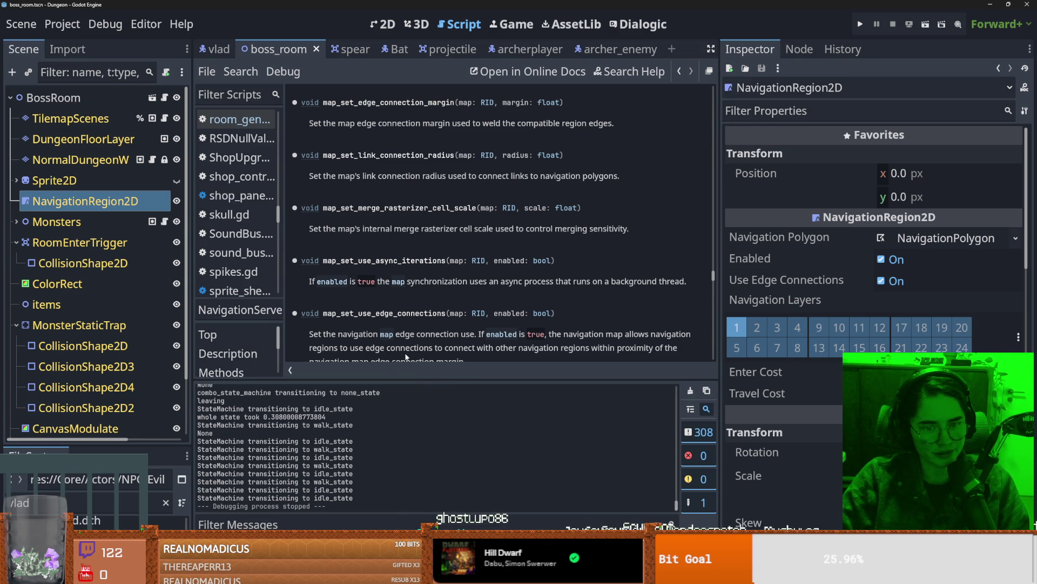
pyautogui.scroll(2, 335, 298)
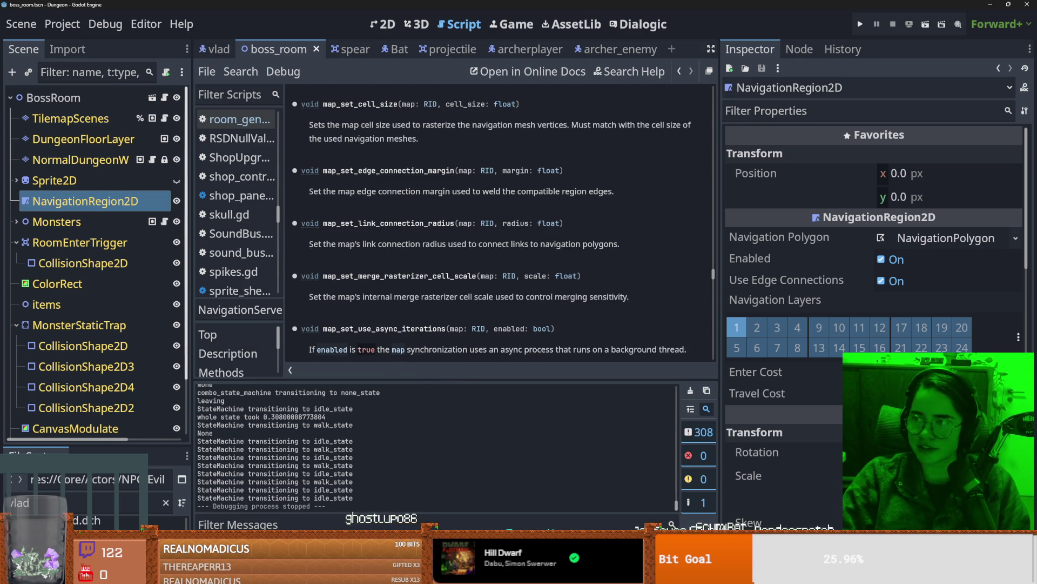
pyautogui.rightClick(105, 202)
pyautogui.press('Escape')
pyautogui.press('F1')
pyautogui.write('navigation_re')
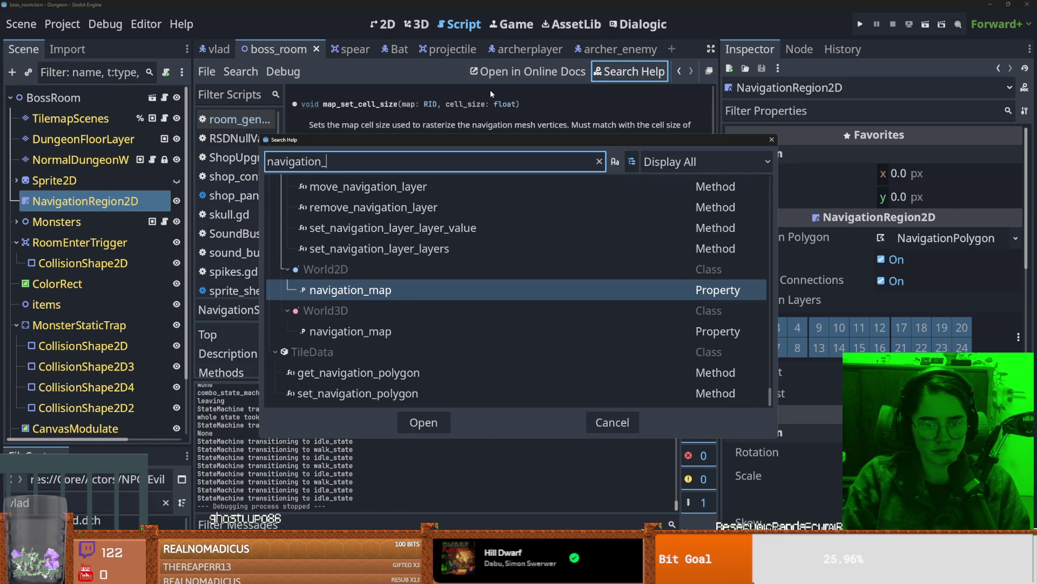
pyautogui.hotkey('ctrl', 'a')
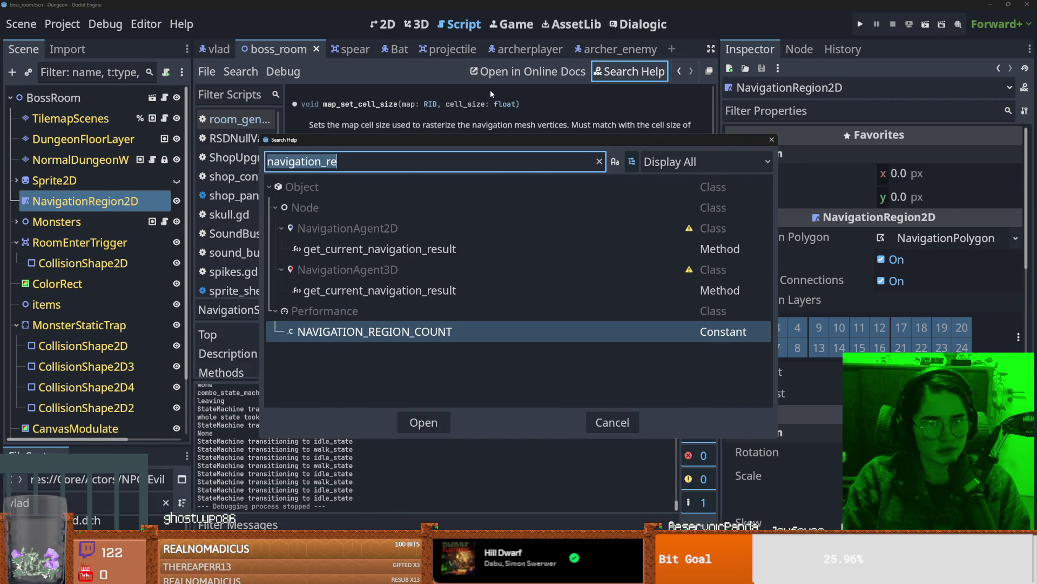
pyautogui.write('region')
pyautogui.scroll(3, 371, 283)
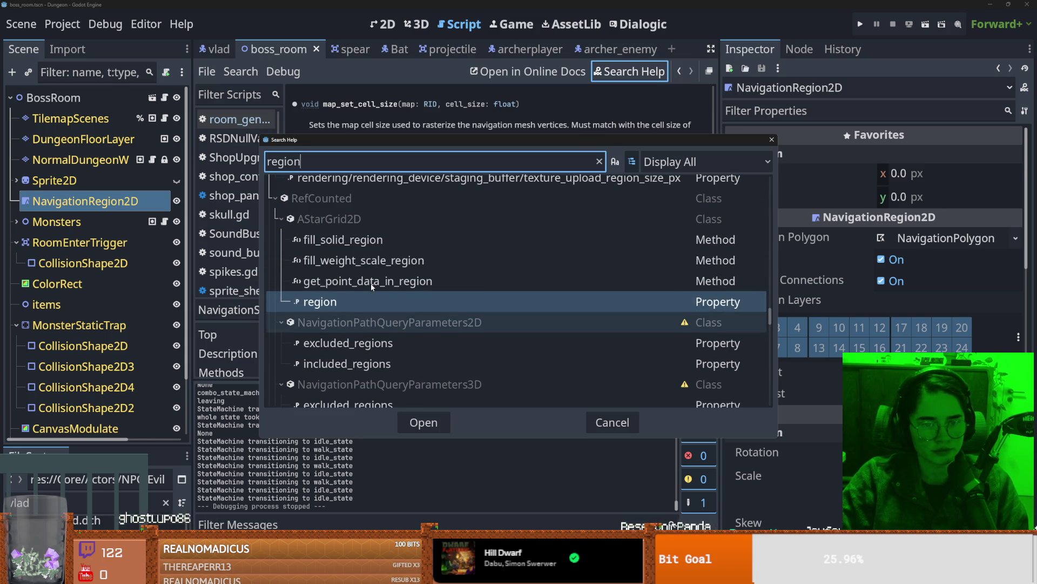
pyautogui.press('Escape')
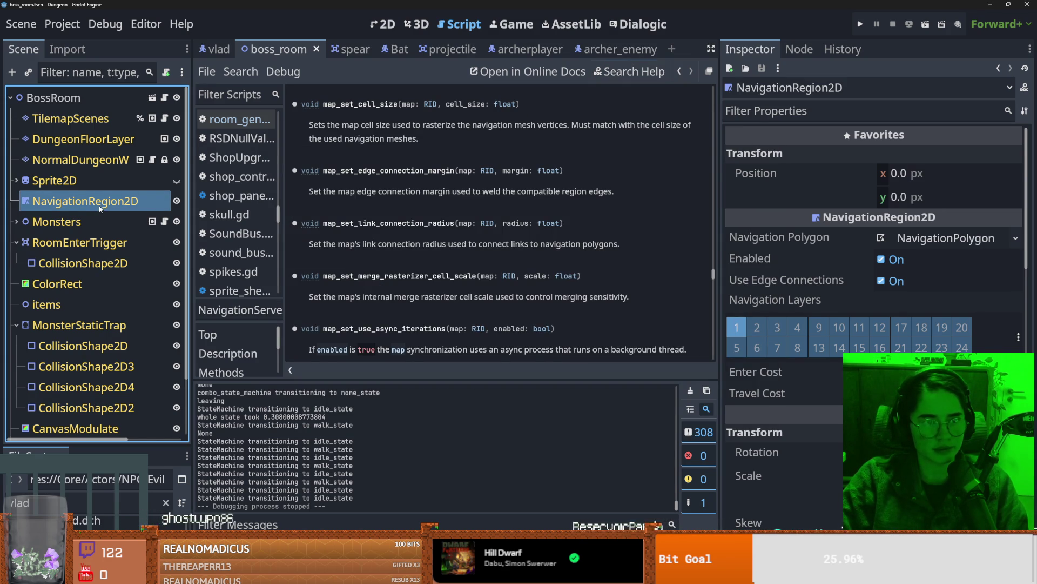
pyautogui.click(995, 241)
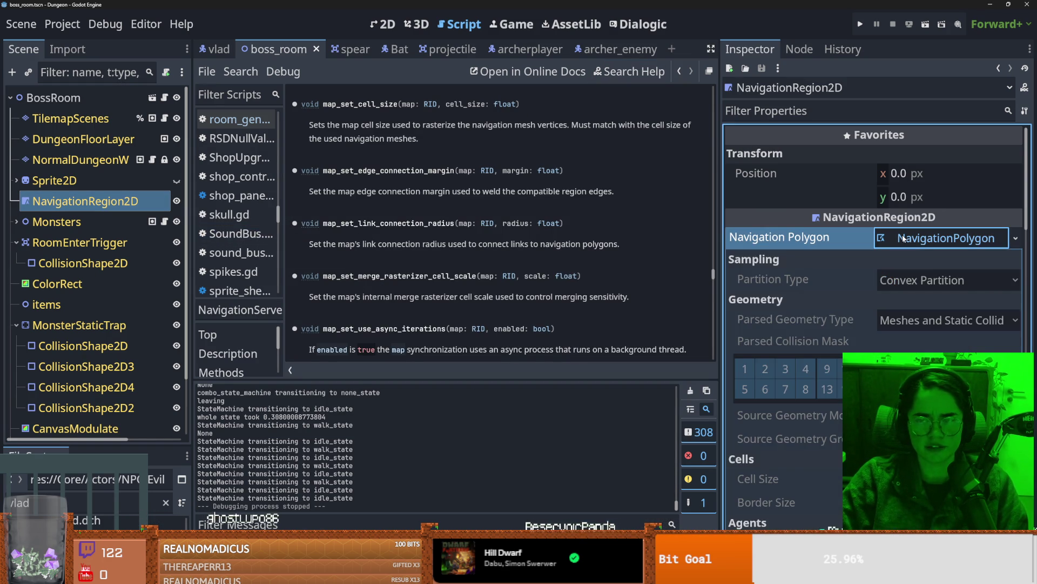
pyautogui.click(897, 238)
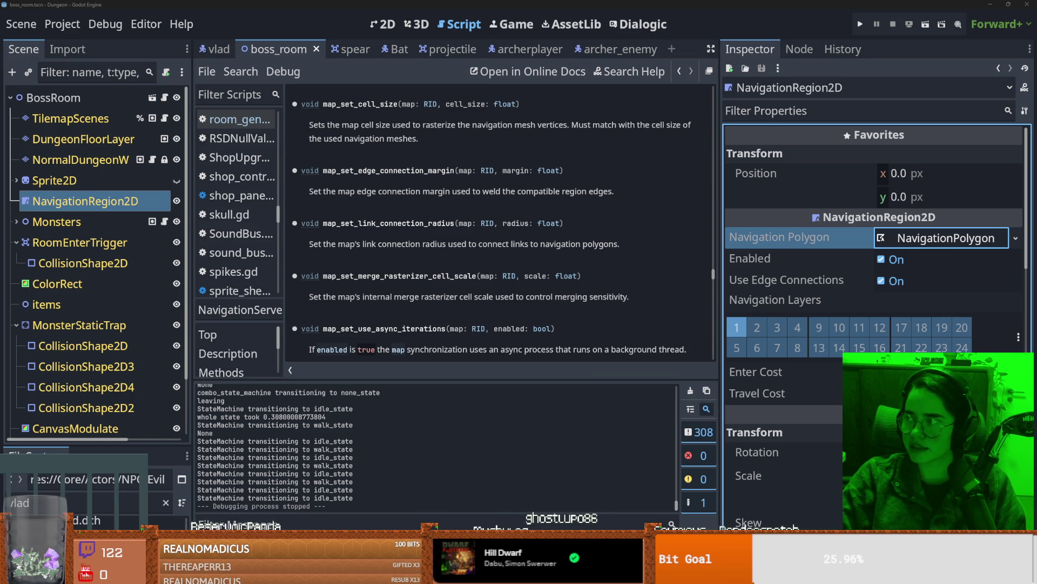
pyautogui.hotkey('alt', 'Tab')
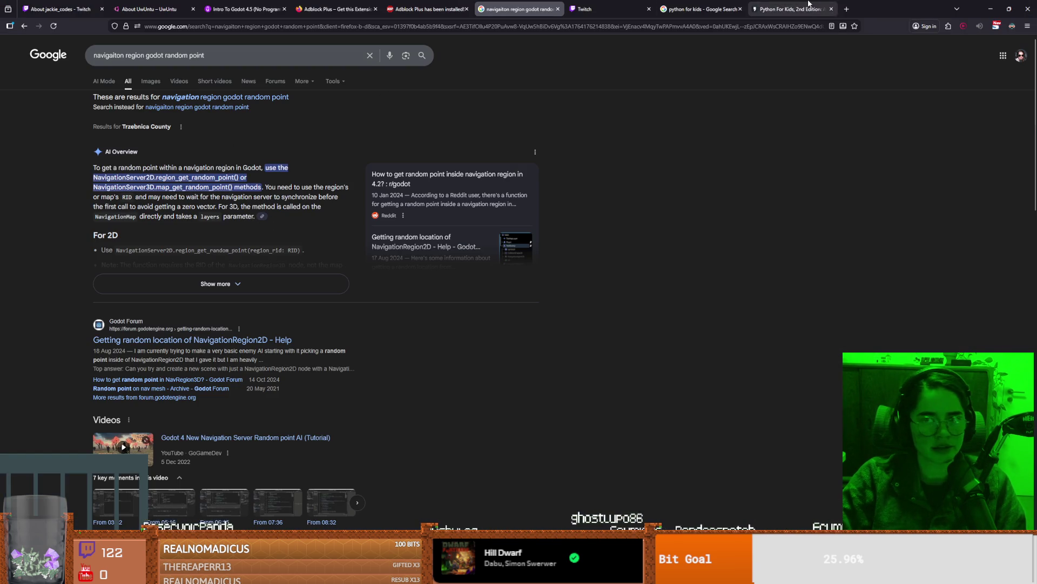
pyautogui.hotkey('alt', 'Tab')
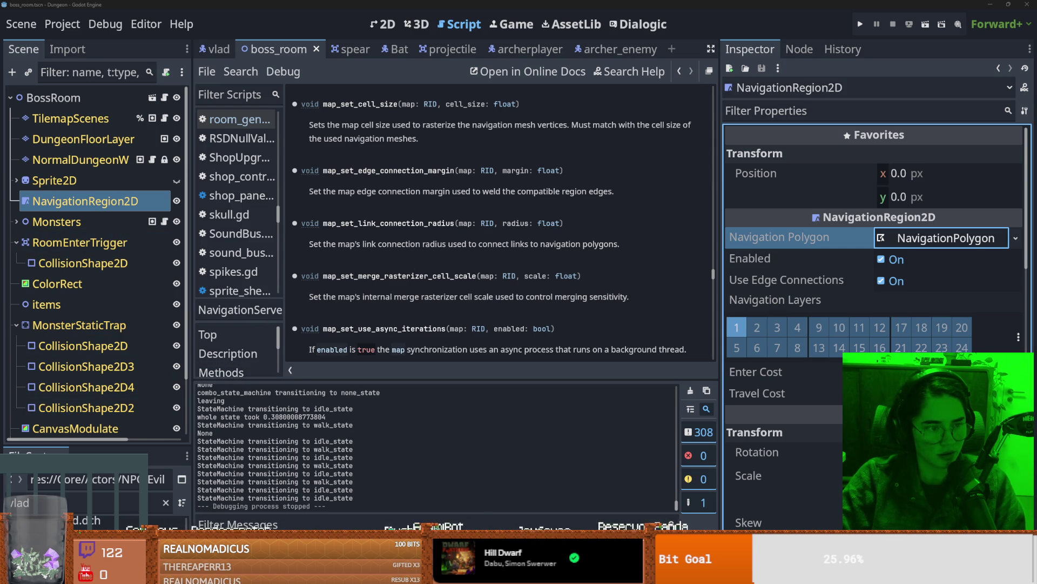
# Step: Browse the NavigationServer2D reference, then bring up vlad_script.gd from the Scripts list
pyautogui.click(470, 285)
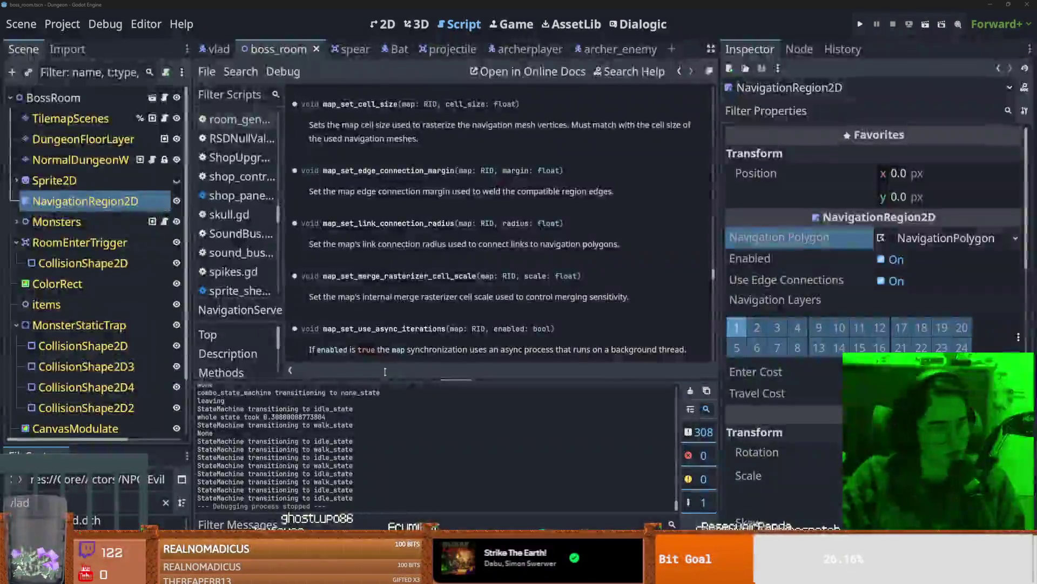
pyautogui.scroll(3, 414, 311)
pyautogui.scroll(9, 419, 141)
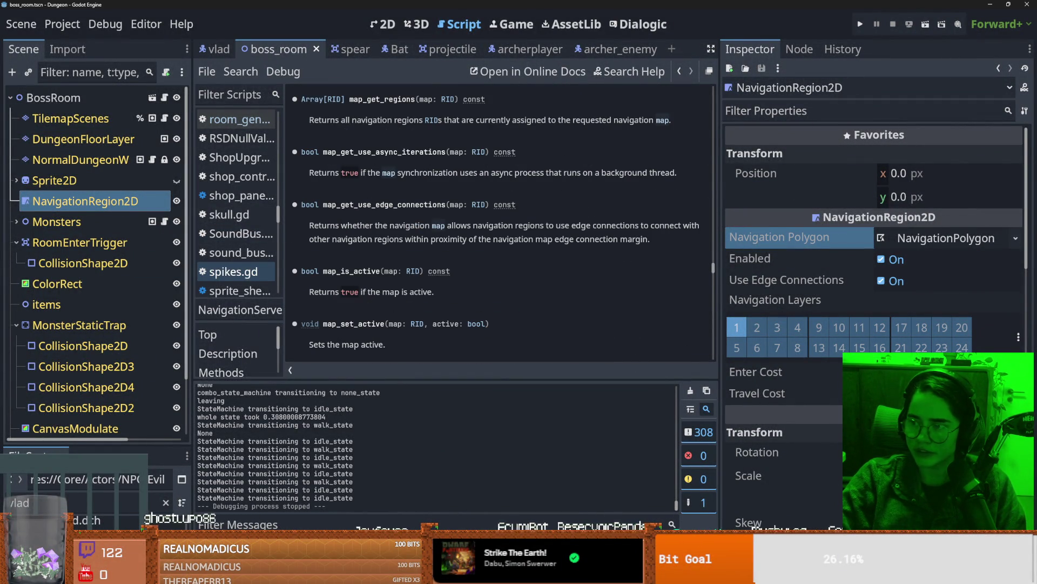
pyautogui.scroll(-3, 92, 270)
pyautogui.click(165, 403)
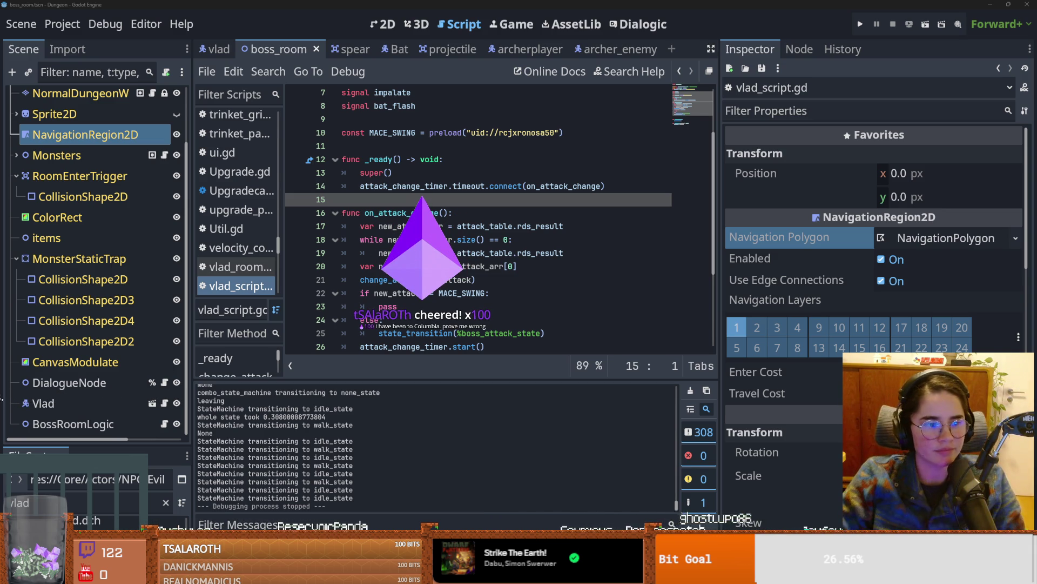
pyautogui.click(447, 253)
pyautogui.hotkey('ctrl', 's')
pyautogui.scroll(2, 419, 294)
pyautogui.scroll(-1, 476, 294)
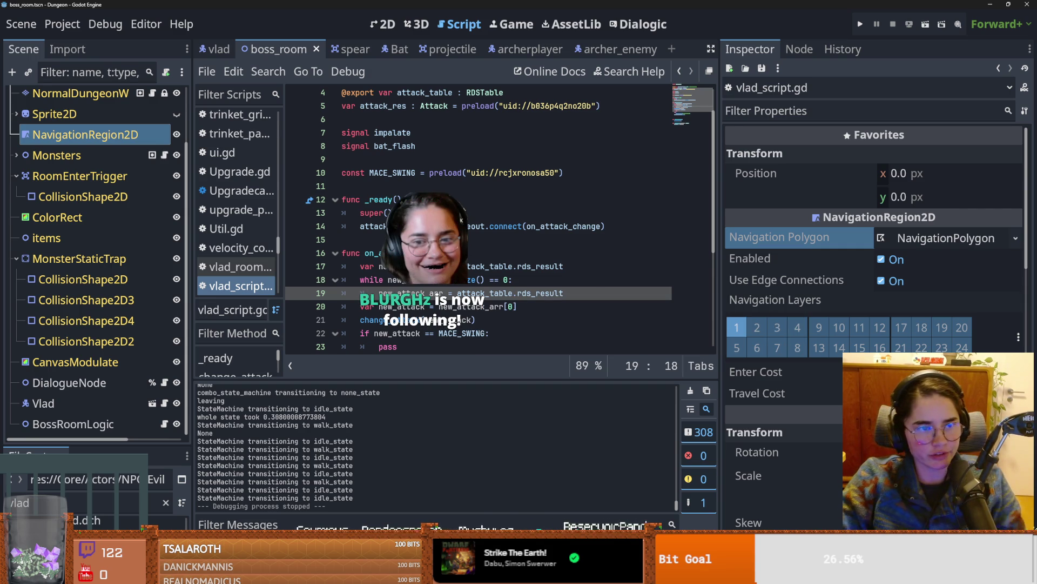
pyautogui.click(441, 226)
pyautogui.scroll(2, 499, 297)
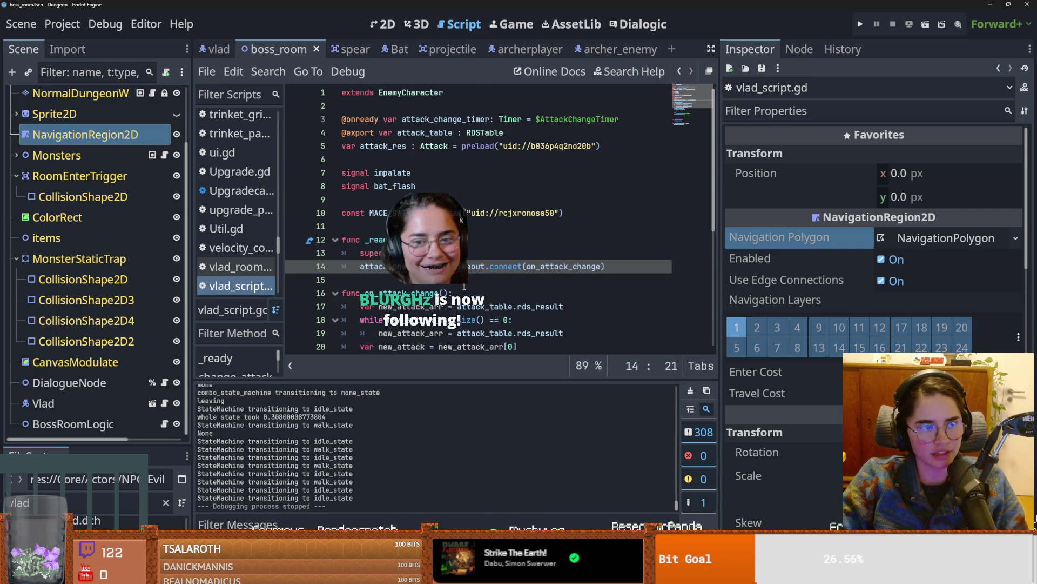
pyautogui.hotkey('ctrl', 's')
pyautogui.click(534, 241)
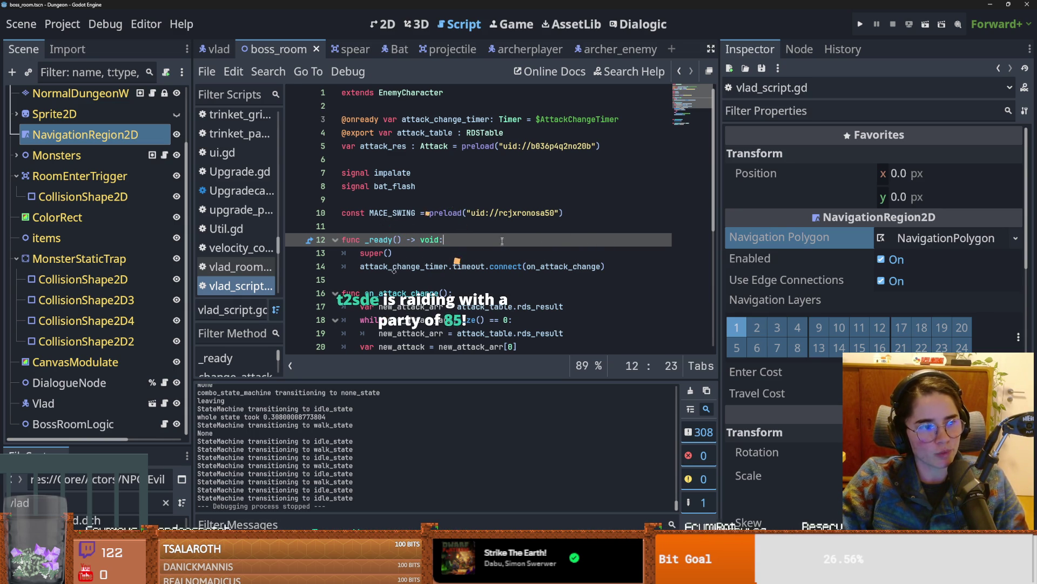
pyautogui.scroll(-2, 446, 260)
pyautogui.scroll(2, 445, 260)
pyautogui.click(448, 213)
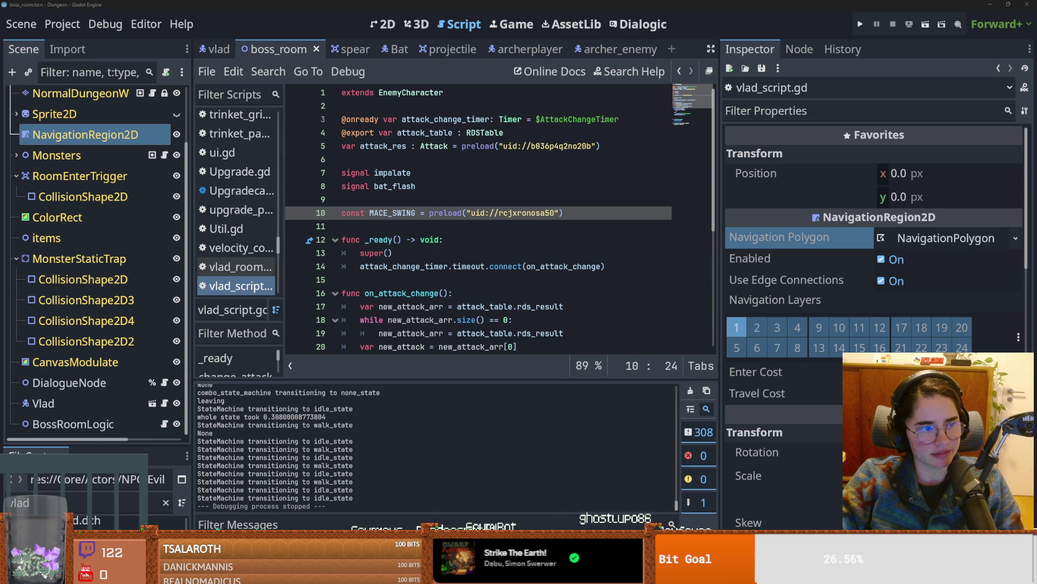
pyautogui.click(490, 232)
pyautogui.hotkey('ctrl', 's')
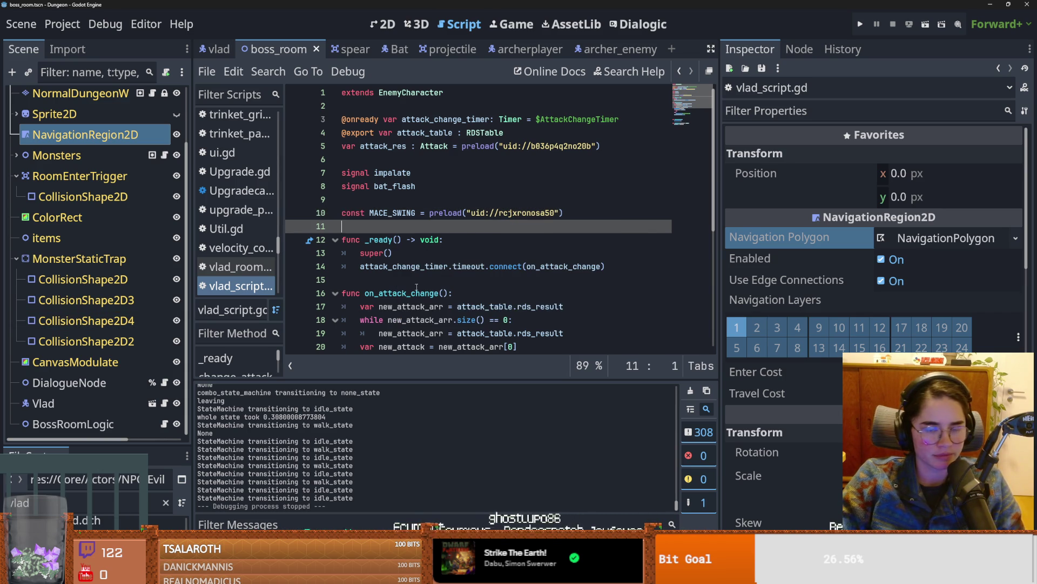
pyautogui.click(415, 280)
pyautogui.hotkey('ctrl', 's')
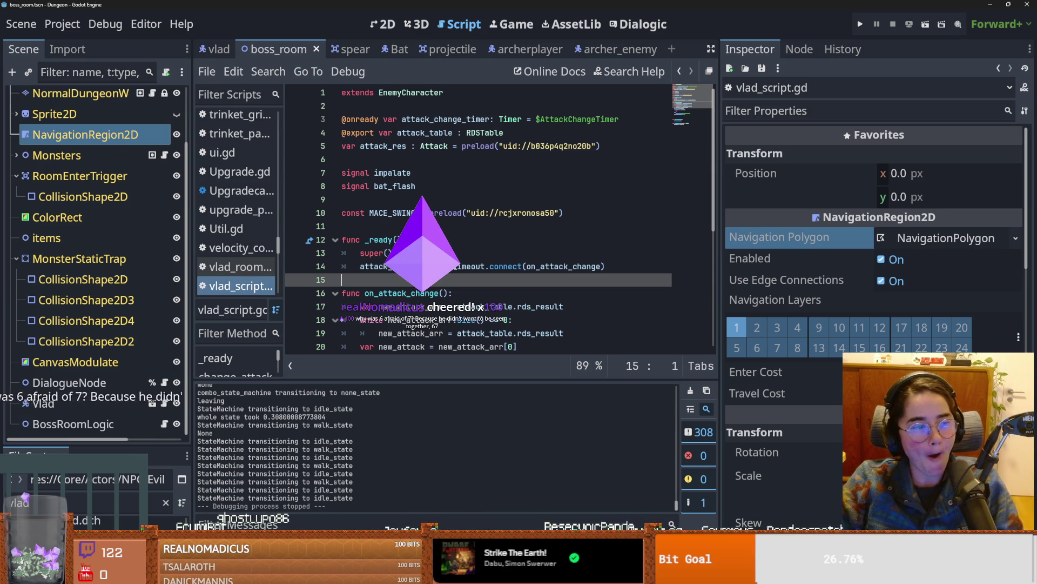
pyautogui.moveTo(454, 266)
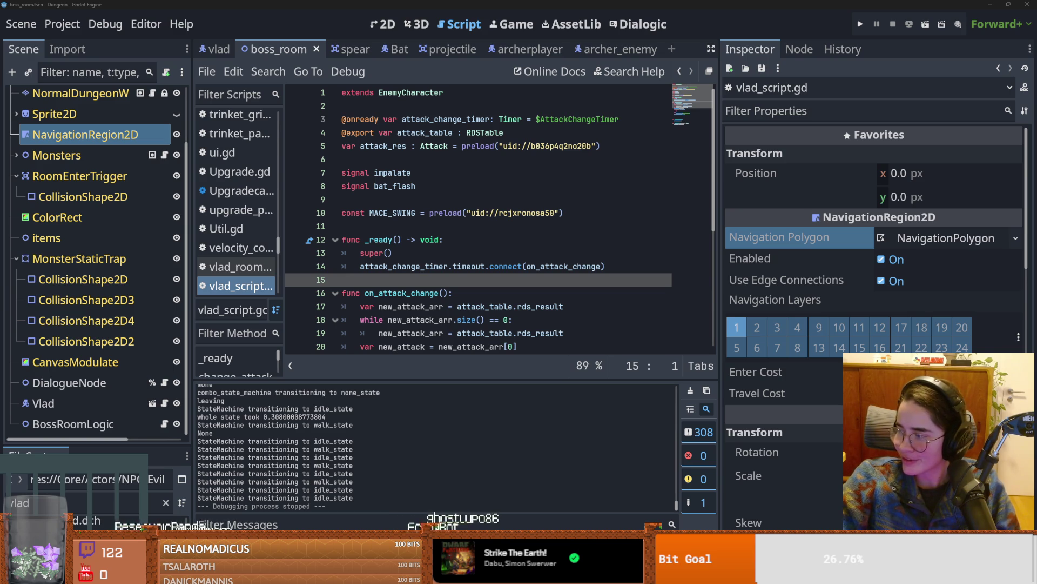
pyautogui.click(432, 266)
pyautogui.hotkey('ctrl', 's')
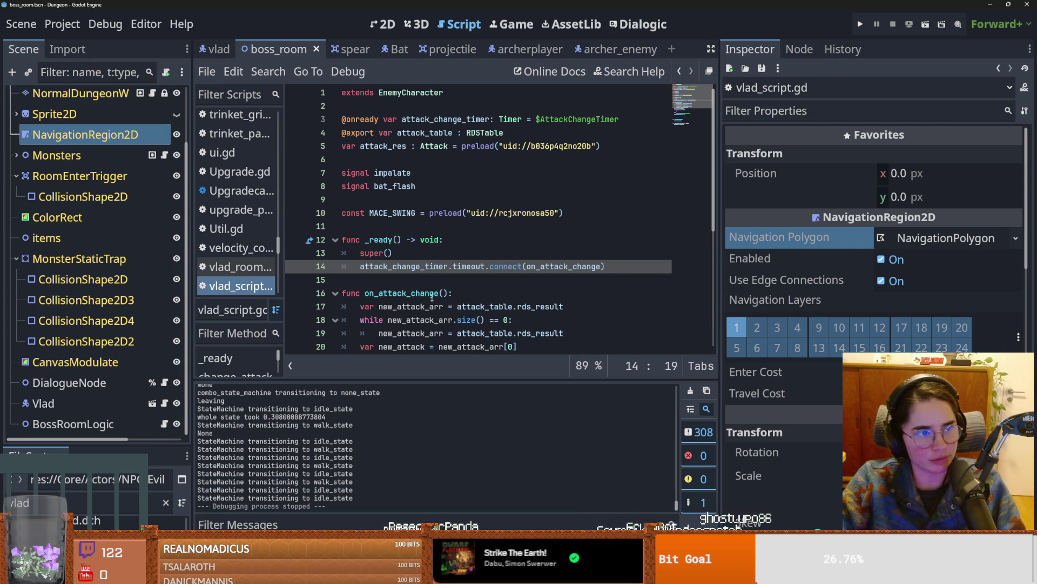
pyautogui.hotkey('ctrl', 's')
pyautogui.scroll(-5, 433, 243)
pyautogui.click(407, 249)
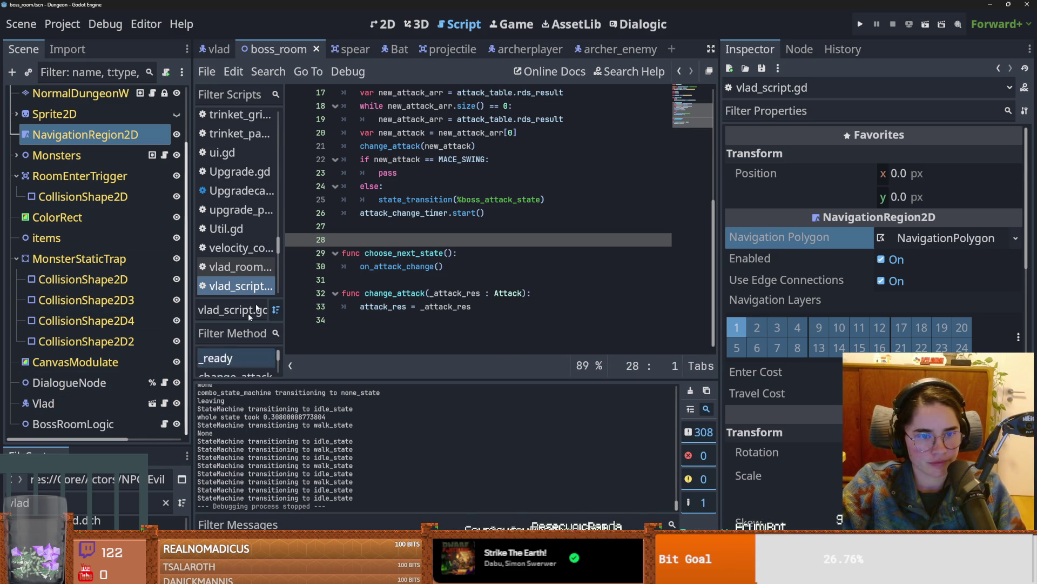
pyautogui.scroll(5, 386, 217)
pyautogui.click(386, 158)
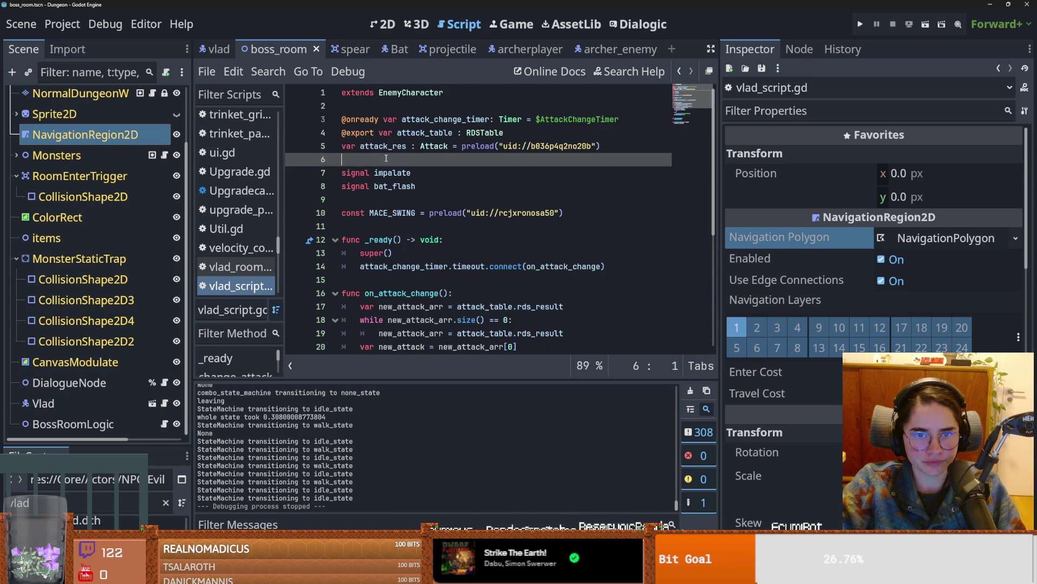
pyautogui.press('Return')
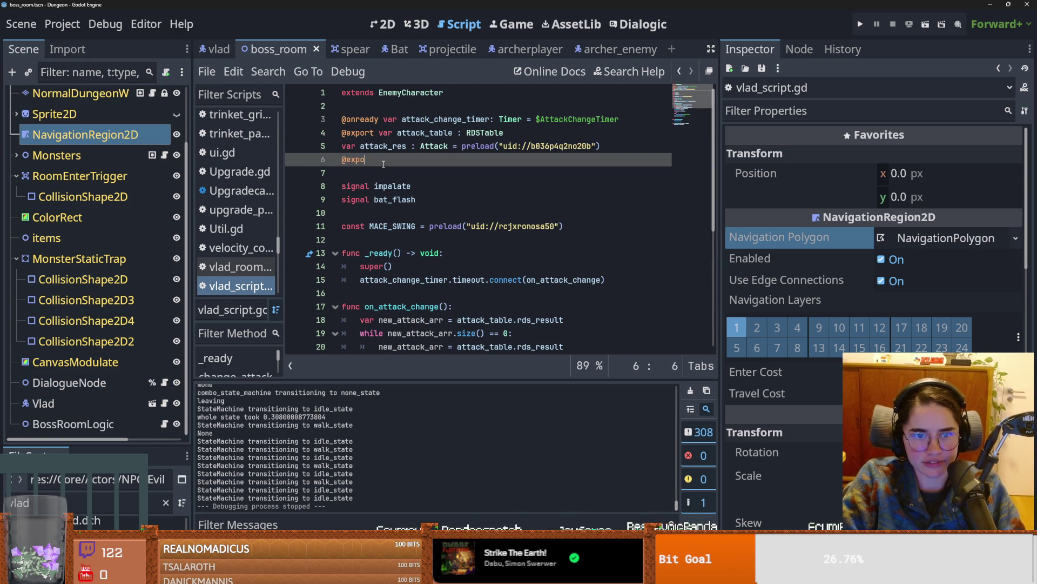
pyautogui.write('@export var naviation_reg')
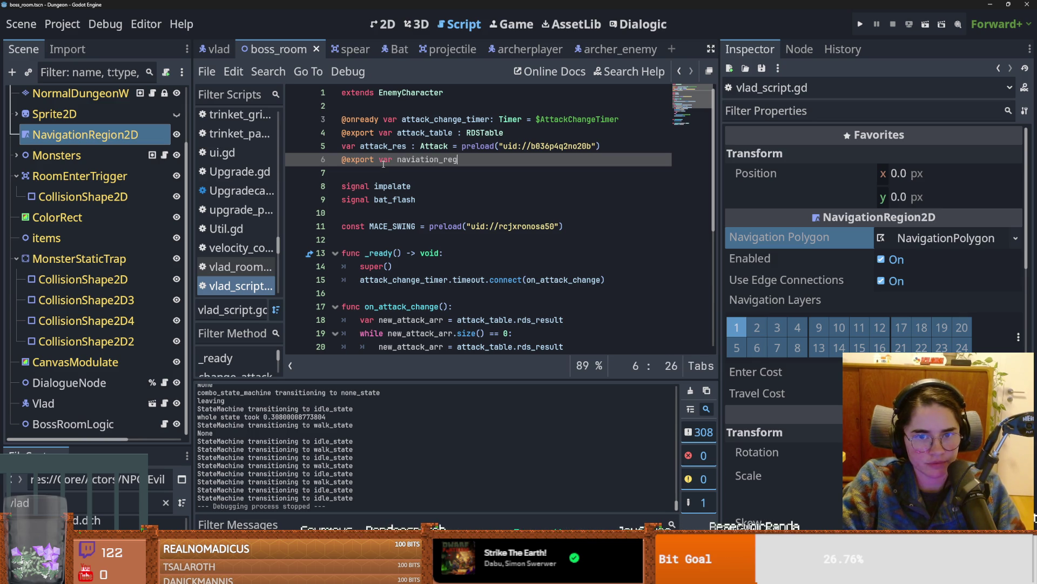
pyautogui.write('ion : ')
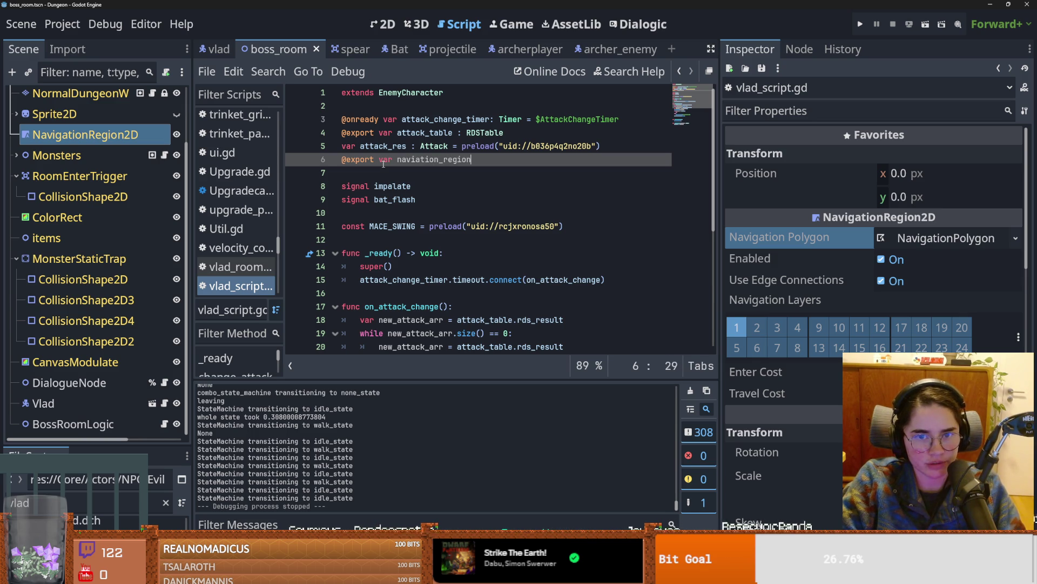
pyautogui.write('Nav')
pyautogui.press('Return')
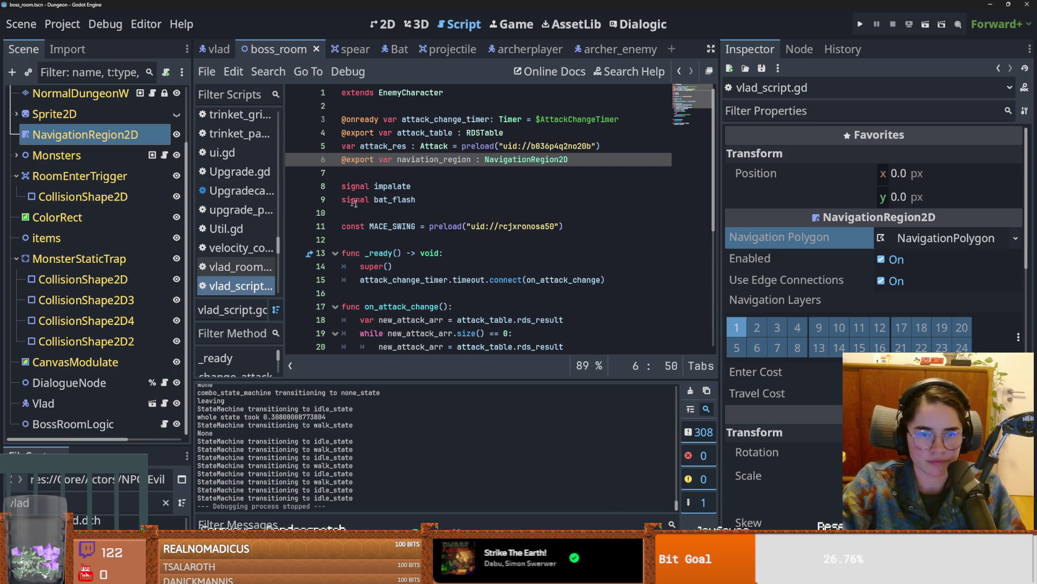
pyautogui.scroll(-3, 410, 232)
pyautogui.scroll(3, 413, 236)
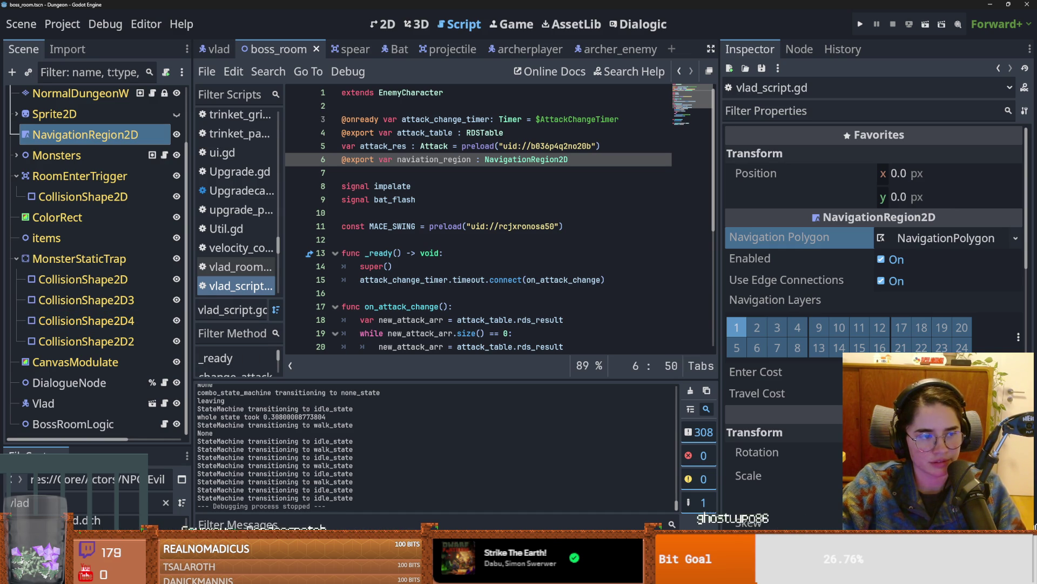
pyautogui.click(430, 215)
pyautogui.hotkey('ctrl', 's')
# Step: Select Vlad and assign the room's NavigationRegion2D node to its Naviation Region property, saving the scene
pyautogui.click(43, 403)
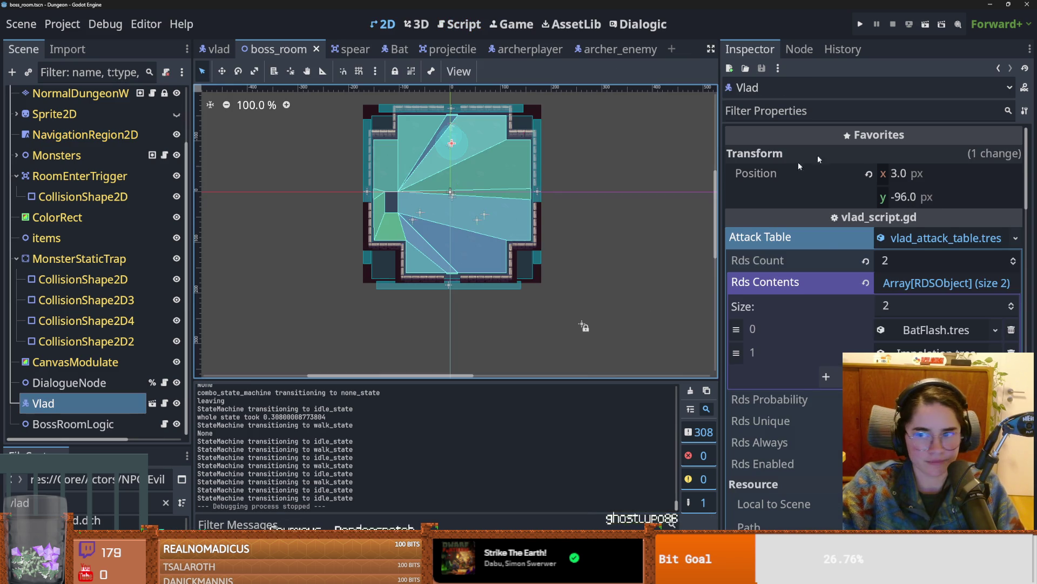
pyautogui.click(943, 238)
pyautogui.hotkey('ctrl', 's')
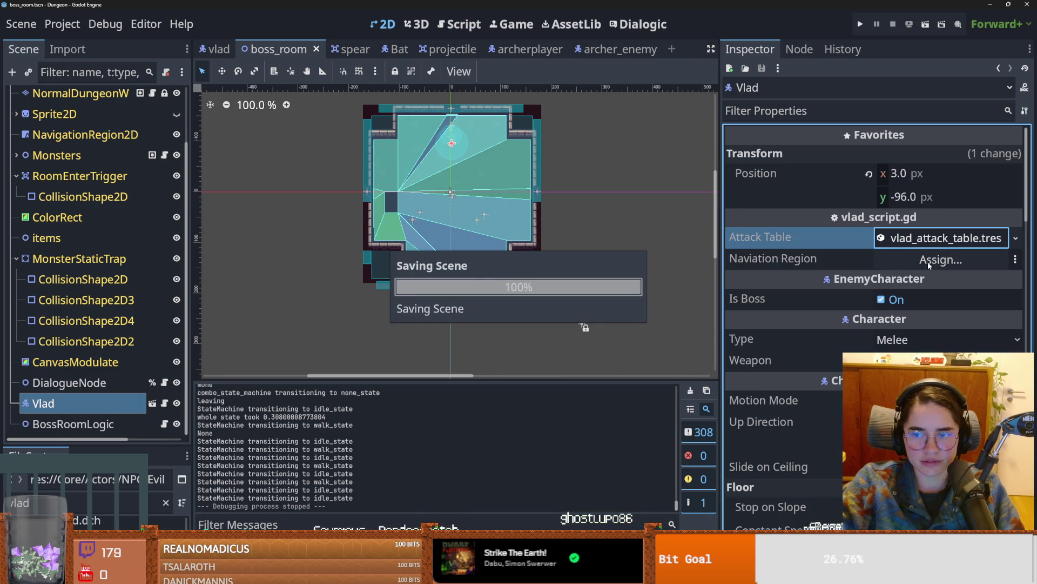
pyautogui.click(930, 262)
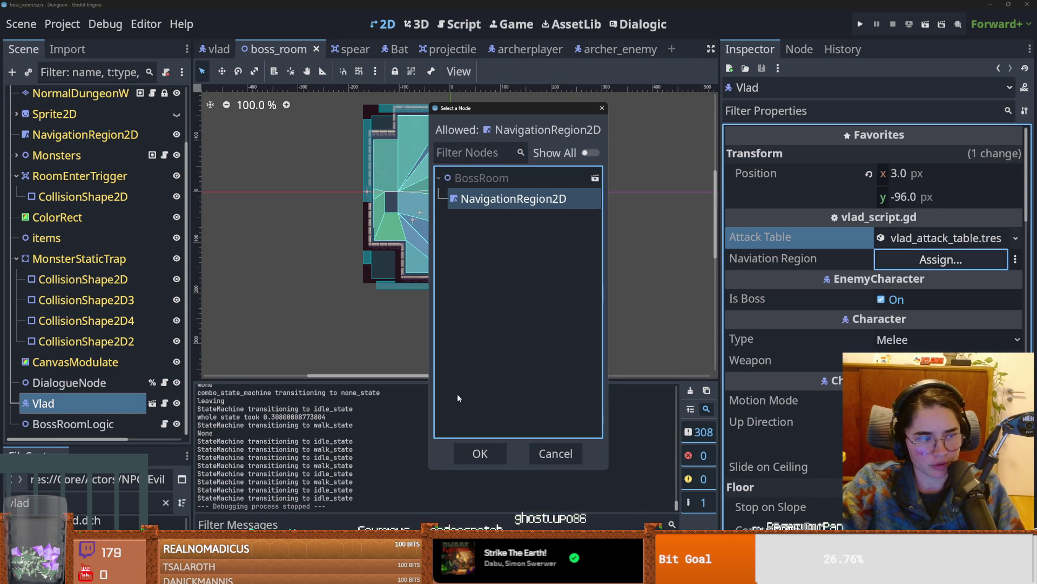
pyautogui.click(480, 453)
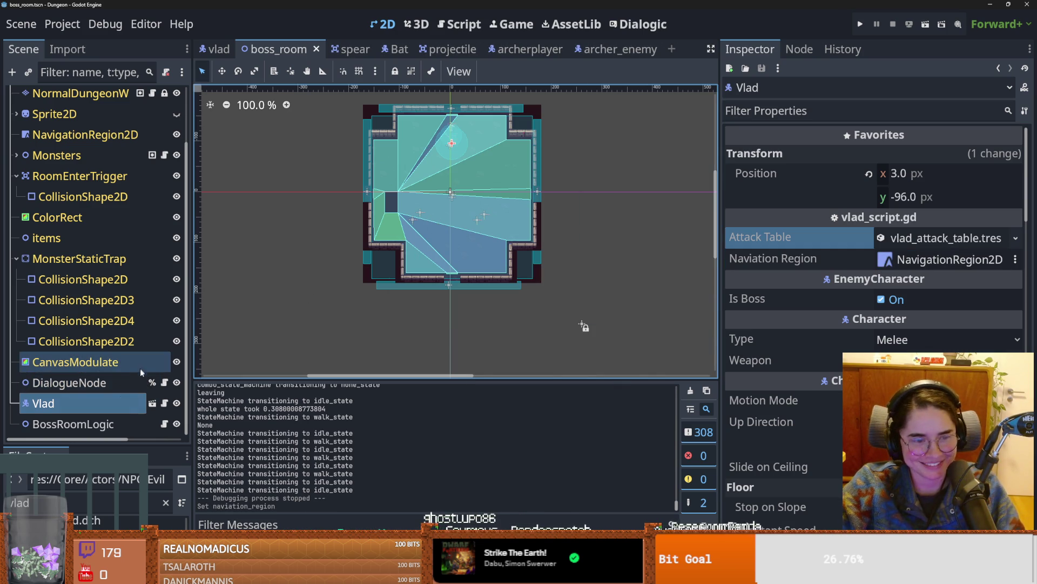
pyautogui.click(164, 404)
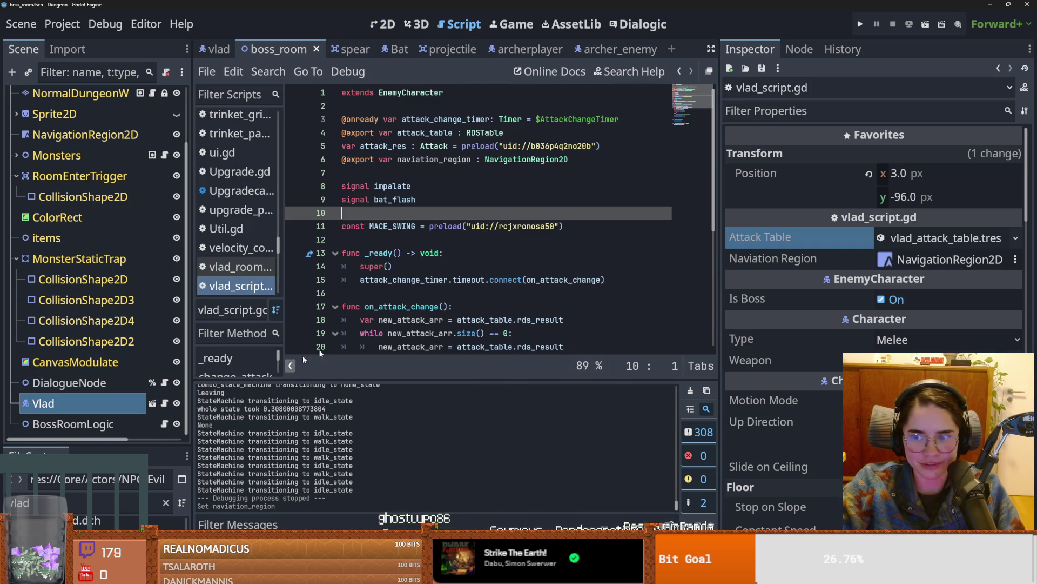
# Step: Declare a new func get_random_point(): below on_attack_change and save
pyautogui.scroll(-5, 427, 256)
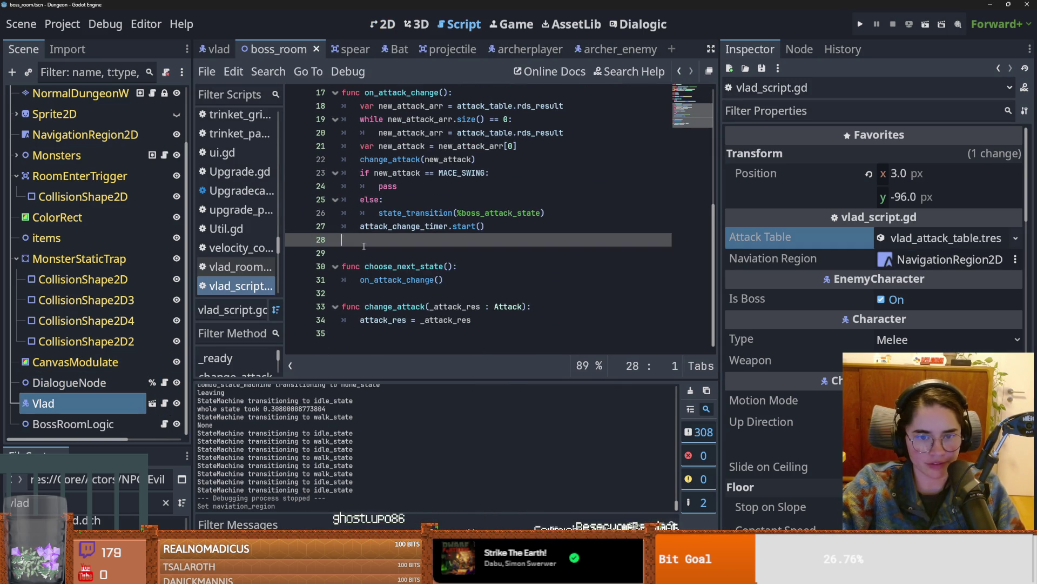
pyautogui.click(364, 245)
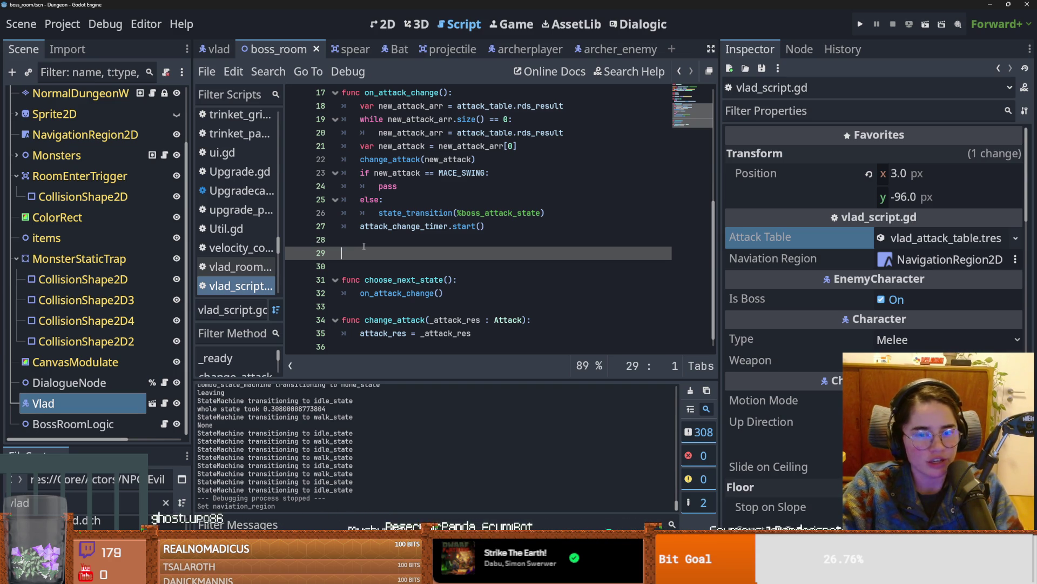
pyautogui.write('func')
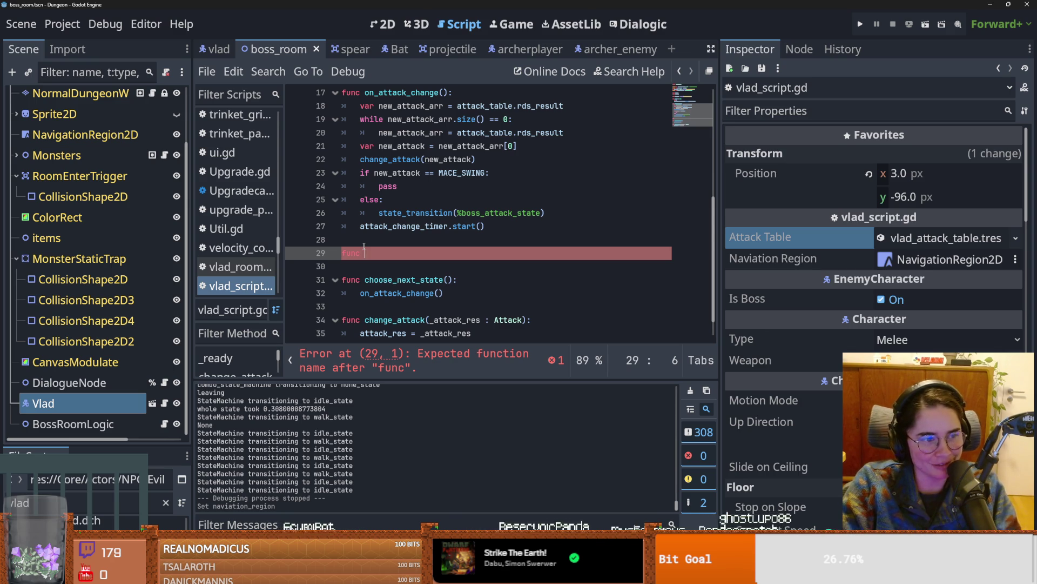
pyautogui.write('get_random_poin')
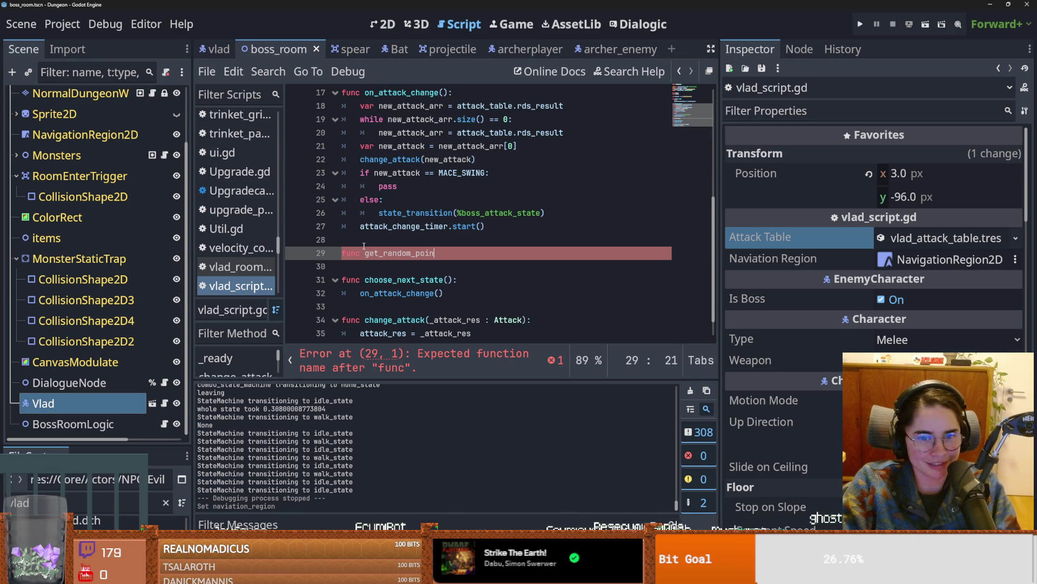
pyautogui.press('BackSpace')
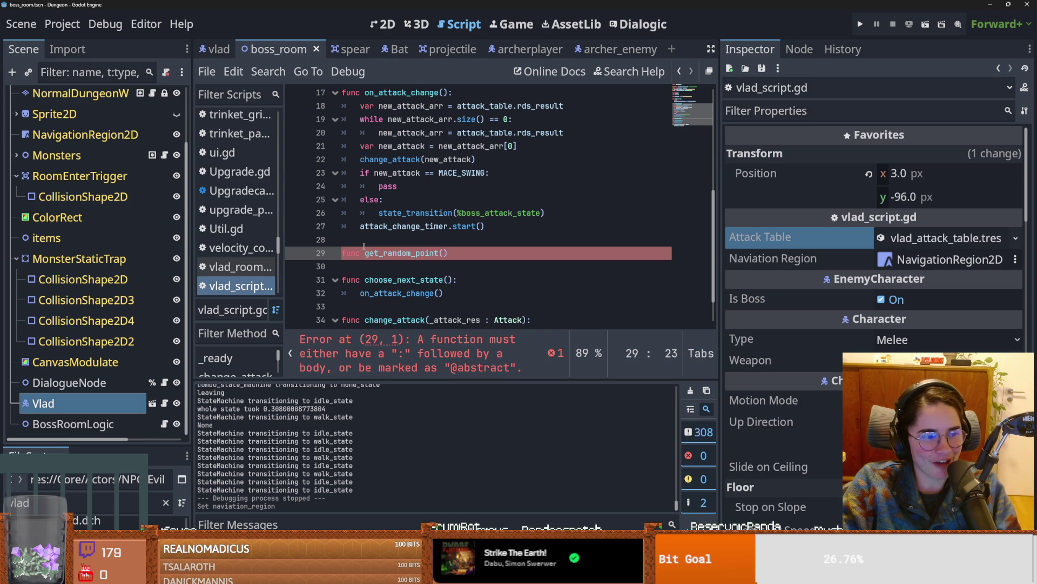
pyautogui.press('Return')
pyautogui.write('pass')
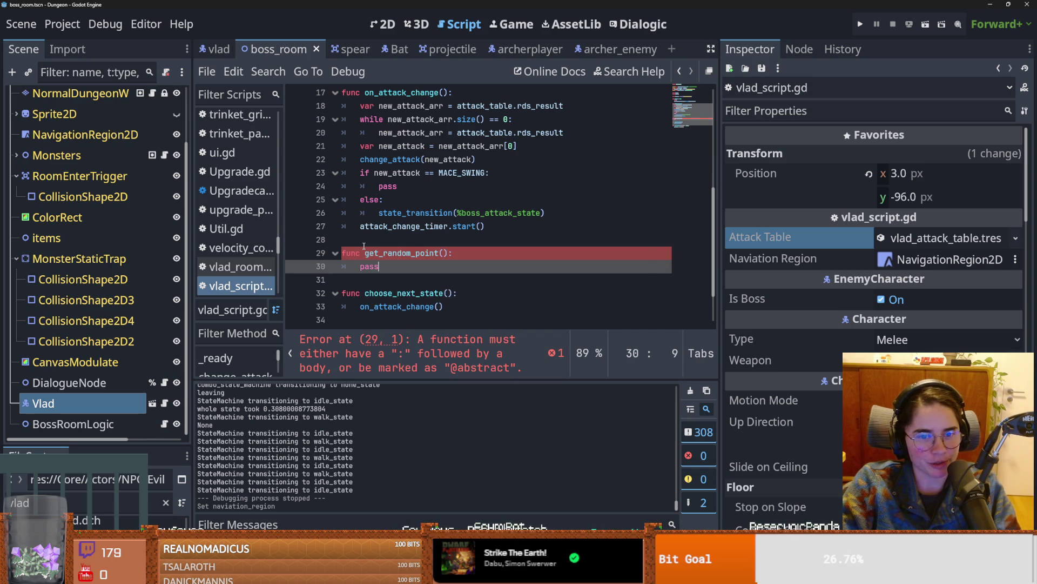
pyautogui.hotkey('ctrl', 's')
pyautogui.hotkey('ctrl', 's')
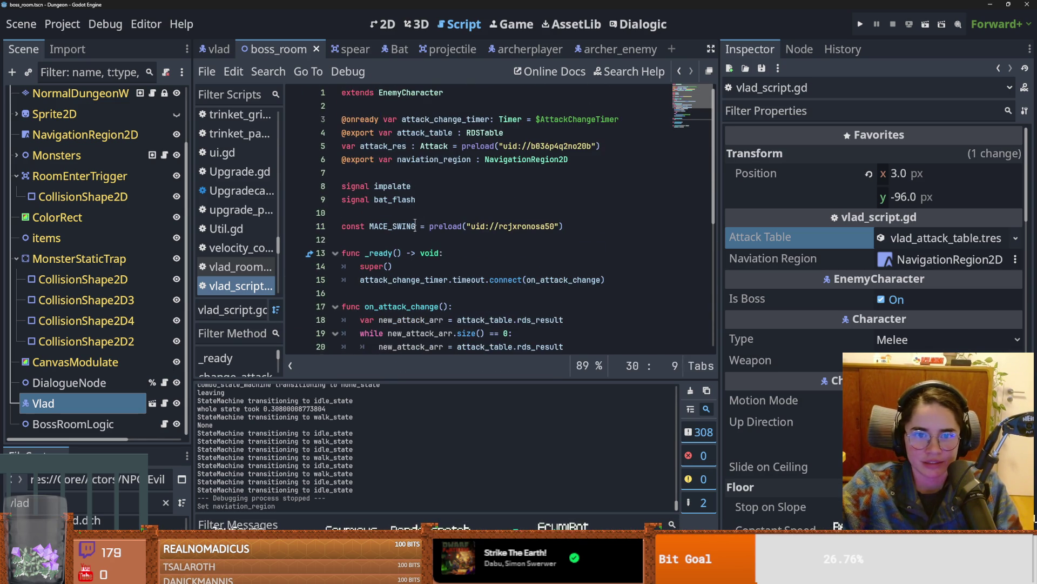
# Step: Give get_random_point an 'if naviation_region:' block containing pass, and save the script
pyautogui.write('if nav')
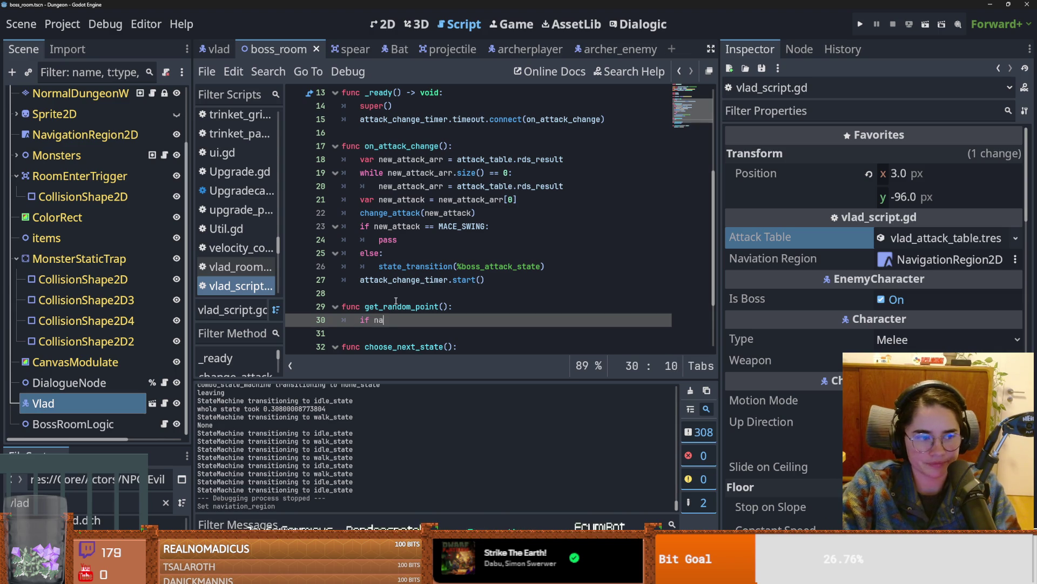
pyautogui.press('Return')
pyautogui.write(':')
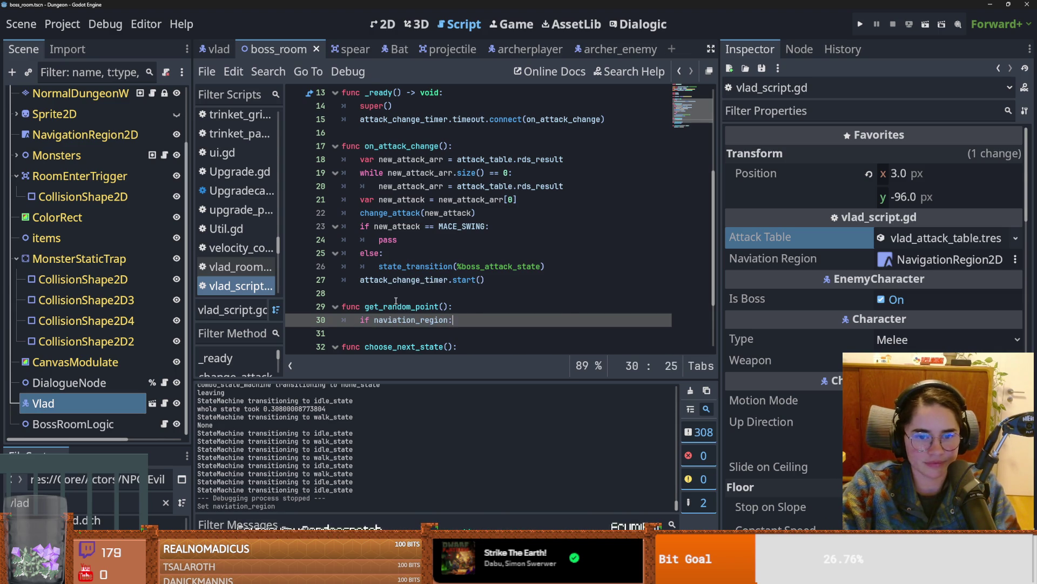
pyautogui.press('Return')
pyautogui.write('pass')
pyautogui.hotkey('ctrl', 's')
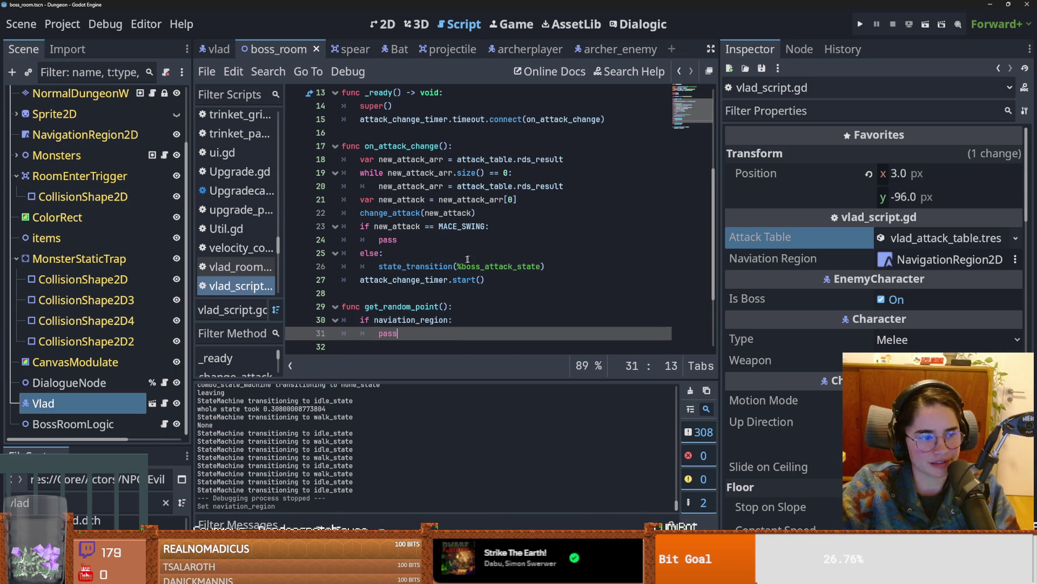
pyautogui.scroll(4, 469, 286)
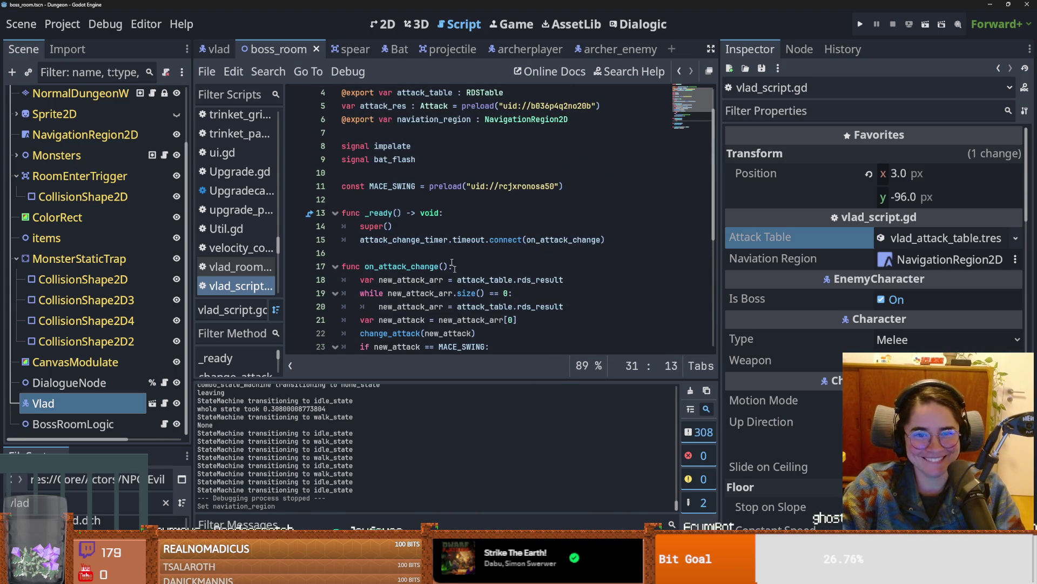
pyautogui.scroll(-6, 478, 287)
pyautogui.hotkey('ctrl', 's')
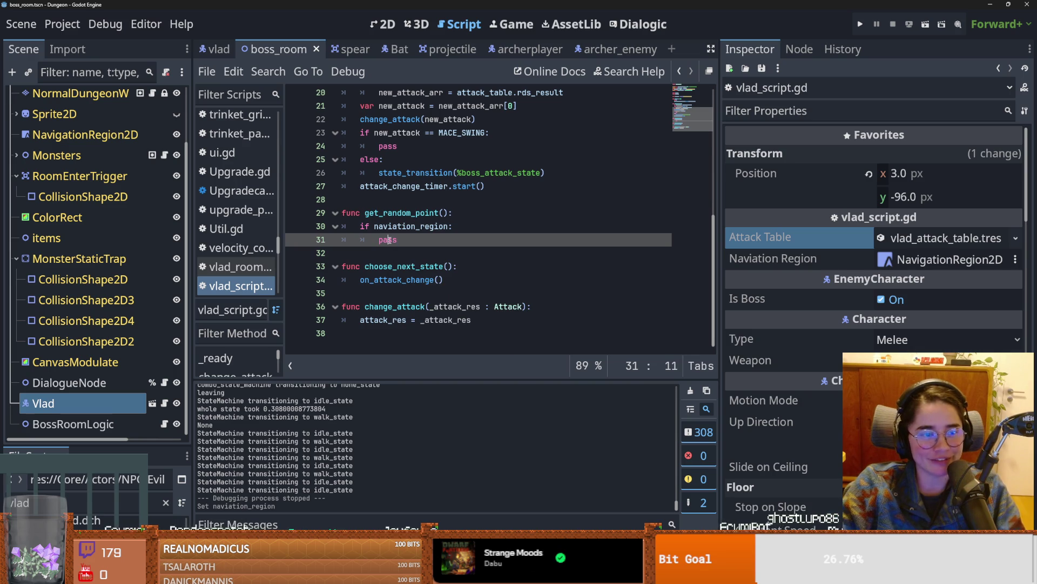
pyautogui.hotkey('ctrl', 's')
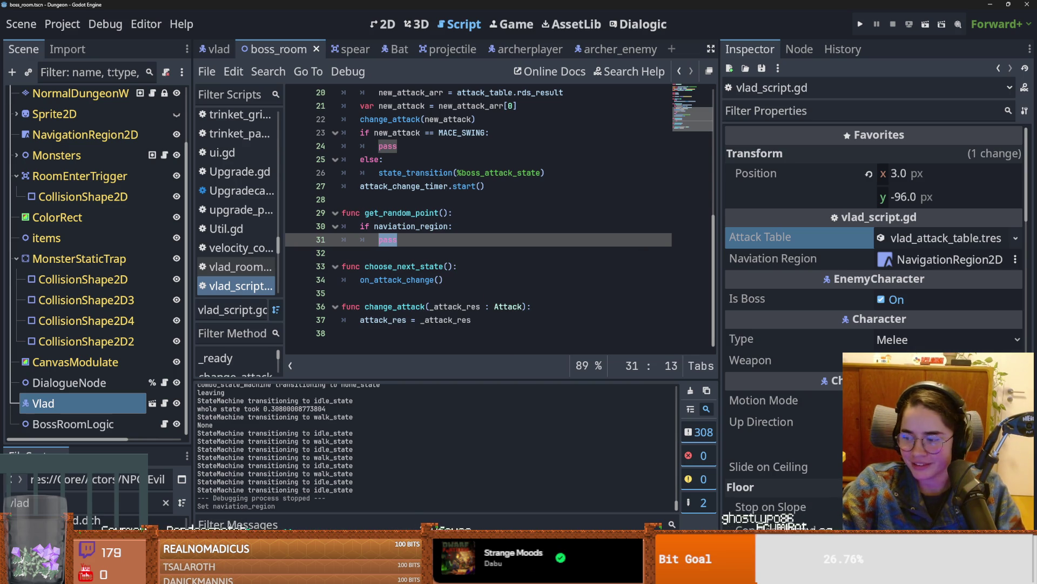
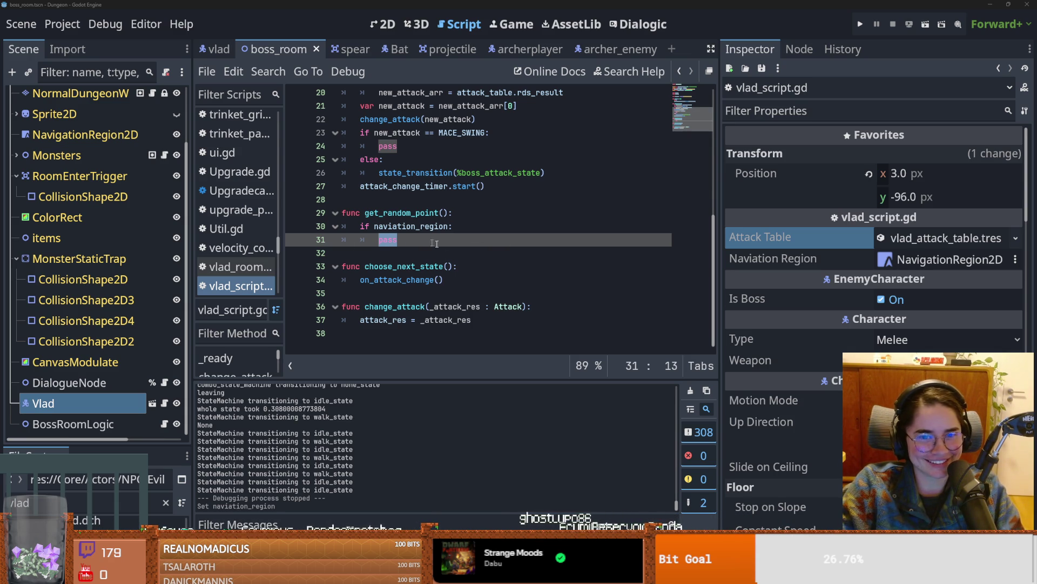
# Step: Replace pass in get_random_point with a NavigationServer2D call and remove the if line
pyautogui.write('region_get_random_point(**agent.get_navigation_map()')
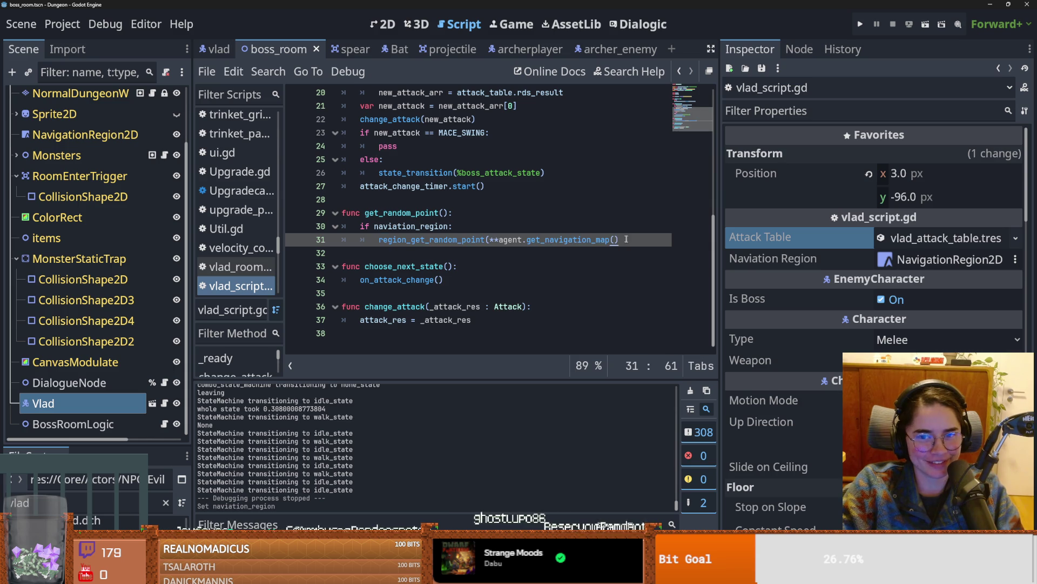
pyautogui.moveTo(618, 239)
pyautogui.mouseDown()
pyautogui.moveTo(458, 240)
pyautogui.moveTo(498, 240)
pyautogui.mouseUp()
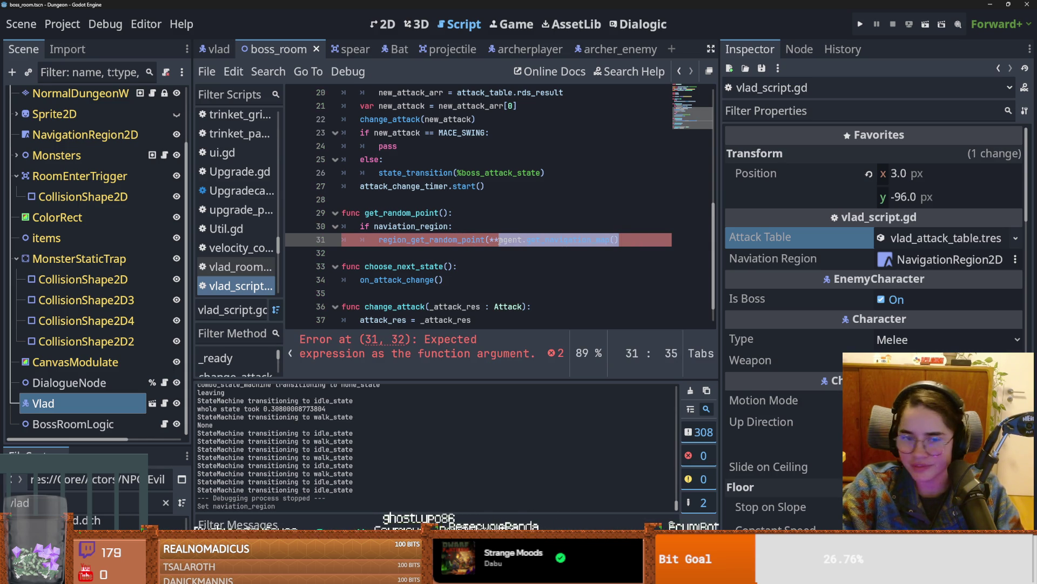
pyautogui.moveTo(575, 247)
pyautogui.mouseDown()
pyautogui.moveTo(410, 239)
pyautogui.moveTo(381, 227)
pyautogui.moveTo(378, 238)
pyautogui.mouseUp()
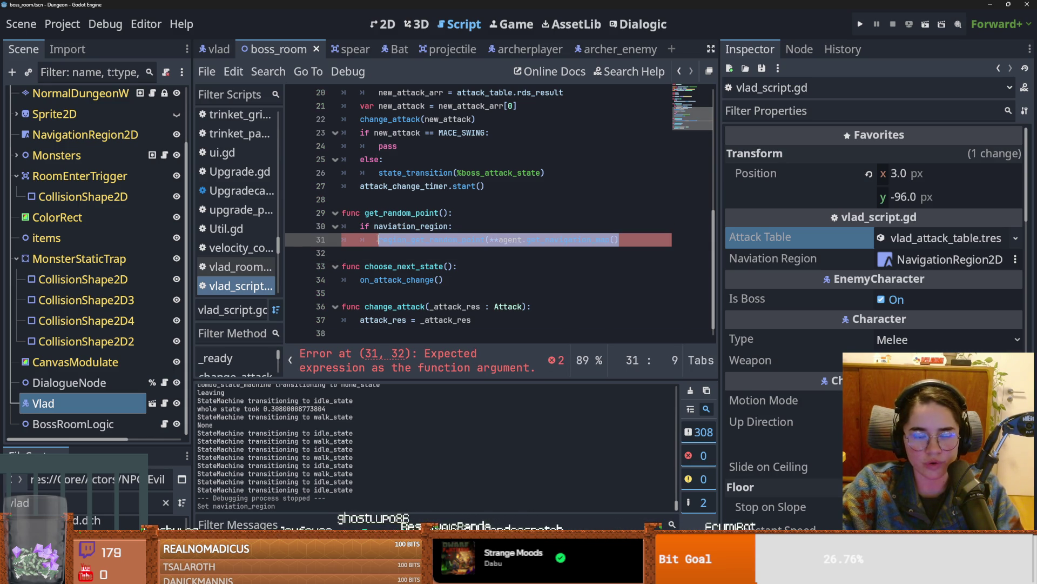
pyautogui.write('Navi')
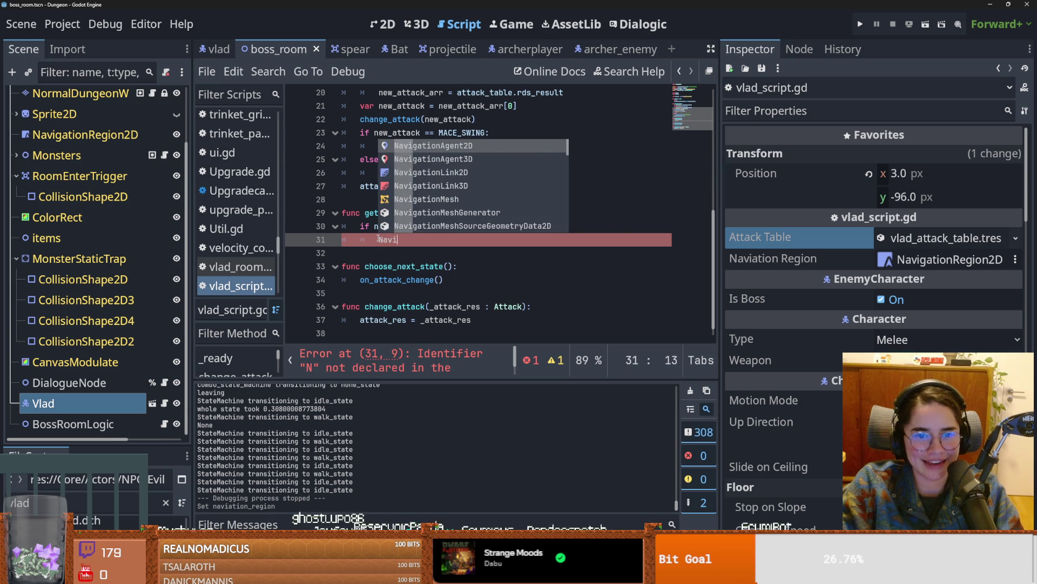
pyautogui.write('gationServer2D.')
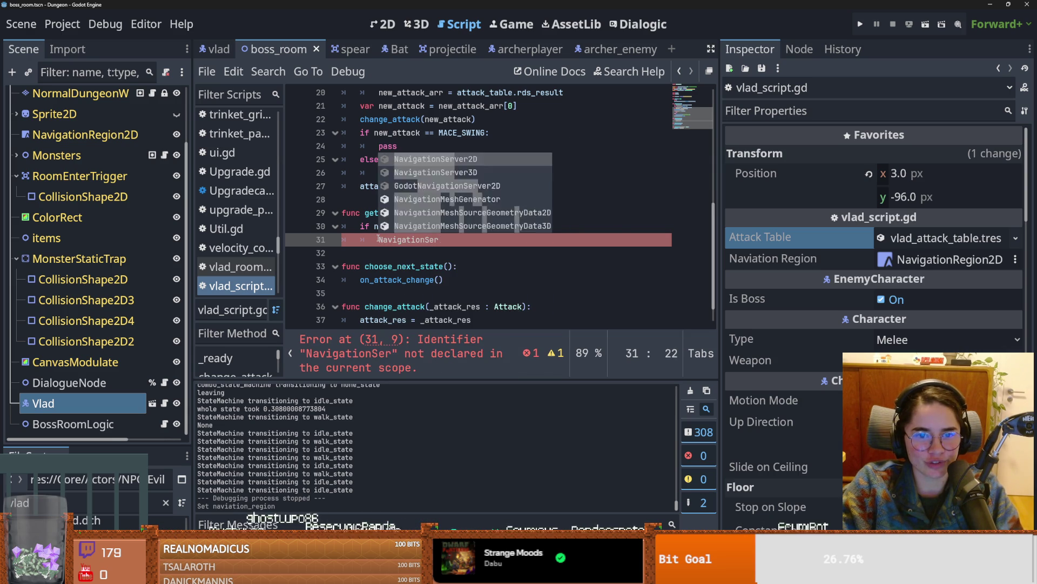
pyautogui.hotkey('ctrl', 'v')
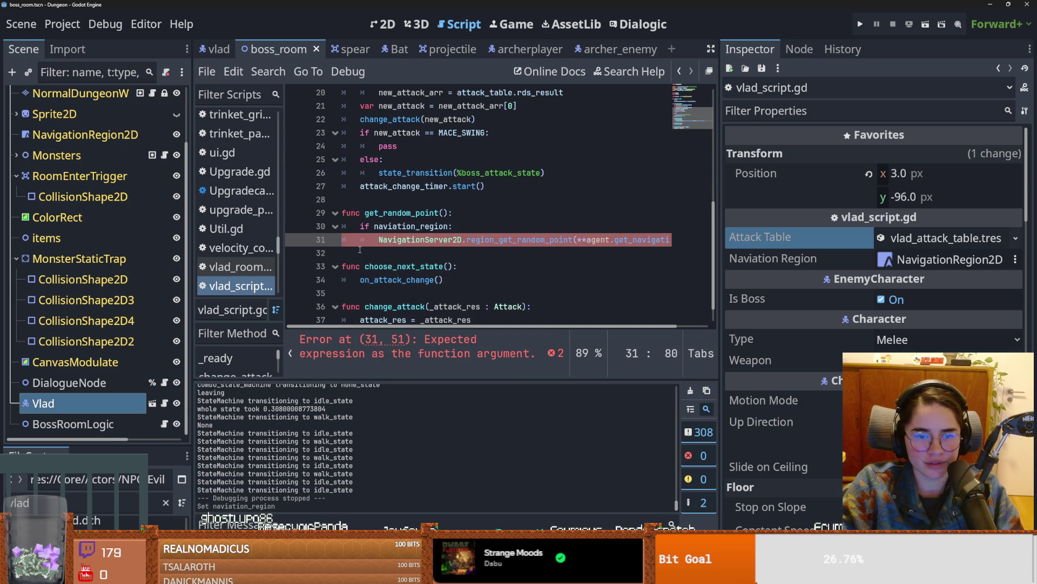
pyautogui.hotkey('shift', 'Tab')
pyautogui.press('Up')
pyautogui.press('End')
pyautogui.hotkey('shift', 'Home')
pyautogui.press('BackSpace')
# Step: Change the call to NavigationServer2D.region_get_random_point(), save, and view its documentation
pyautogui.doubleClick(484, 239)
pyautogui.write('re')
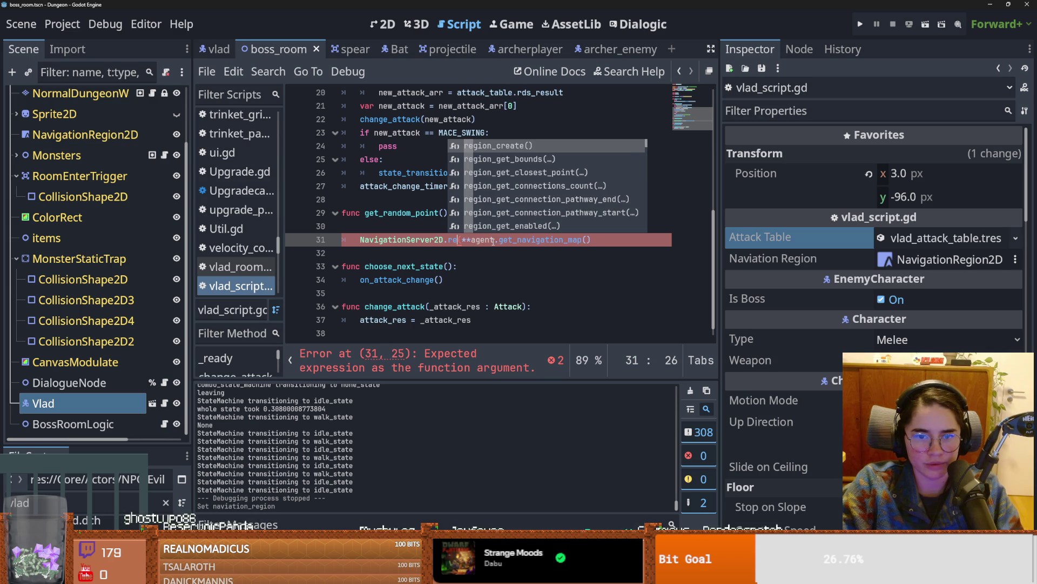
pyautogui.press('Escape')
pyautogui.write('gio')
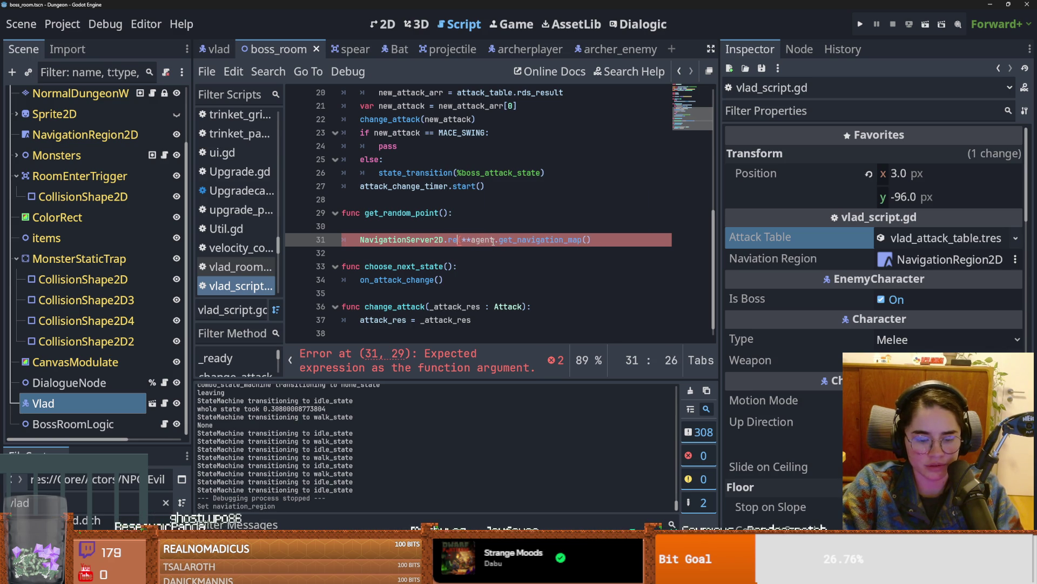
pyautogui.write('n_ran')
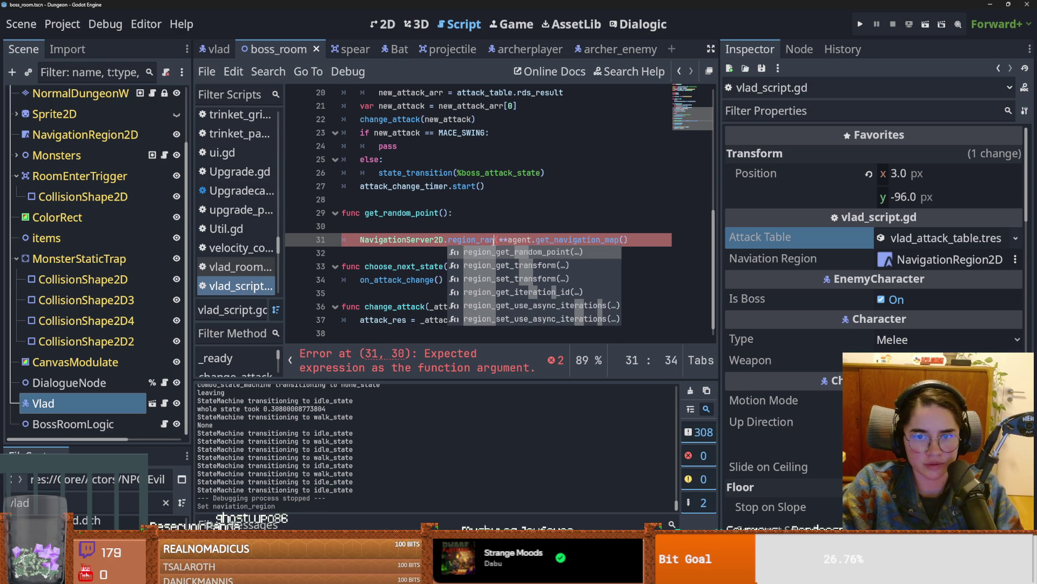
pyautogui.press('Return')
pyautogui.hscroll(1, 578, 251)
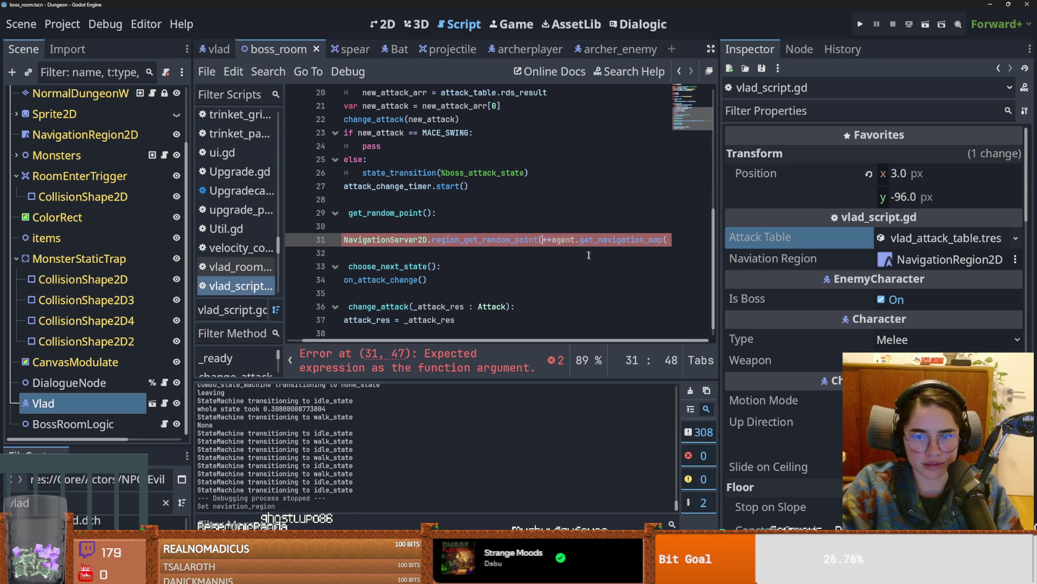
pyautogui.hotkey('ctrl', 'Delete')
pyautogui.hotkey('ctrl', 'Delete')
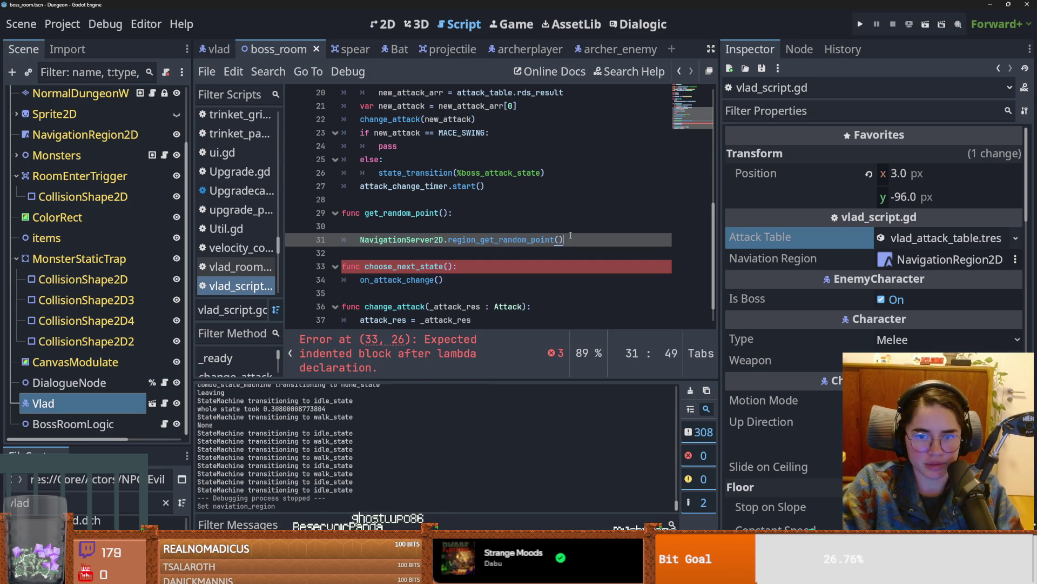
pyautogui.write(')')
pyautogui.hotkey('ctrl', 's')
pyautogui.keyDown('ctrl'); pyautogui.click(502, 239); pyautogui.keyUp('ctrl')
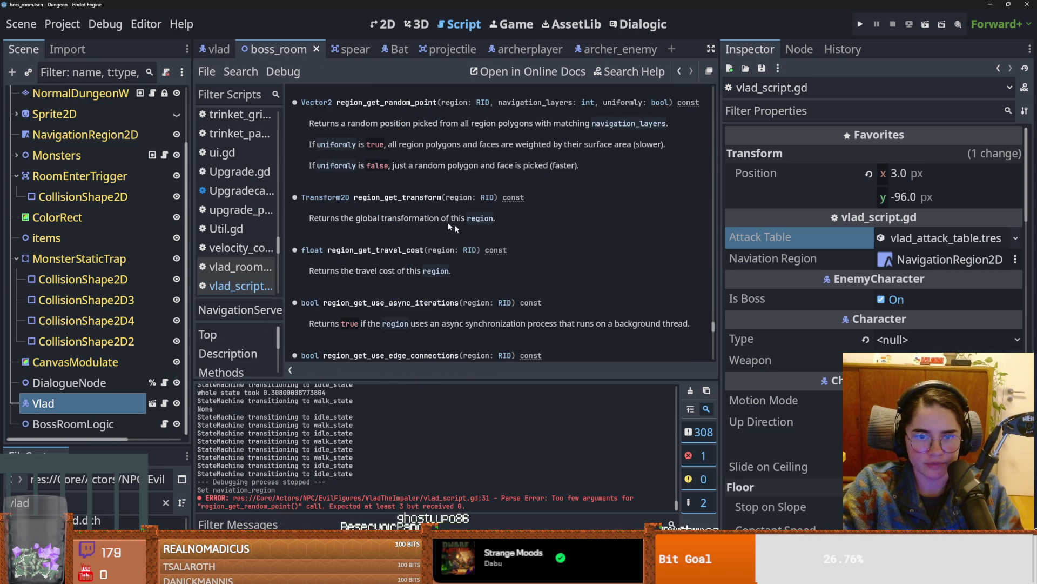
# Step: Read region_get_random_point's parameters and the RID class page, then switch to Discord
pyautogui.scroll(1, 412, 215)
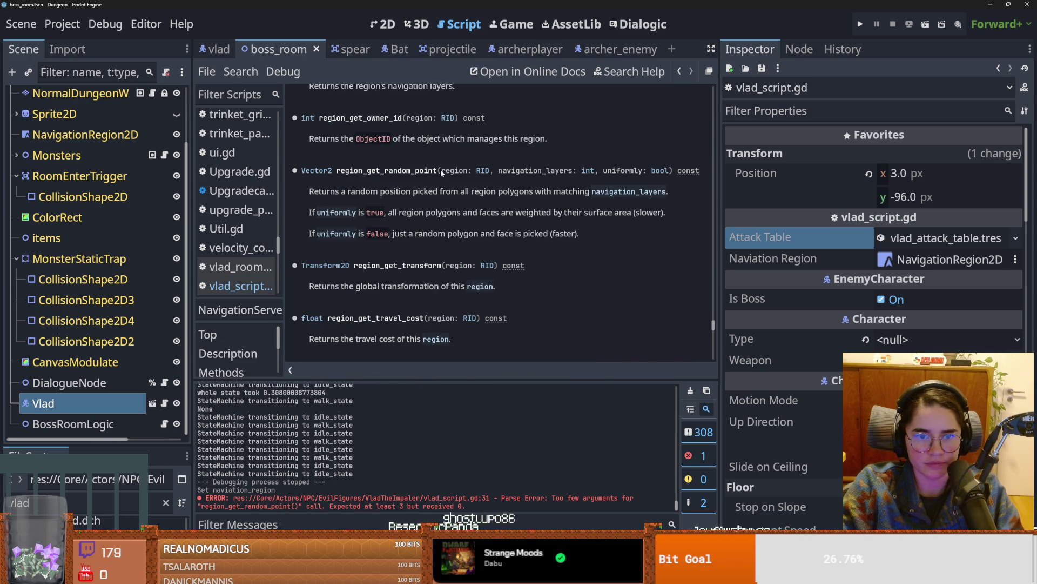
pyautogui.moveTo(440, 170); pyautogui.dragTo(340, 172)
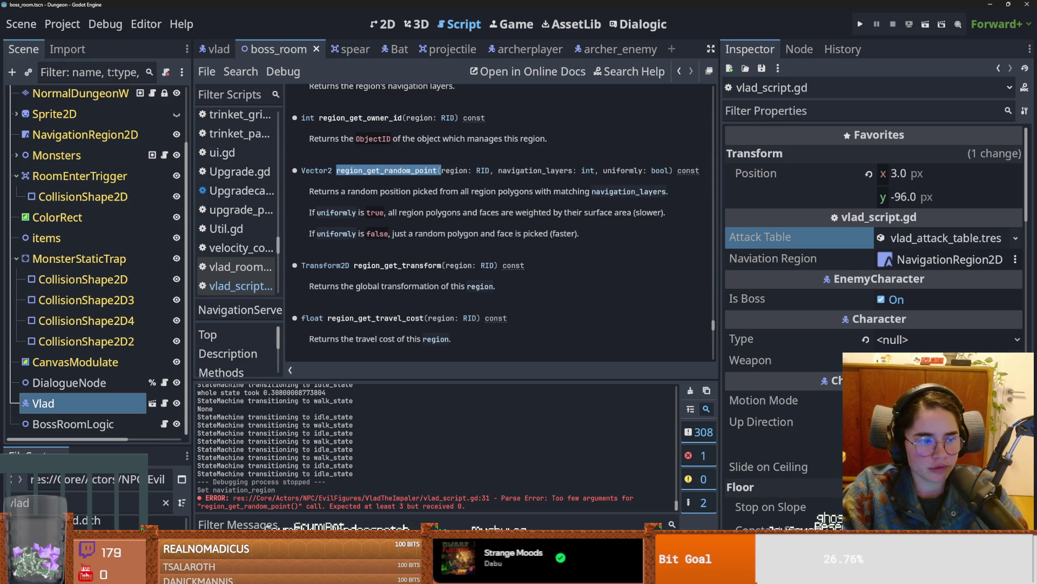
pyautogui.click(418, 252)
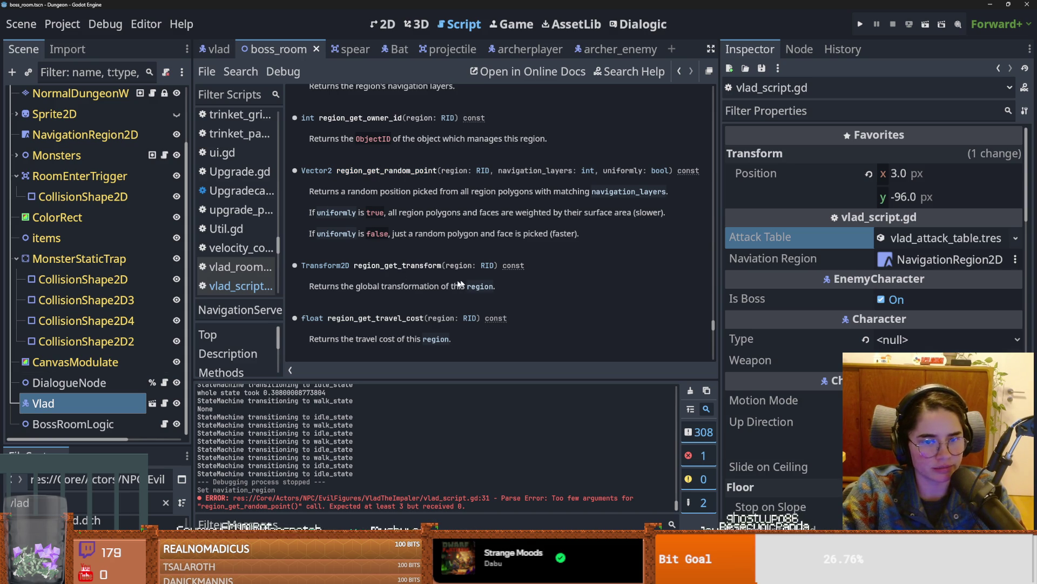
pyautogui.doubleClick(530, 171)
pyautogui.doubleClick(330, 193)
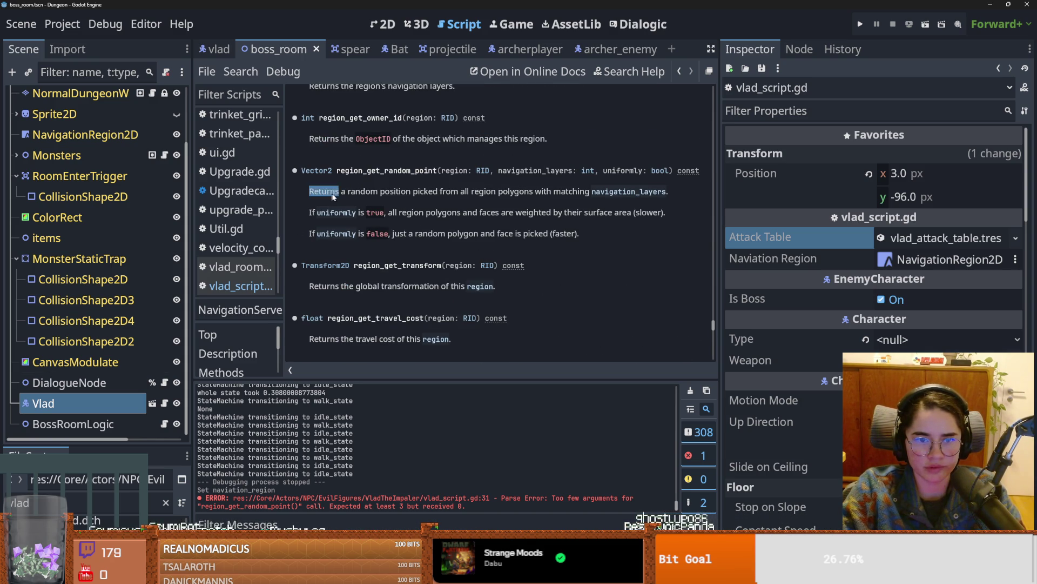
pyautogui.click(481, 171)
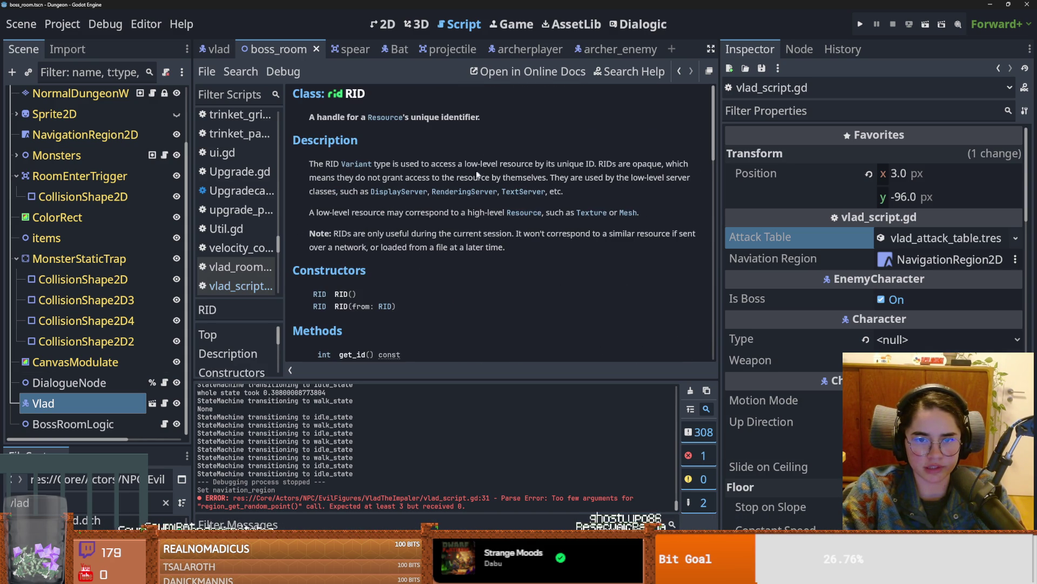
pyautogui.hotkey('alt', 'Left')
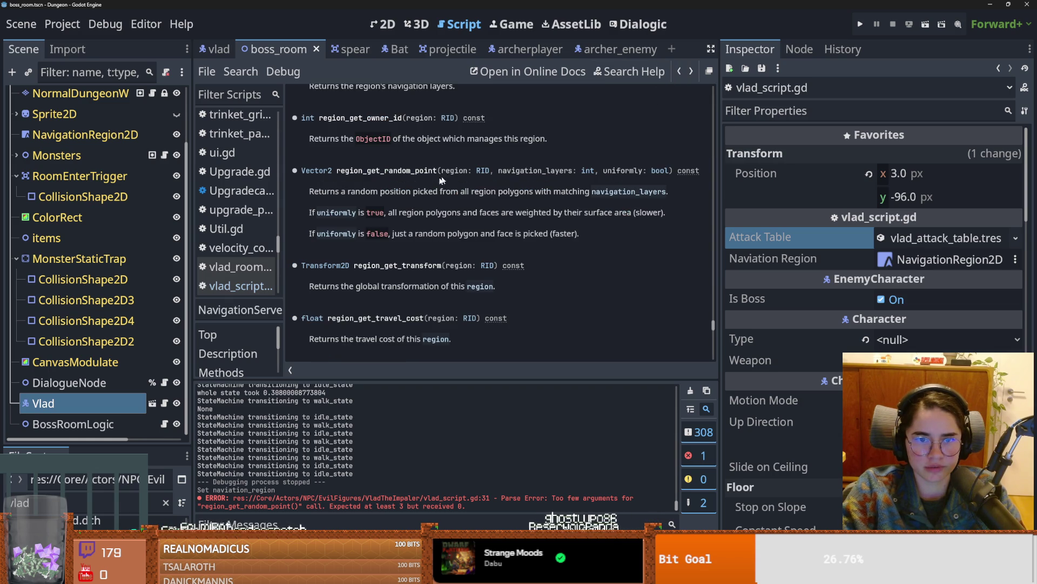
pyautogui.moveTo(338, 173)
pyautogui.mouseDown()
pyautogui.moveTo(700, 180)
pyautogui.moveTo(791, 195)
pyautogui.moveTo(778, 171)
pyautogui.moveTo(324, 171)
pyautogui.moveTo(772, 168)
pyautogui.mouseUp()
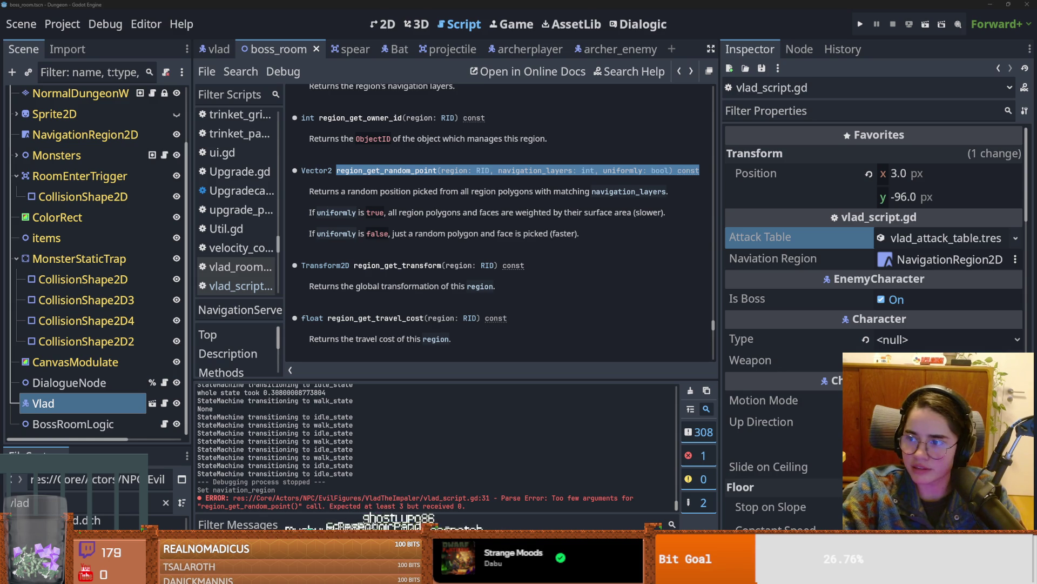
pyautogui.hotkey('alt', 'Tab')
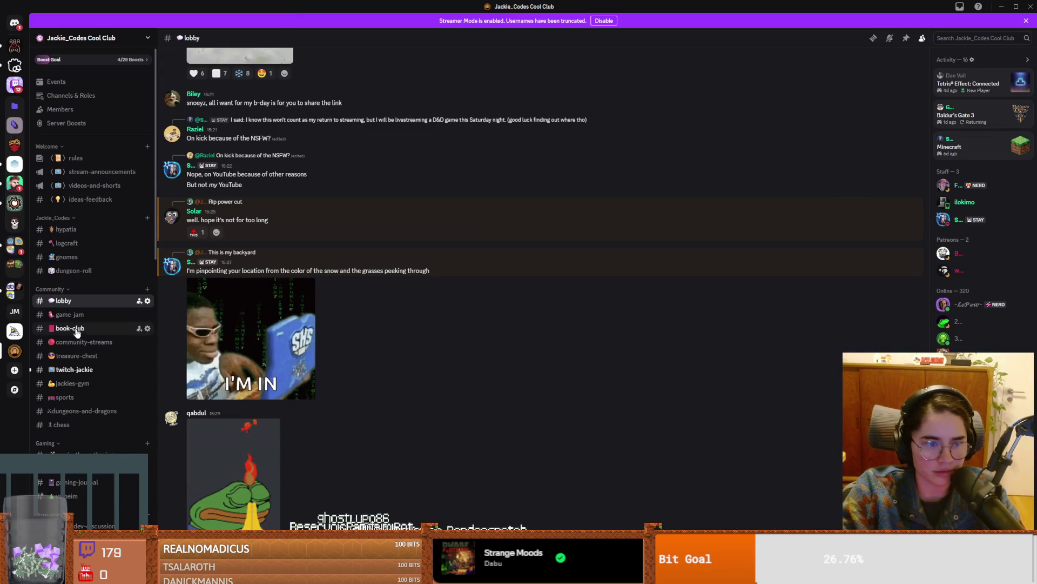
# Step: Scroll down to the Media category and read the #movies channel's recent posts
pyautogui.scroll(-1, 87, 380)
pyautogui.scroll(-5, 87, 380)
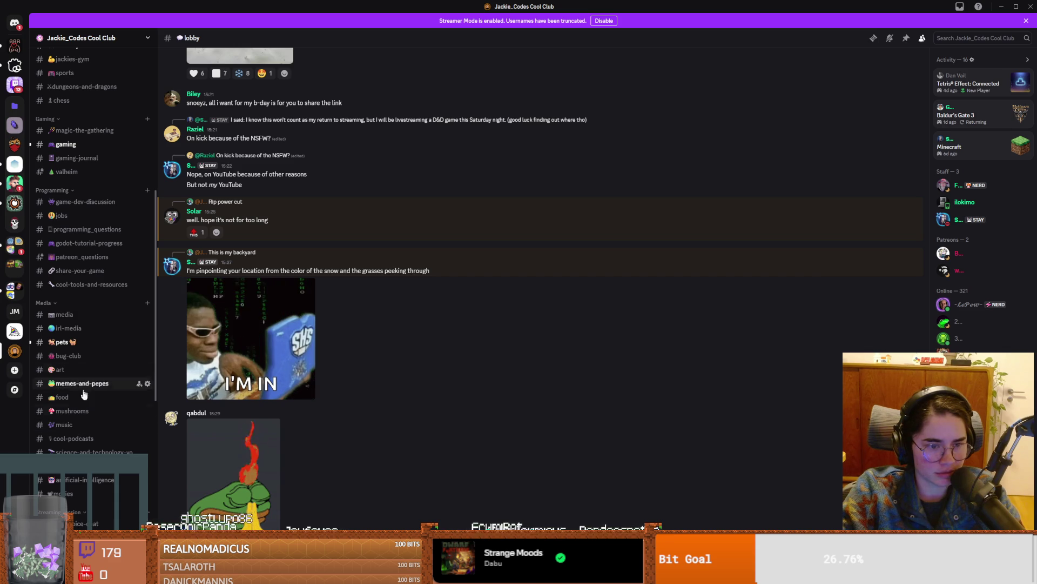
pyautogui.click(73, 493)
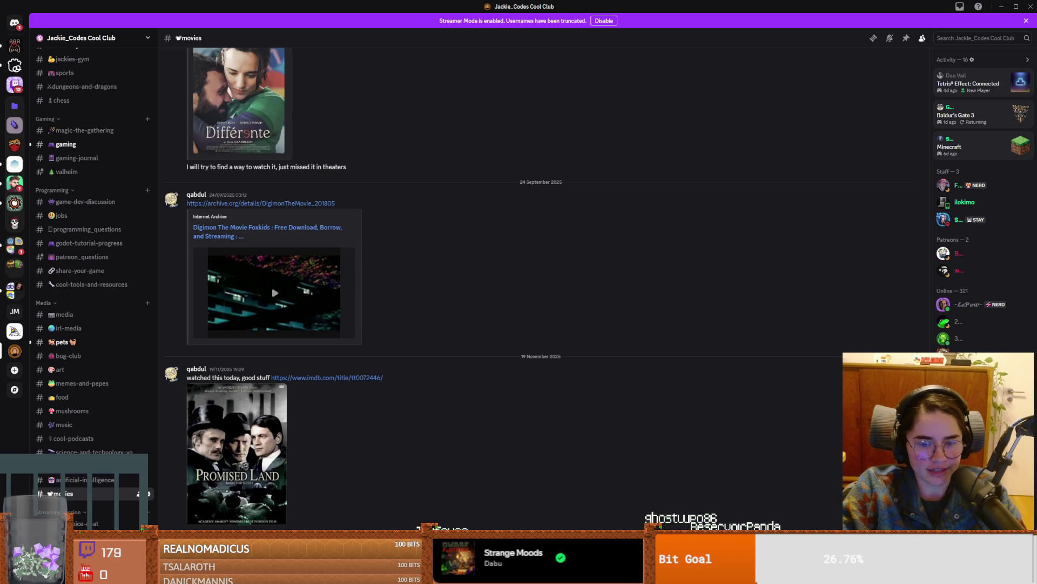
pyautogui.scroll(-1, 425, 464)
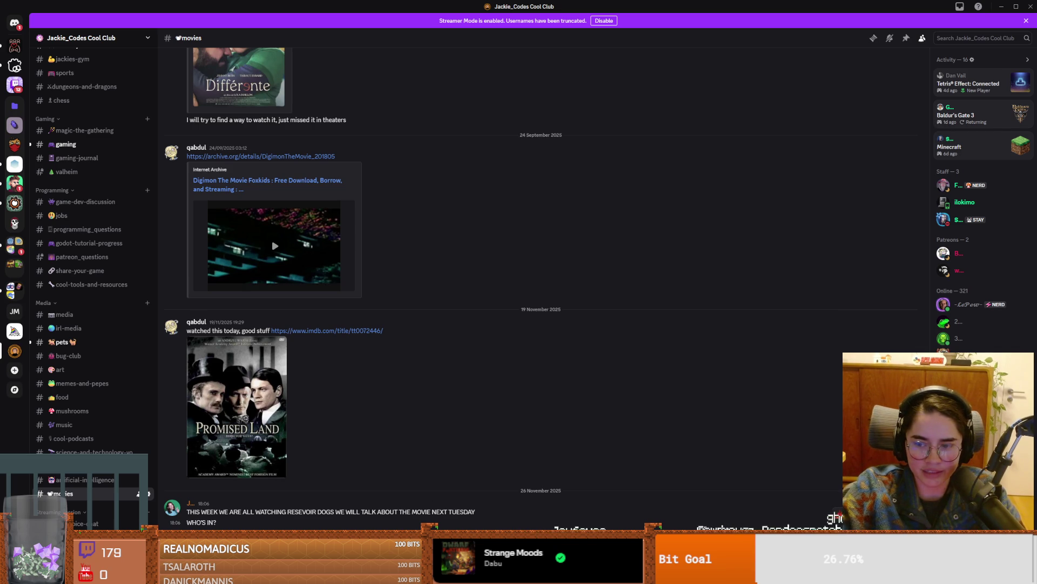
# Step: React to the Reservoir Dogs message with a 👍 thumbs-up
pyautogui.rightClick(794, 436)
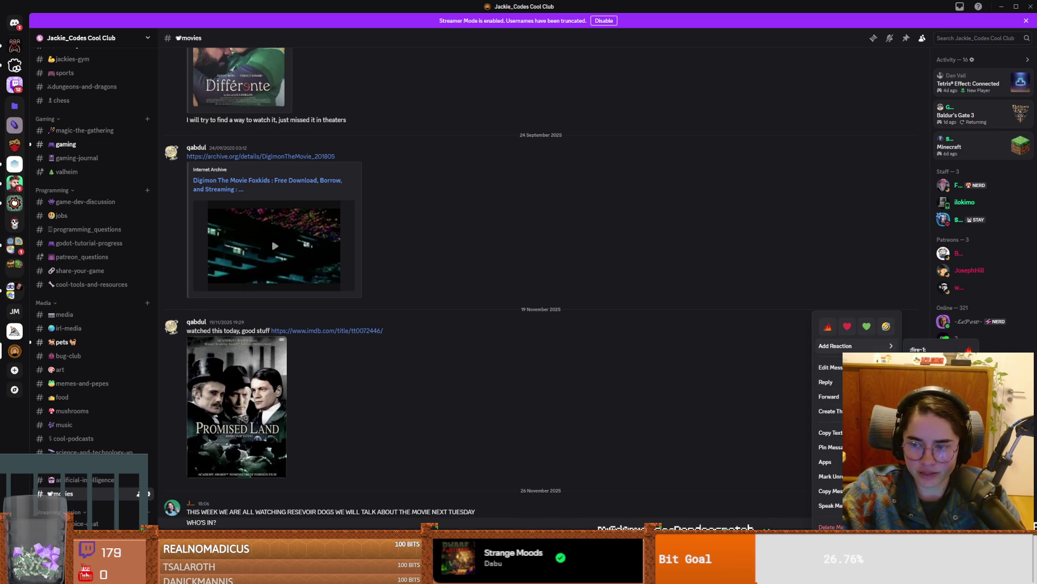
pyautogui.click(835, 345)
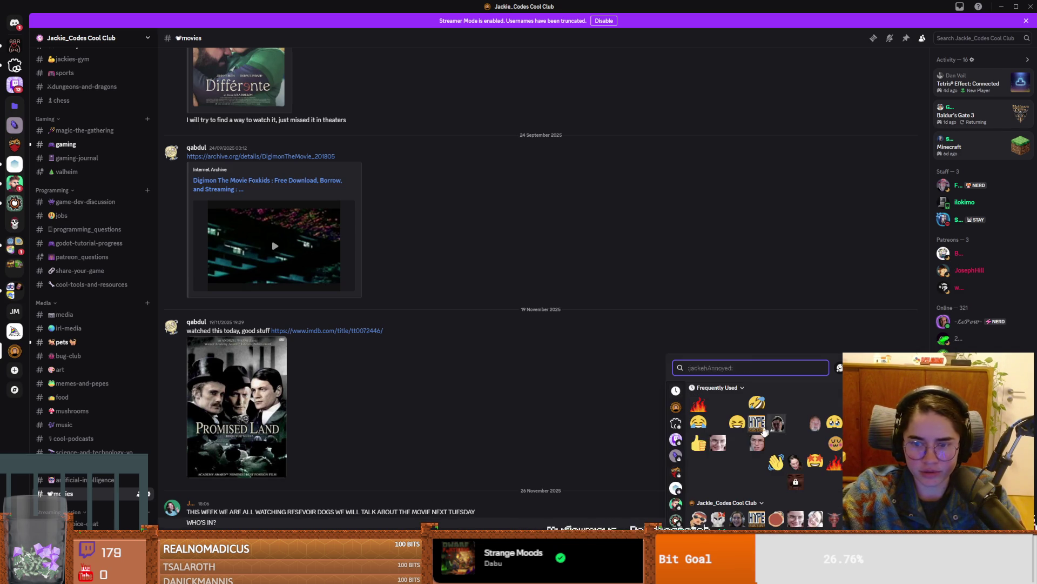
pyautogui.click(698, 404)
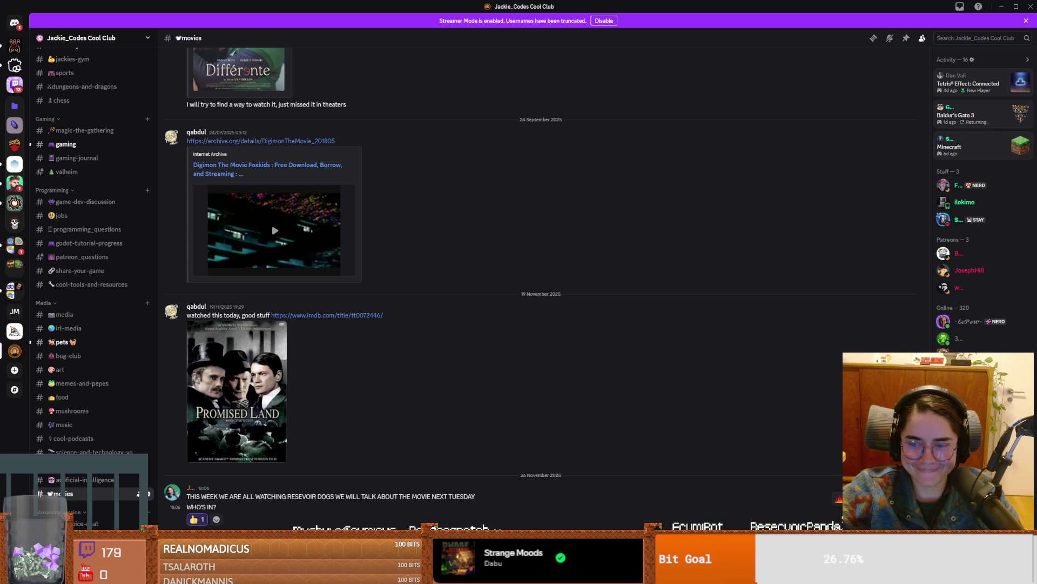
# Step: Start editing the WHO'S IN? message, remove the typed RESERVOIR and cancel the edit unchanged
pyautogui.press('Up')
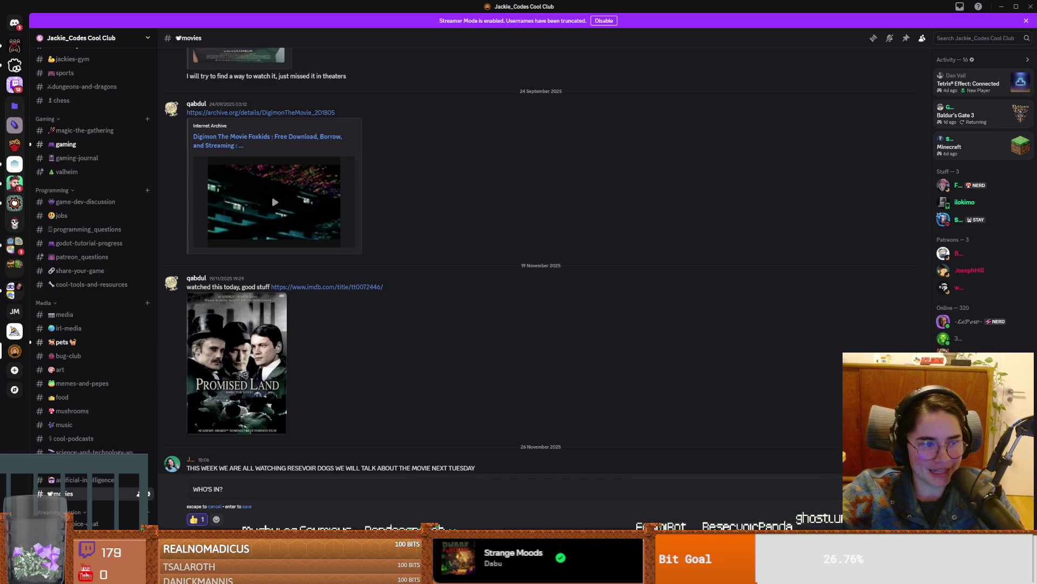
pyautogui.write('RESERVOIR')
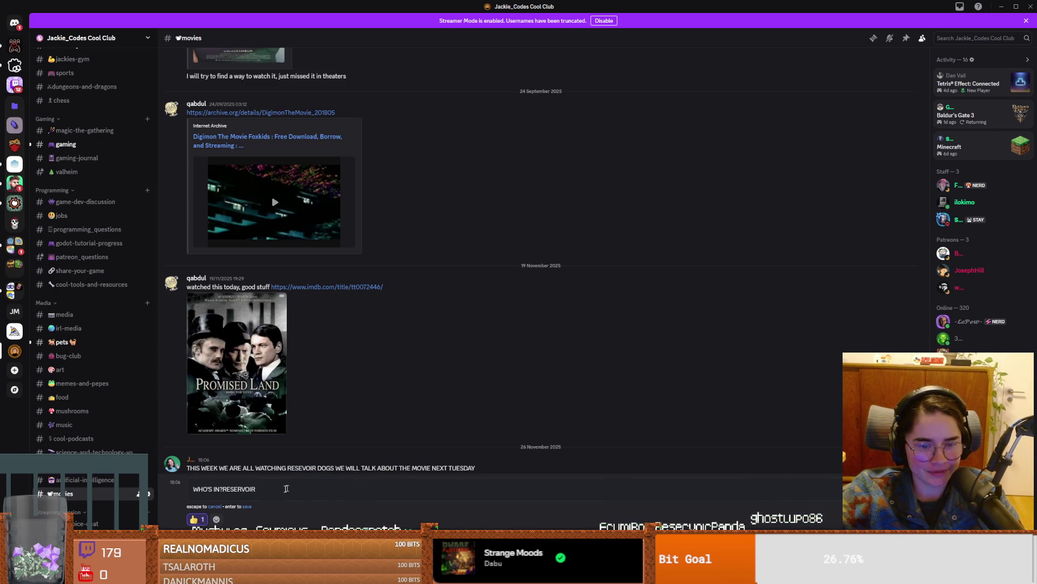
pyautogui.hotkey('ctrl', 'BackSpace')
pyautogui.hotkey('ctrl', 'a')
pyautogui.click(332, 485)
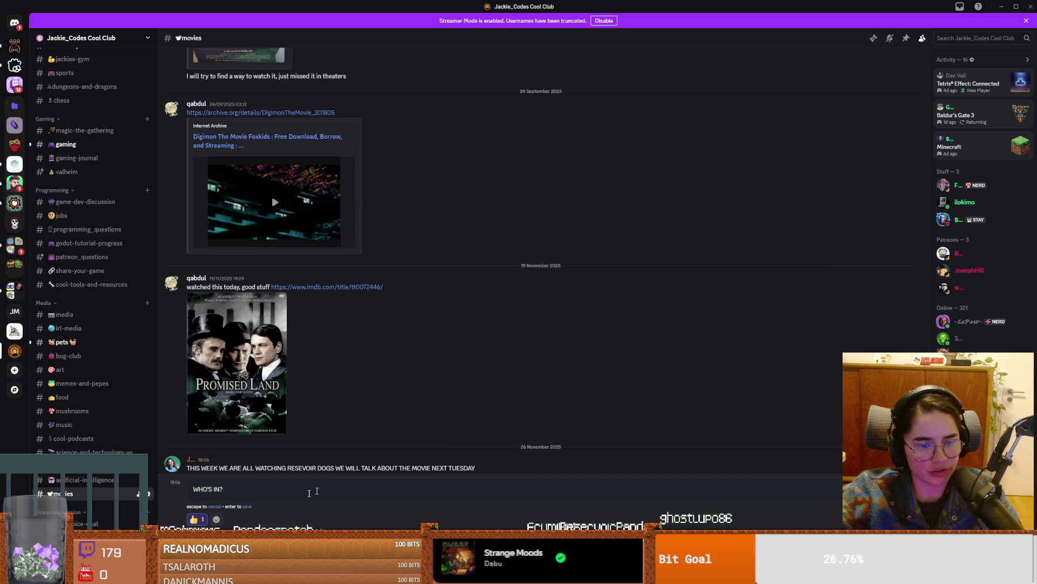
pyautogui.press('Escape')
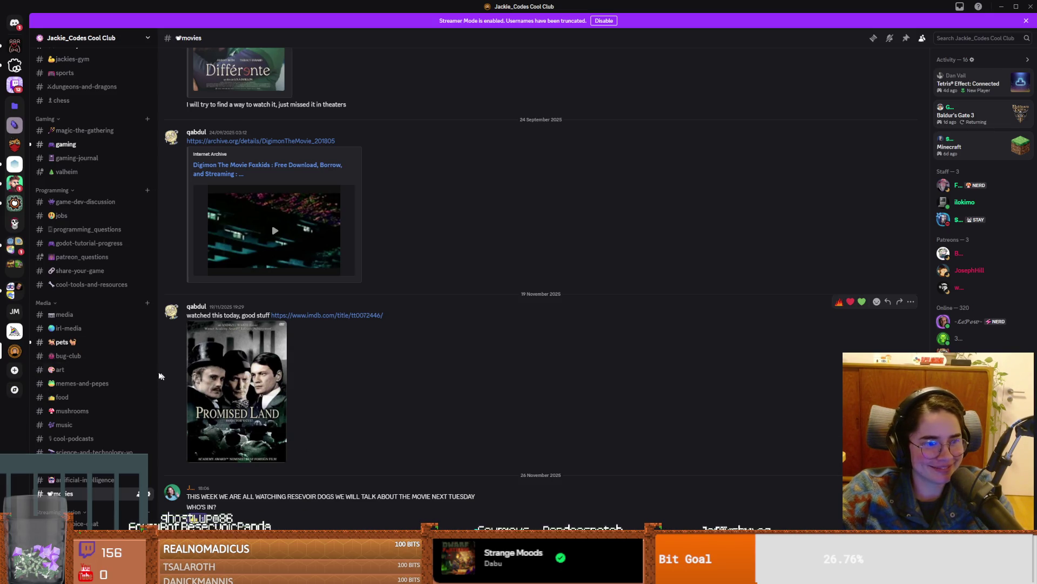
pyautogui.scroll(-2, 315, 384)
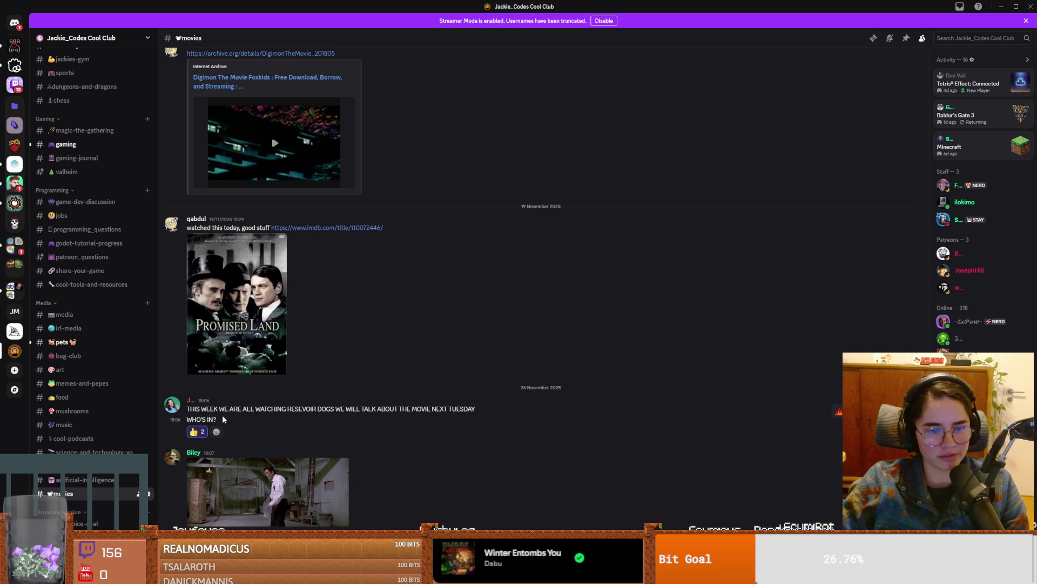
# Step: Read the weekly Reservoir Dogs movie-night announcement, then return to the Godot editor
pyautogui.moveTo(217, 419); pyautogui.dragTo(193, 412)
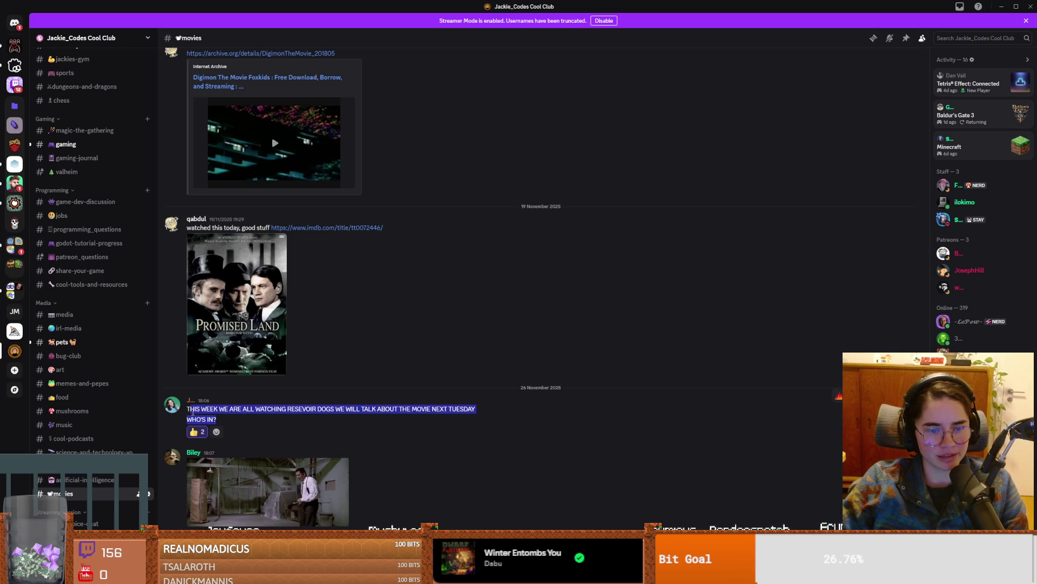
pyautogui.click(221, 421)
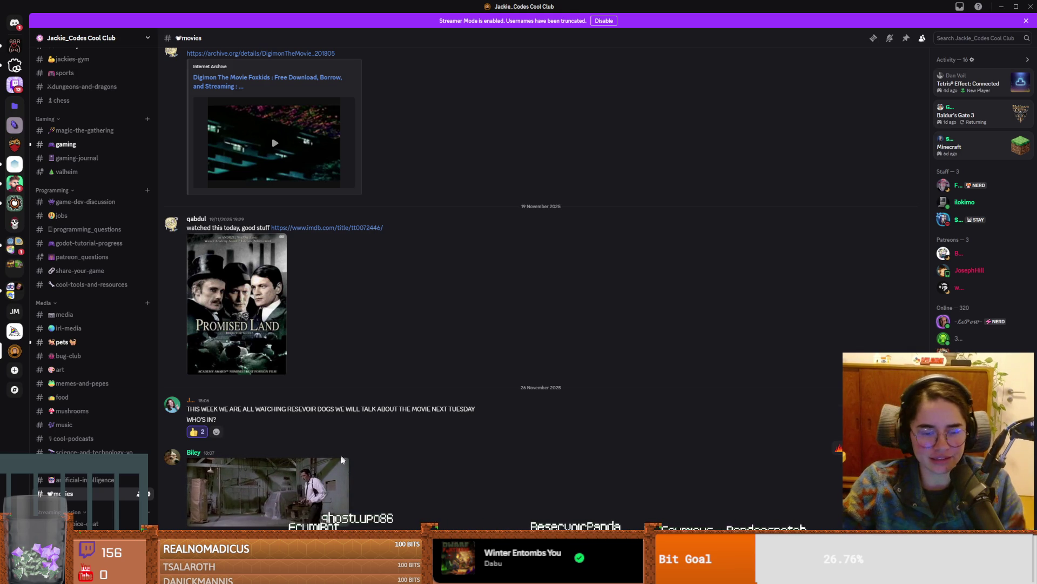
pyautogui.scroll(1, 433, 404)
pyautogui.scroll(-1, 448, 415)
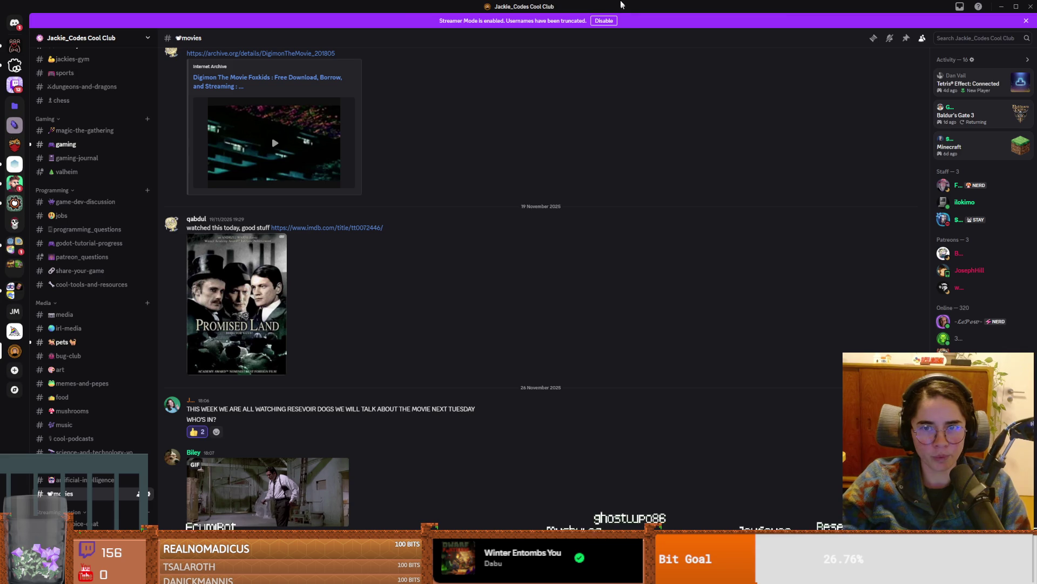
pyautogui.hotkey('alt', 'Tab')
pyautogui.click(527, 253)
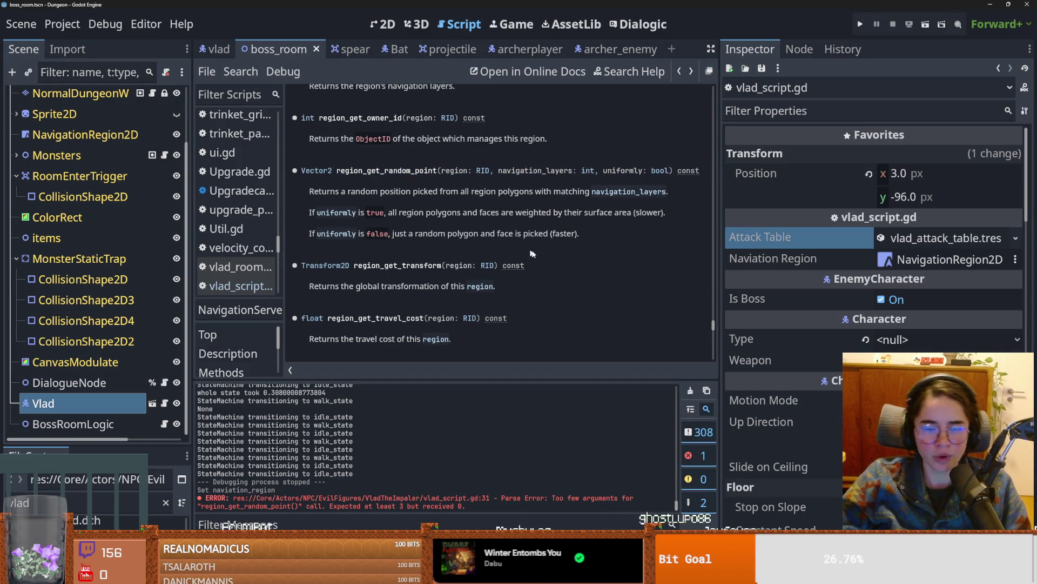
# Step: Scroll the NavigationServer help to region_get_random_point and select its full signature
pyautogui.scroll(2, 379, 213)
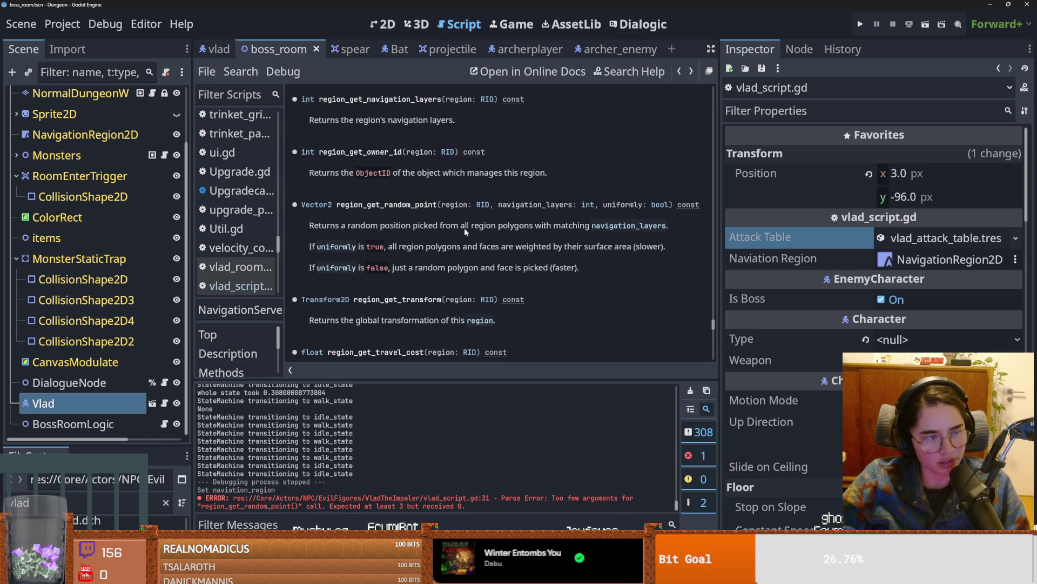
pyautogui.scroll(3, 456, 227)
pyautogui.moveTo(456, 222)
pyautogui.mouseDown()
pyautogui.moveTo(312, 218)
pyautogui.moveTo(305, 201)
pyautogui.mouseUp()
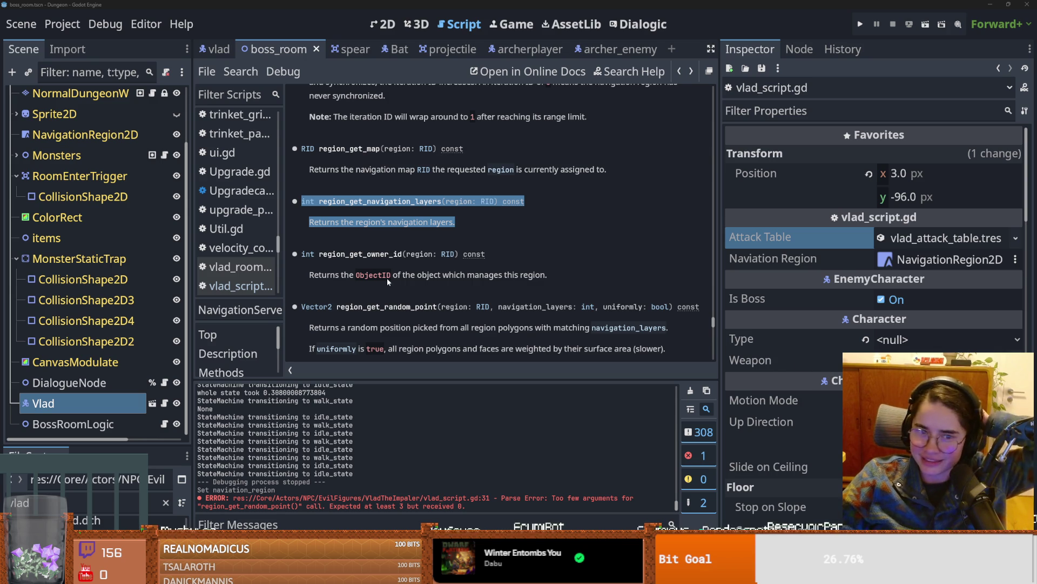
pyautogui.moveTo(448, 276); pyautogui.dragTo(309, 275)
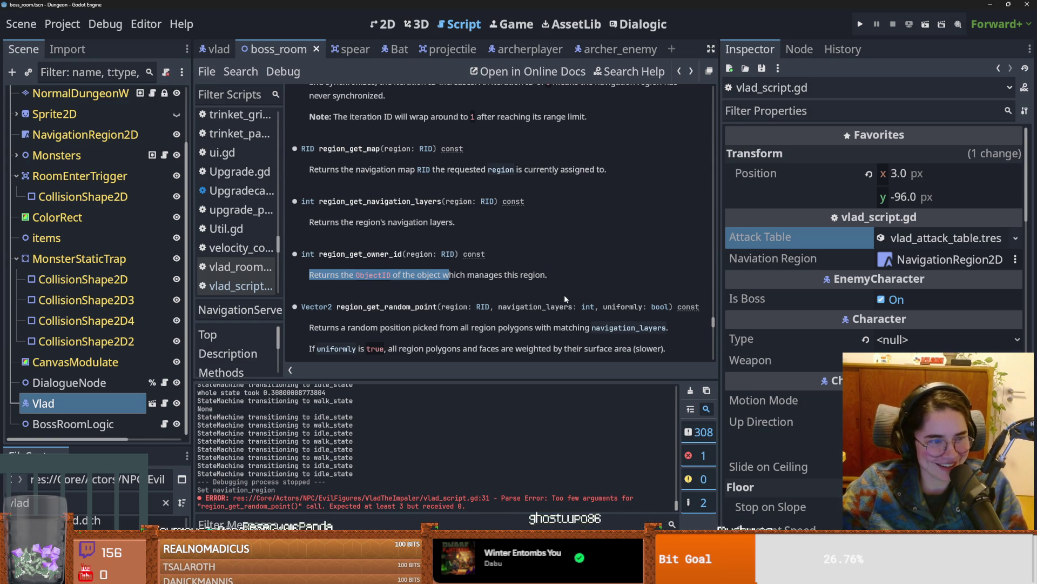
pyautogui.scroll(-1, 547, 297)
pyautogui.scroll(1, 547, 297)
pyautogui.scroll(-1, 546, 300)
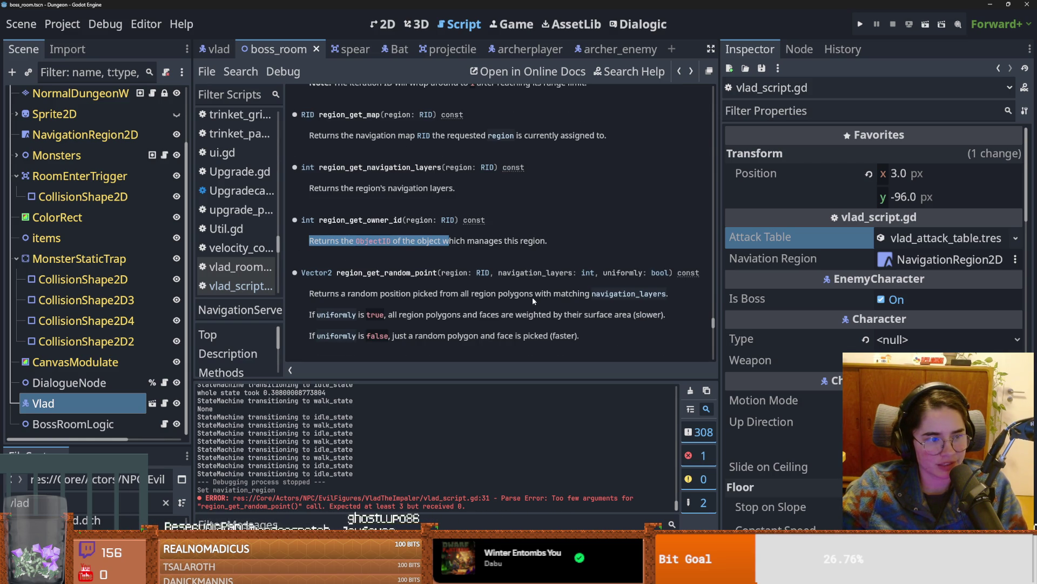
pyautogui.click(493, 263)
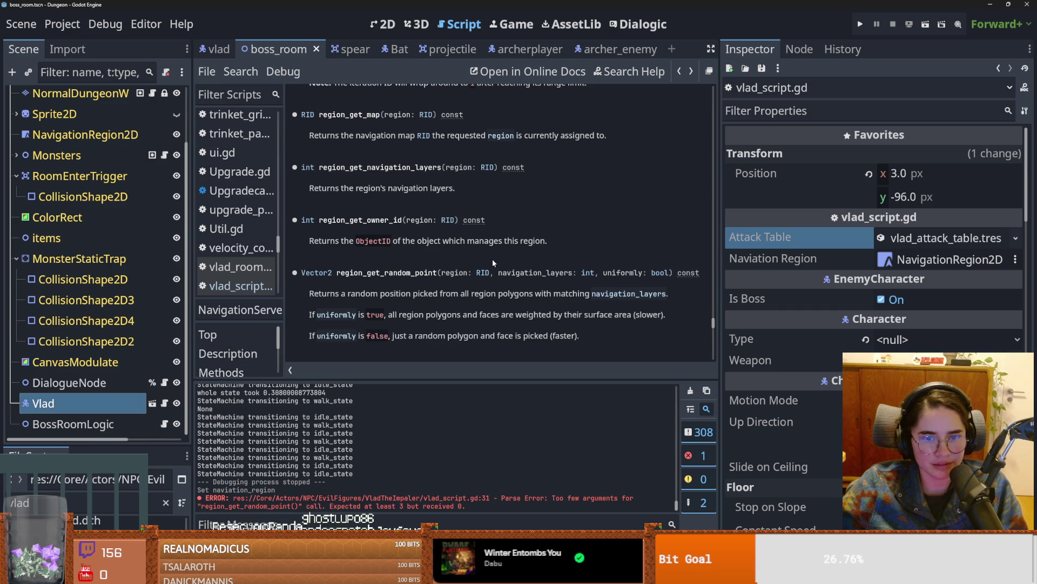
pyautogui.moveTo(337, 272); pyautogui.dragTo(502, 280)
pyautogui.hotkey('ctrl', 'c')
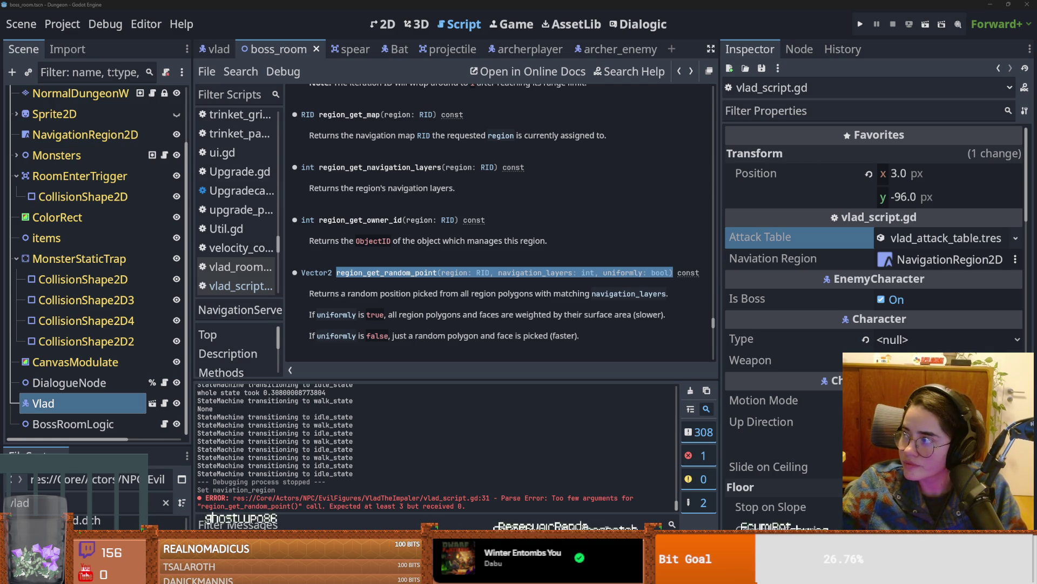
pyautogui.hotkey('alt', 'Tab')
# Step: Search the NavigationServer3D docs page for region_get_random_point and step through the matches
pyautogui.scroll(-5, 527, 274)
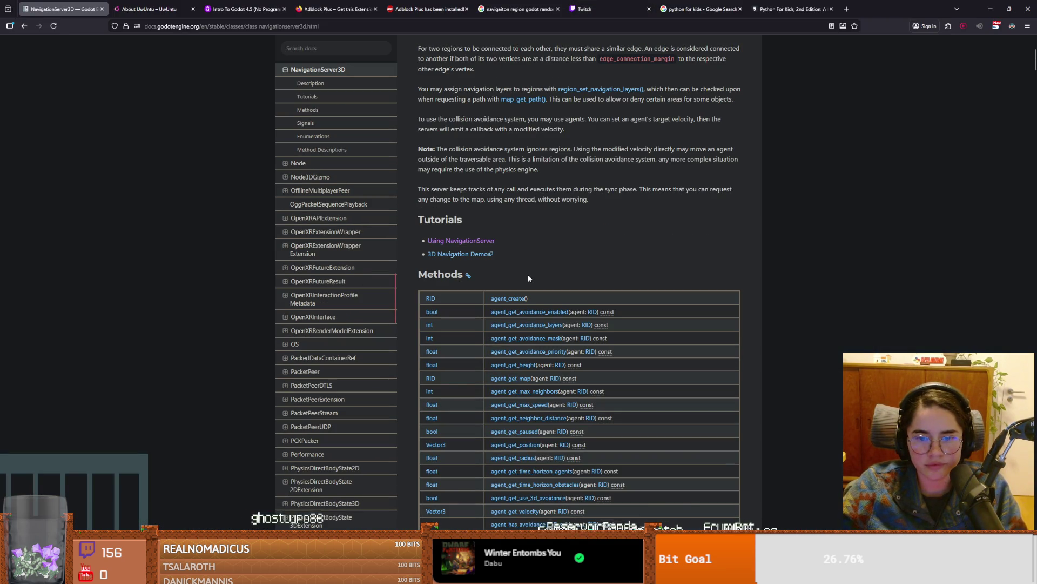
pyautogui.hotkey('ctrl', 'f')
pyautogui.hotkey('ctrl', 'v')
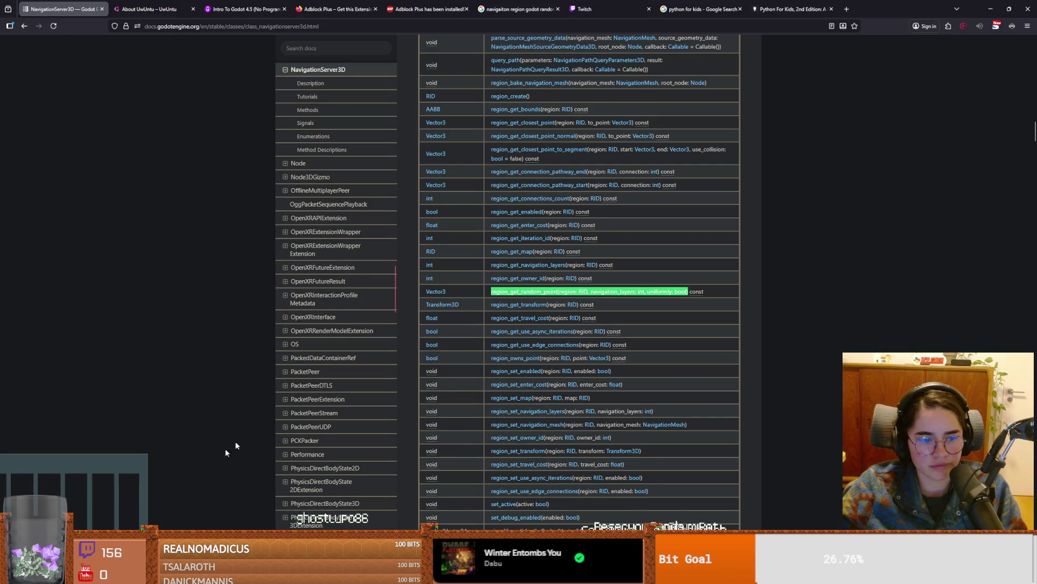
pyautogui.press('BackSpace')
pyautogui.press('BackSpace')
pyautogui.press('BackSpace')
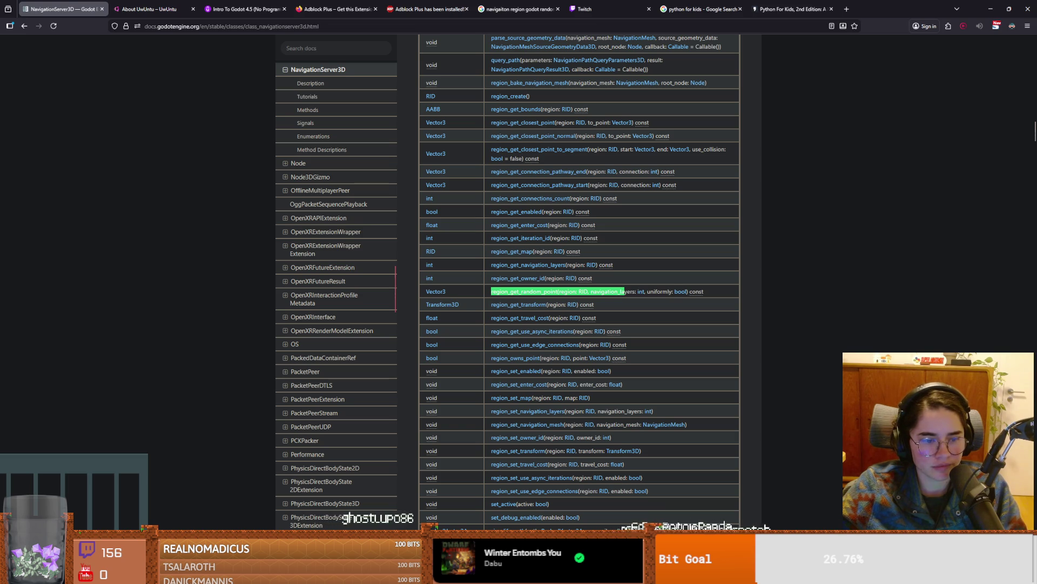
pyautogui.press('BackSpace')
pyautogui.press('BackSpace')
pyautogui.press('BackSpace')
pyautogui.press('Return')
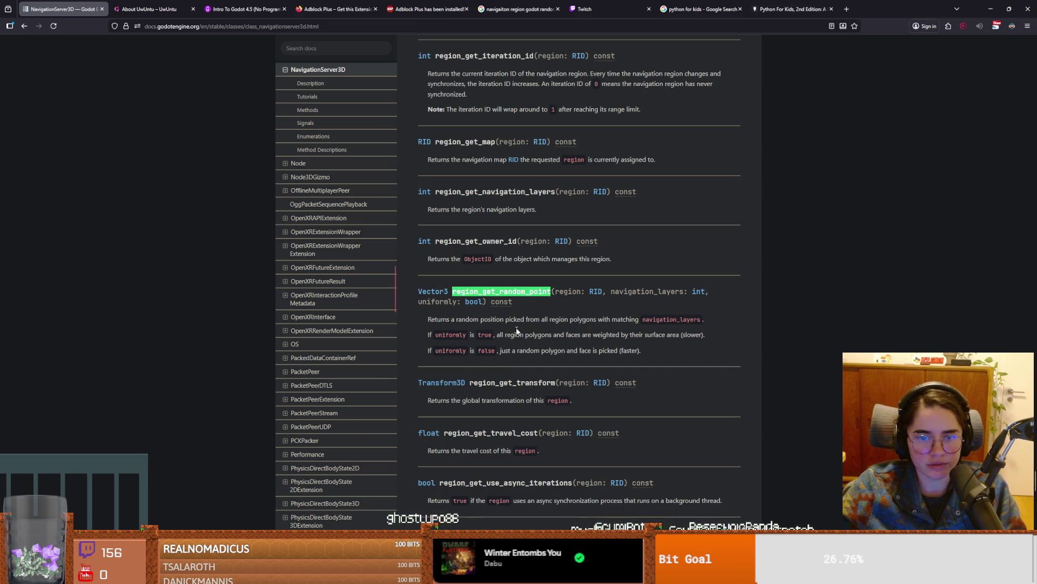
pyautogui.press('Return')
pyautogui.press('Return')
pyautogui.press('Return')
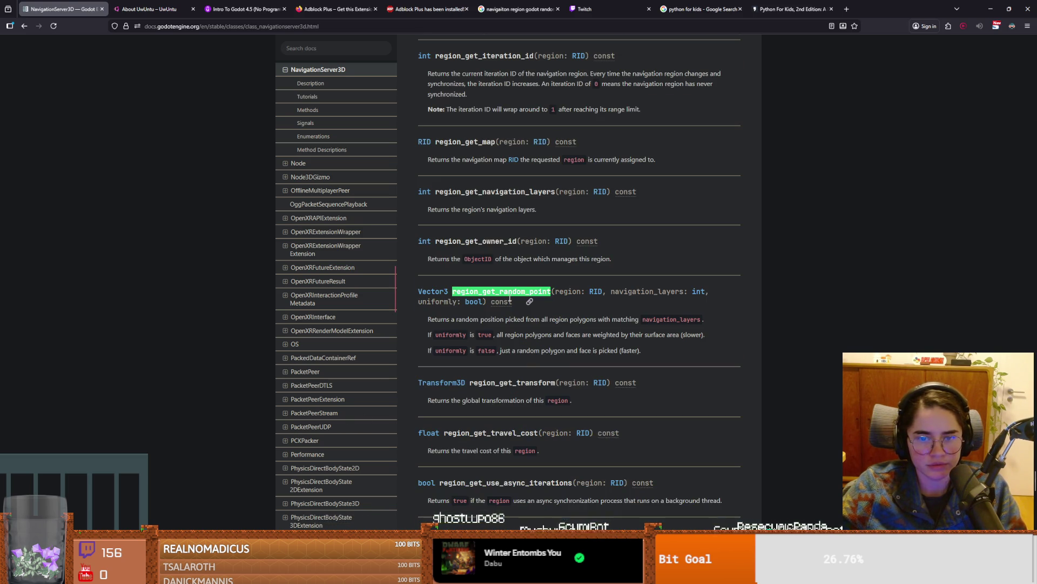
# Step: Check the Reddit thread on random navigation points, then return to the Google results
pyautogui.click(24, 26)
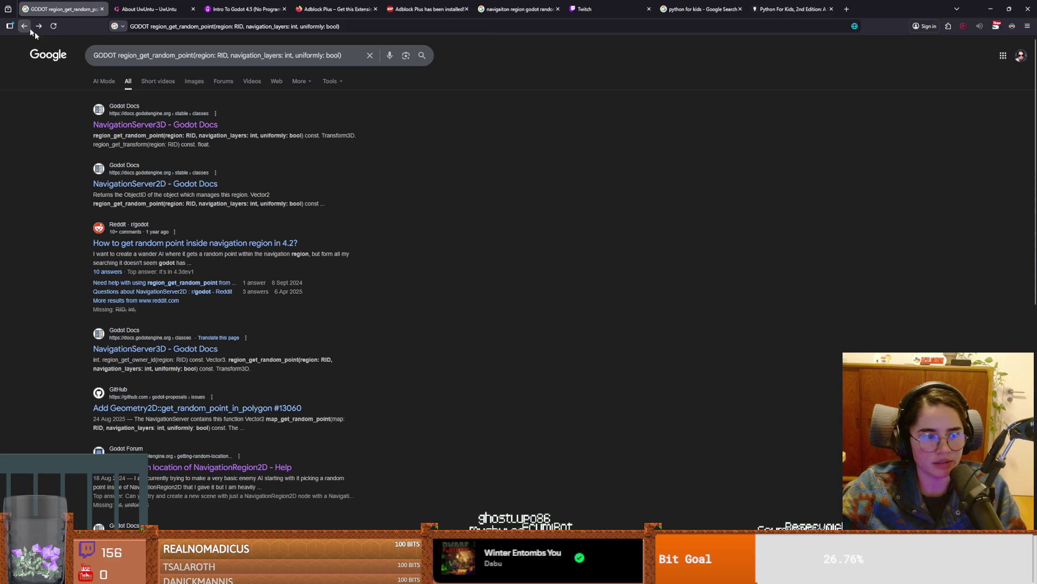
pyautogui.click(230, 245)
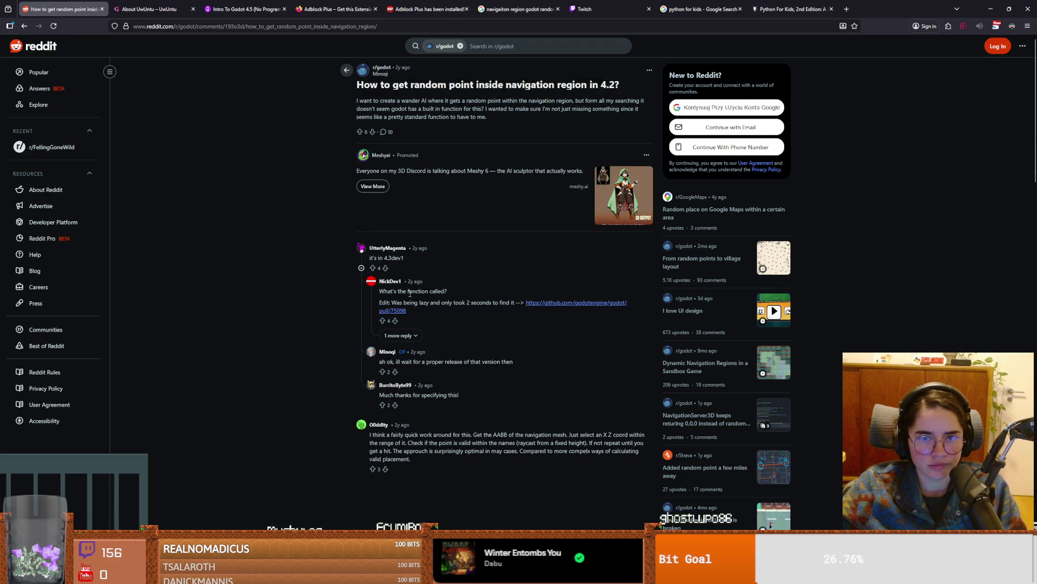
pyautogui.click(25, 27)
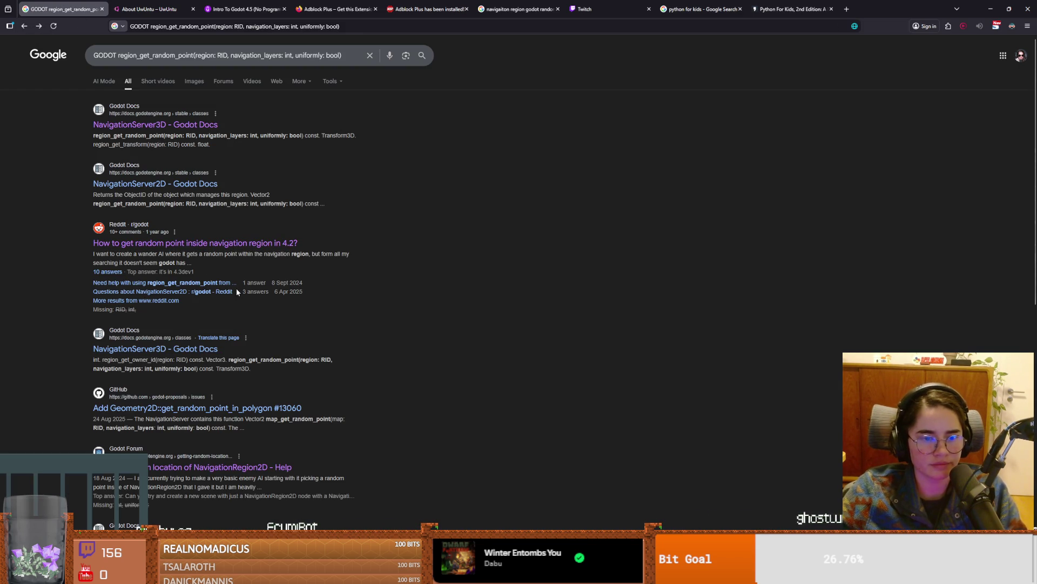
pyautogui.scroll(-2, 244, 303)
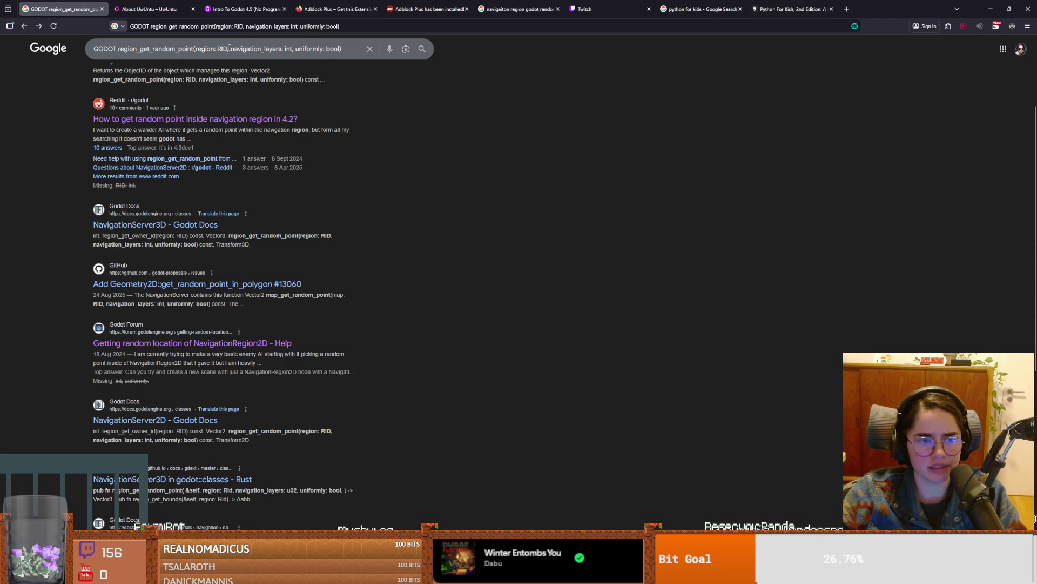
pyautogui.tripleClick(342, 48)
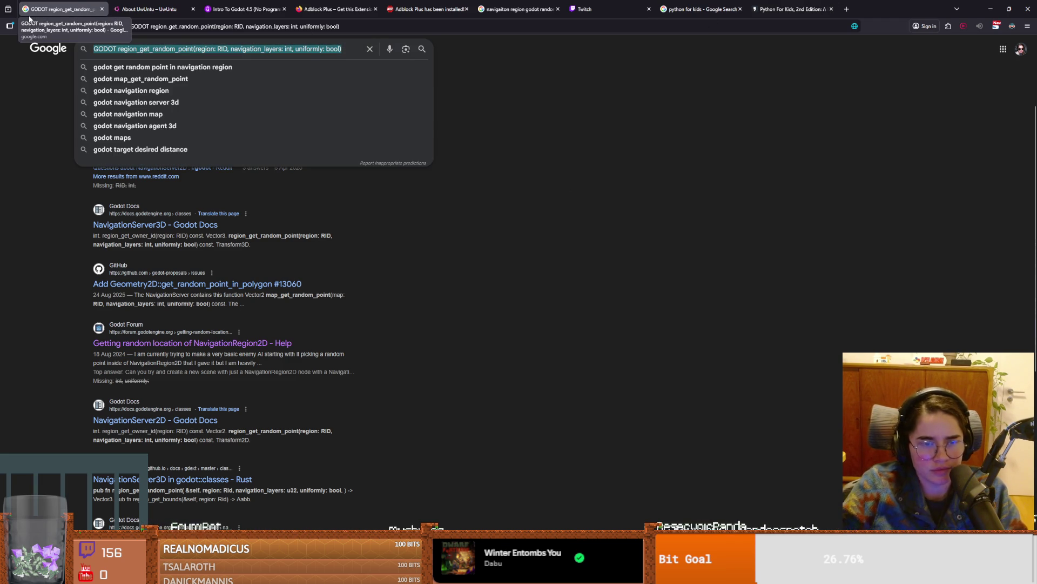
# Step: Search 'HOW TO GET REGION RID navigation server' and read the Godot Forum thread's code
pyautogui.write('HOW TO GE')
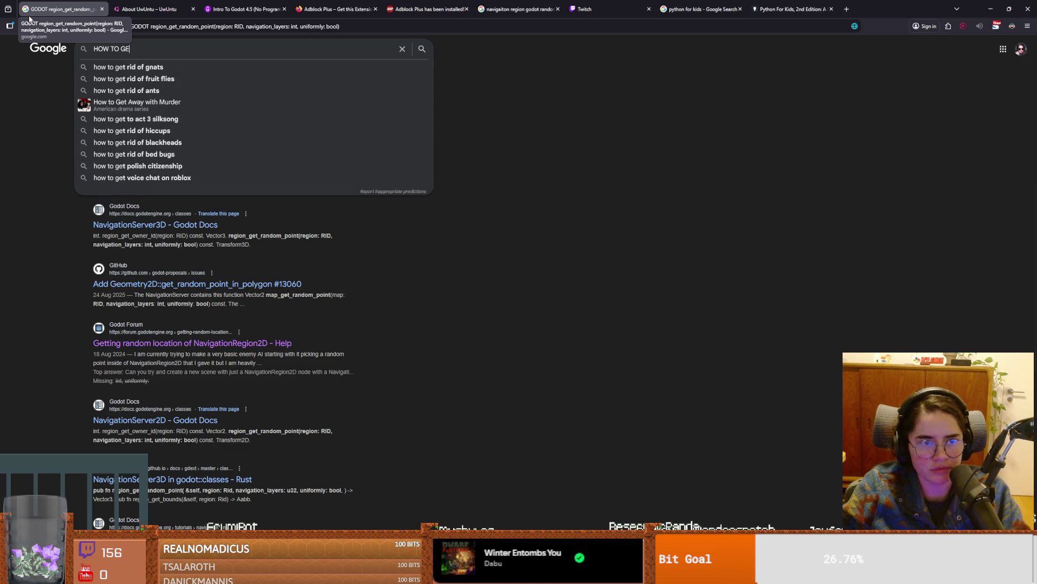
pyautogui.write('T REGION RID  ')
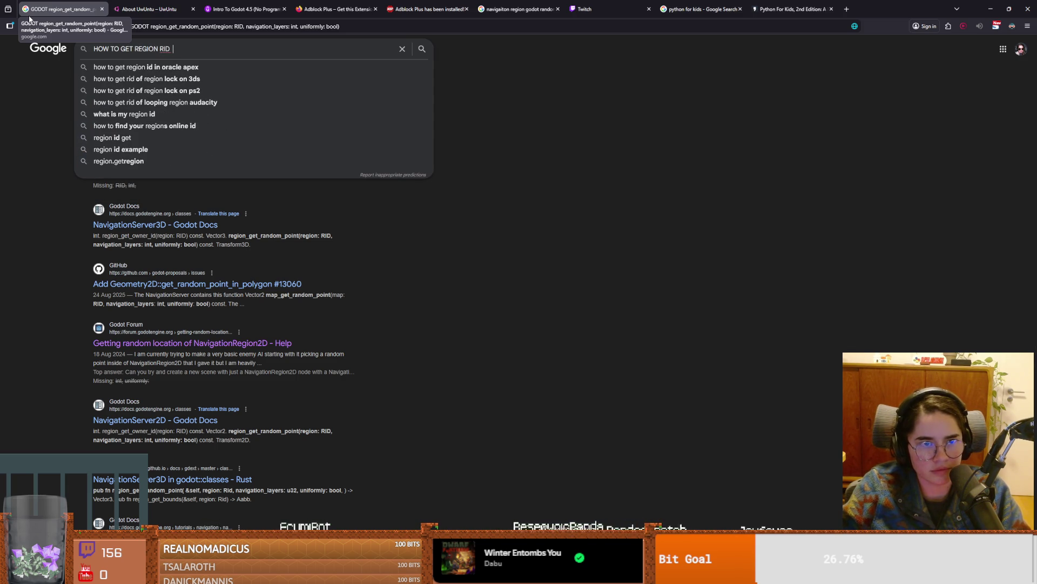
pyautogui.write('navigation server')
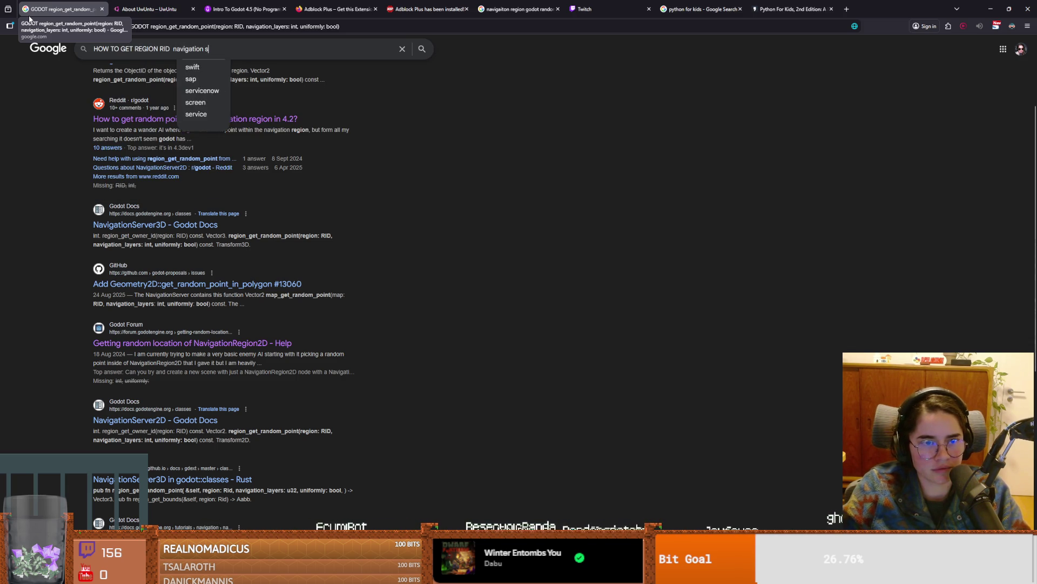
pyautogui.press('Return')
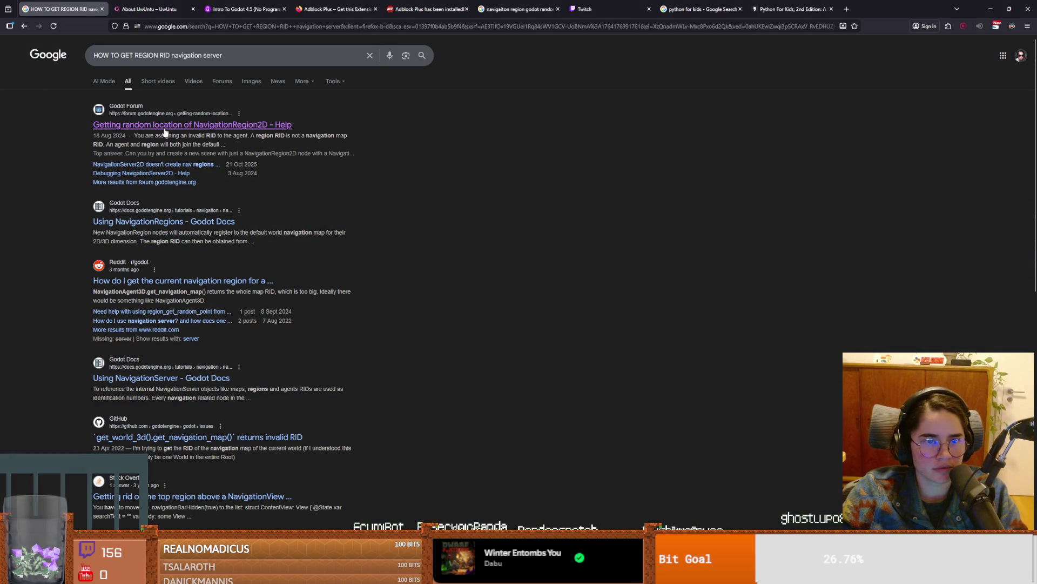
pyautogui.click(167, 129)
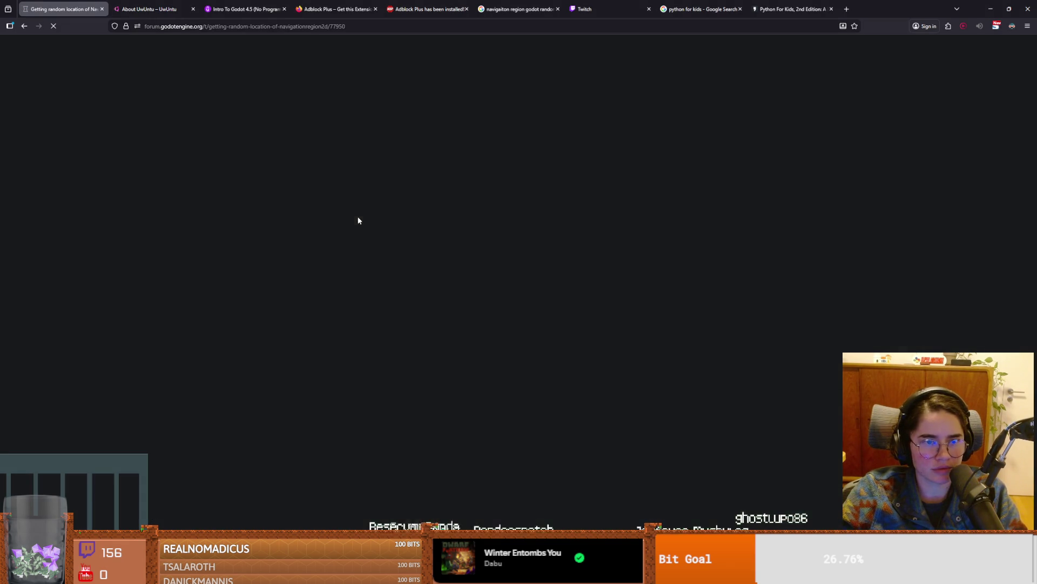
pyautogui.scroll(-6, 418, 294)
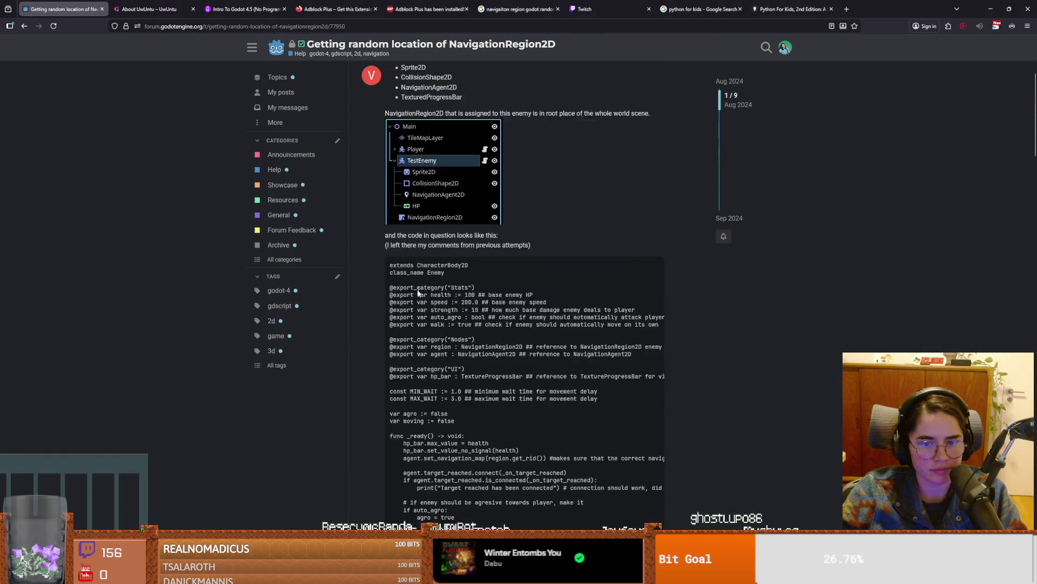
pyautogui.doubleClick(455, 335)
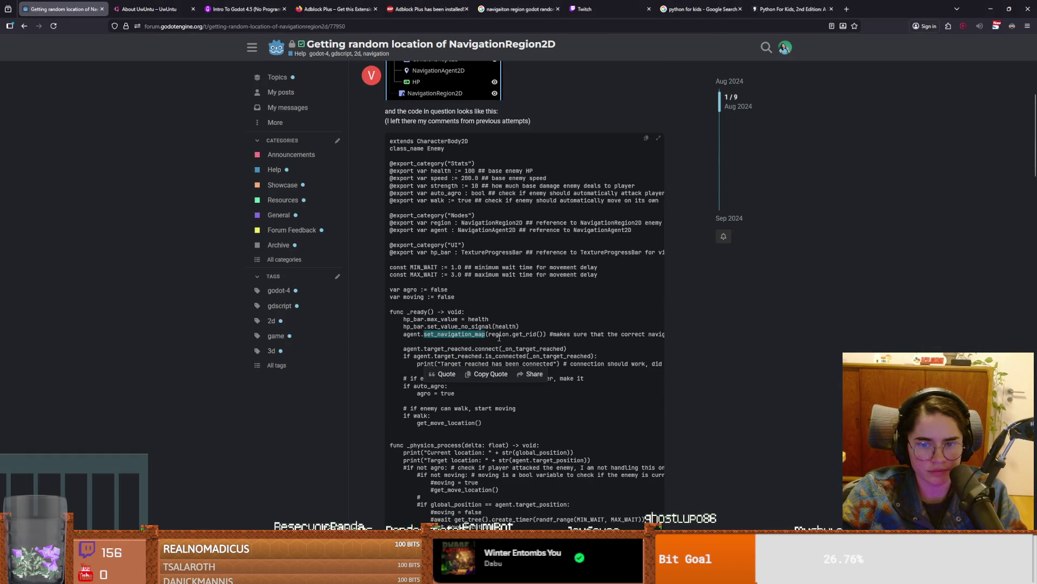
pyautogui.doubleClick(499, 335)
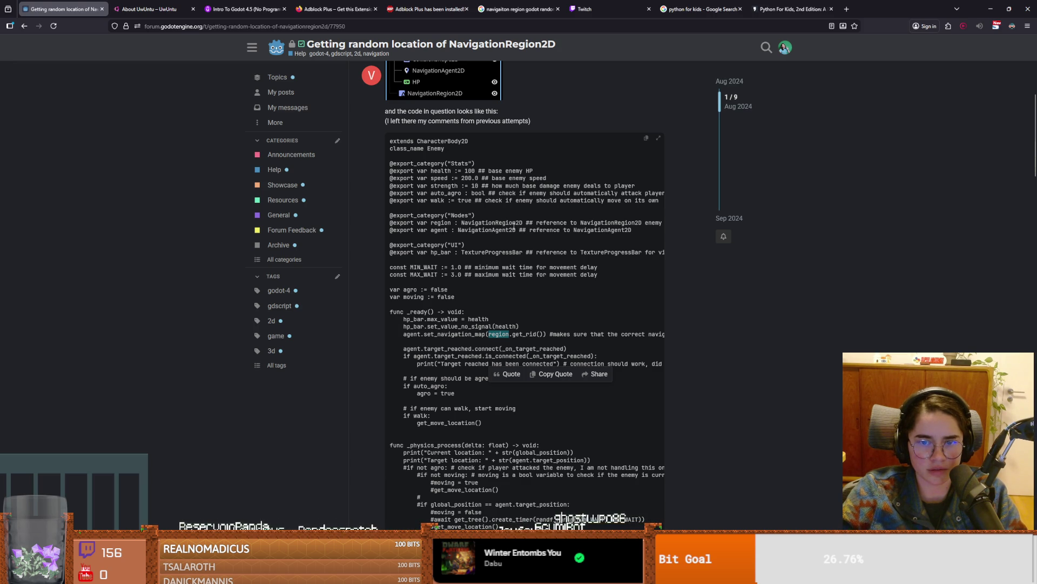
pyautogui.hotkey('alt', 'Tab')
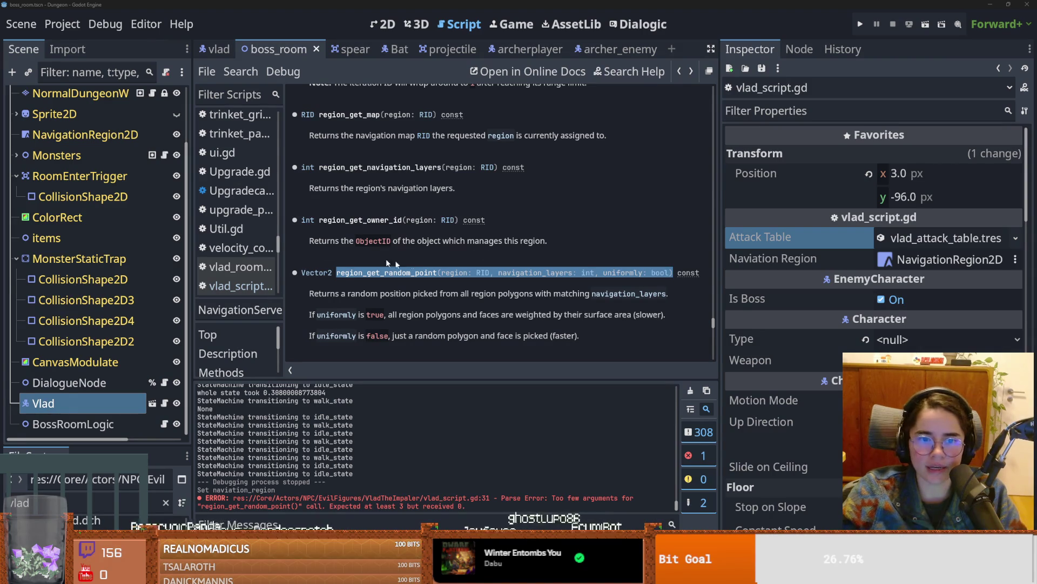
# Step: Pass naviation_region.get_rid() as the first argument of region_get_random_point
pyautogui.click(164, 403)
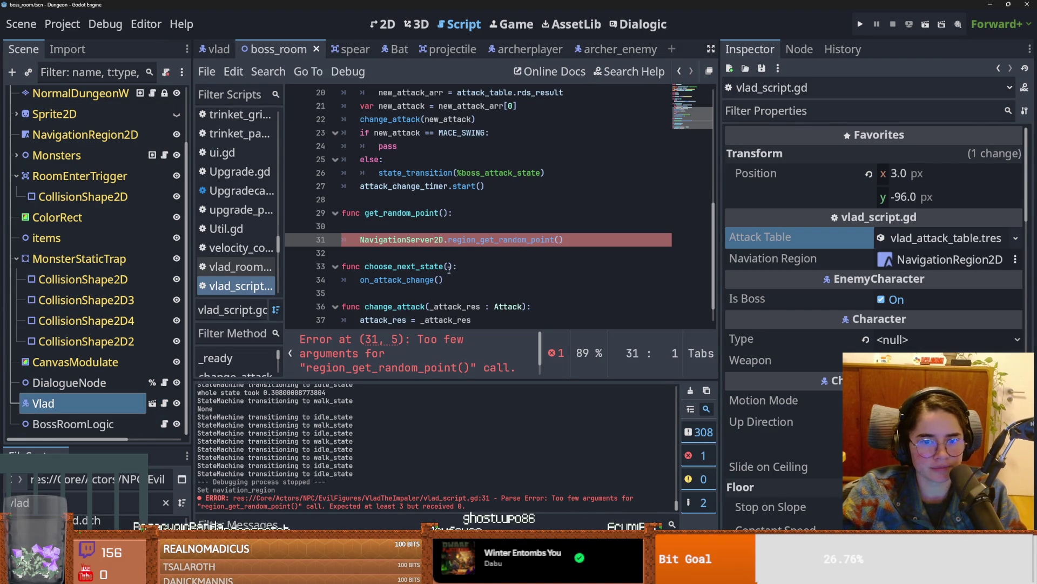
pyautogui.click(504, 241)
pyautogui.scroll(6, 419, 230)
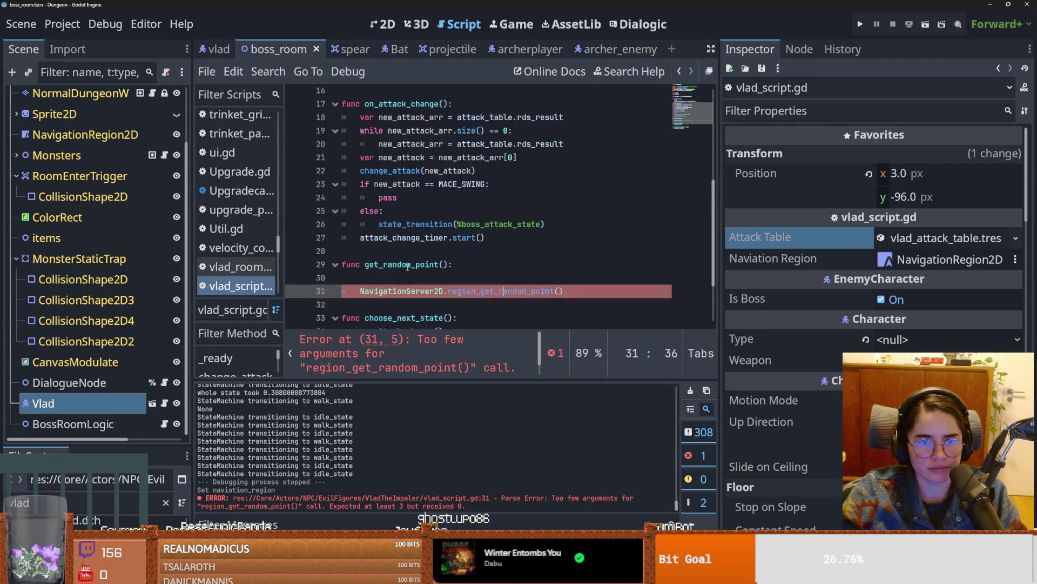
pyautogui.doubleClick(434, 158)
pyautogui.hotkey('ctrl', 'c')
pyautogui.scroll(-5, 526, 291)
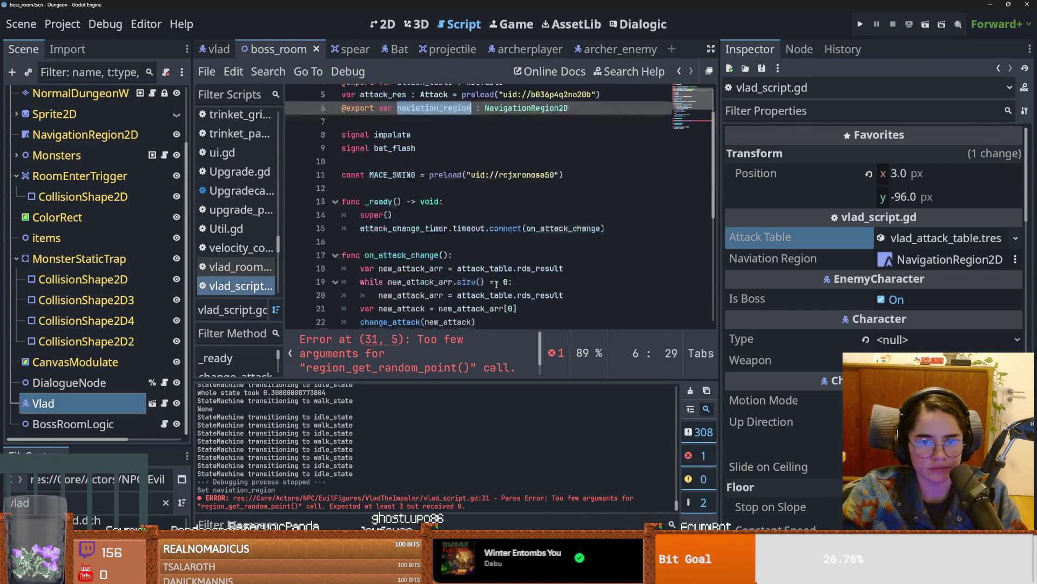
pyautogui.click(559, 294)
pyautogui.hotkey('ctrl', 'v')
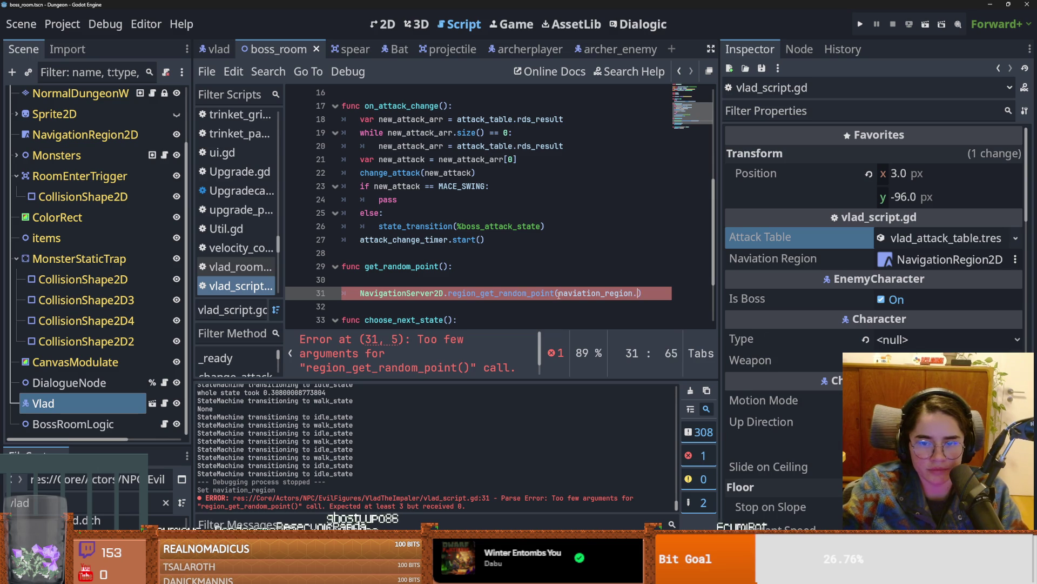
pyautogui.write('.get')
pyautogui.write('_rid')
pyautogui.click(559, 263)
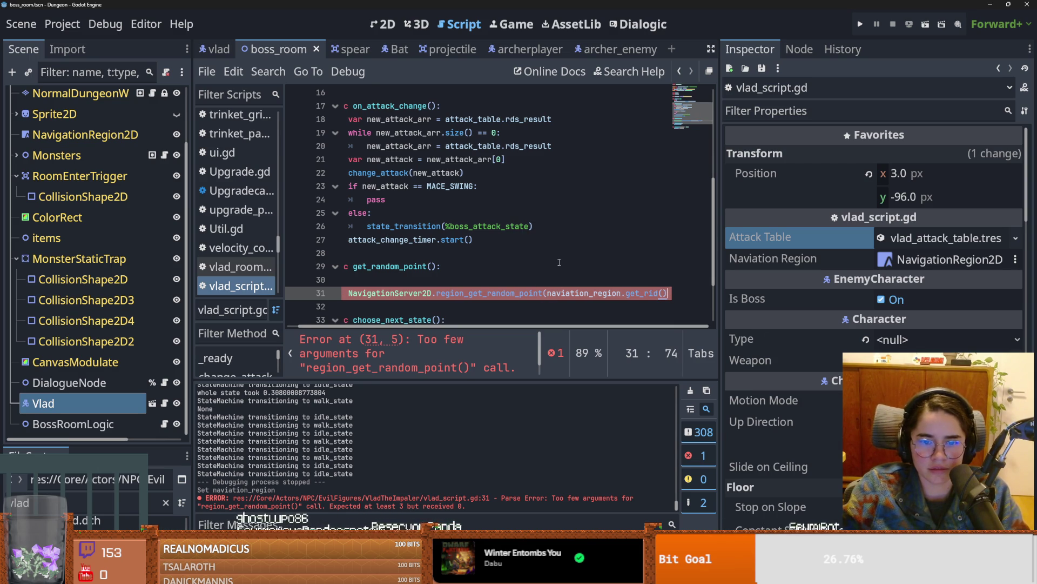
pyautogui.write(',')
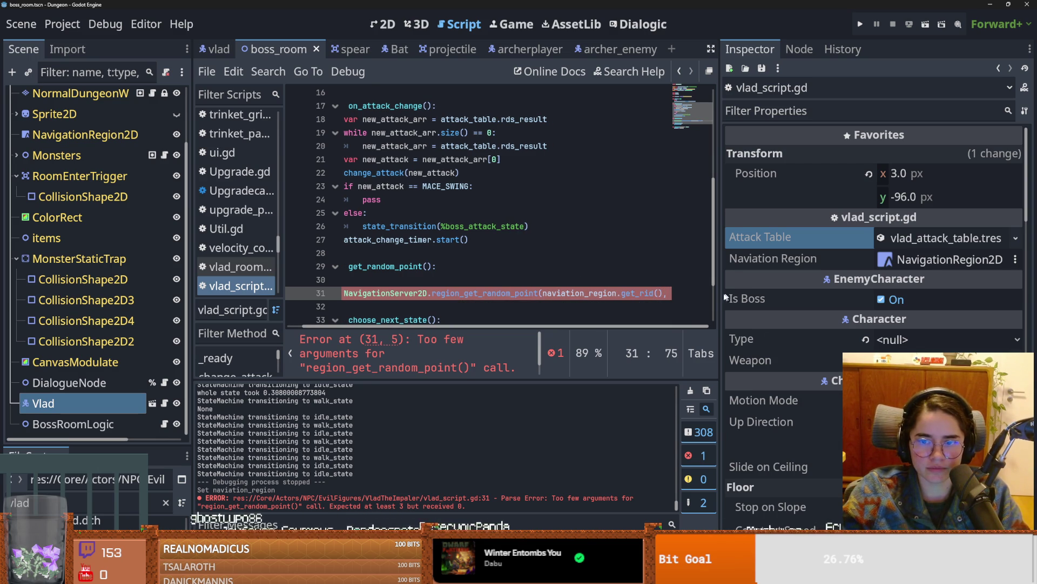
# Step: Widen the code area and assign the call to var random_point, removing the empty line
pyautogui.moveTo(719, 297); pyautogui.dragTo(899, 296)
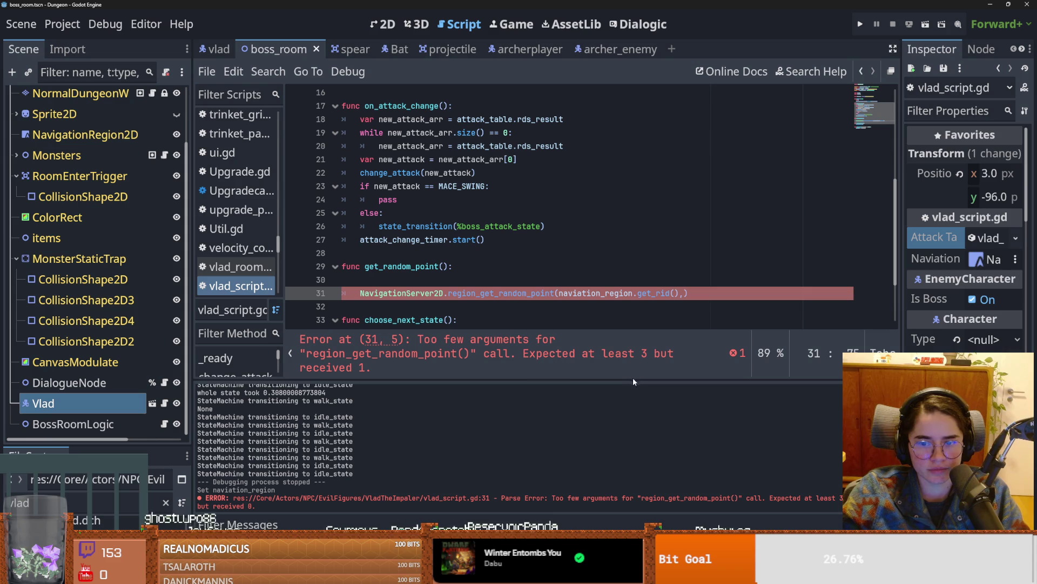
pyautogui.moveTo(634, 381); pyautogui.dragTo(634, 405)
pyautogui.moveTo(190, 279); pyautogui.dragTo(172, 279)
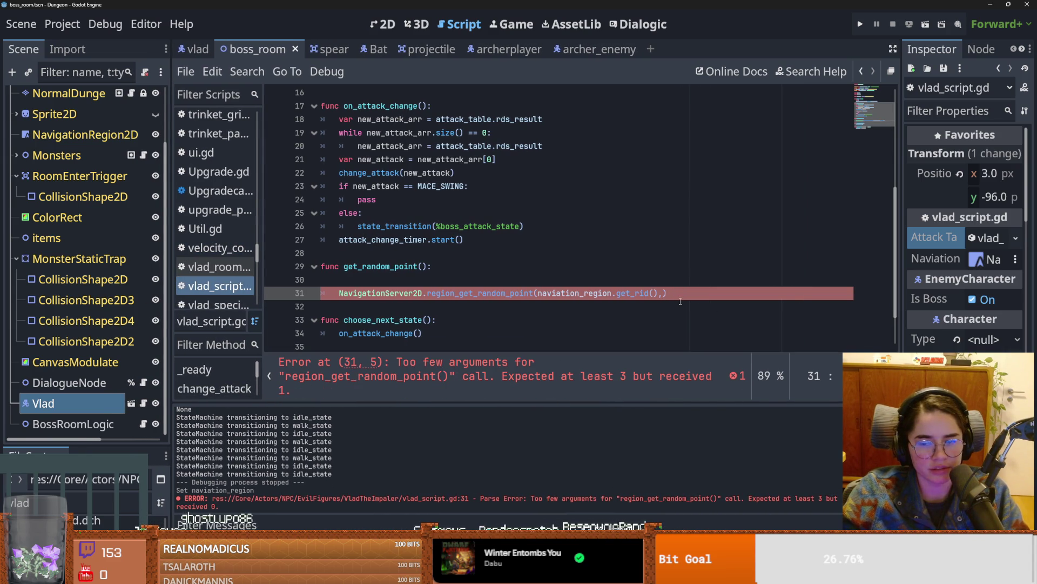
pyautogui.scroll(-2, 618, 311)
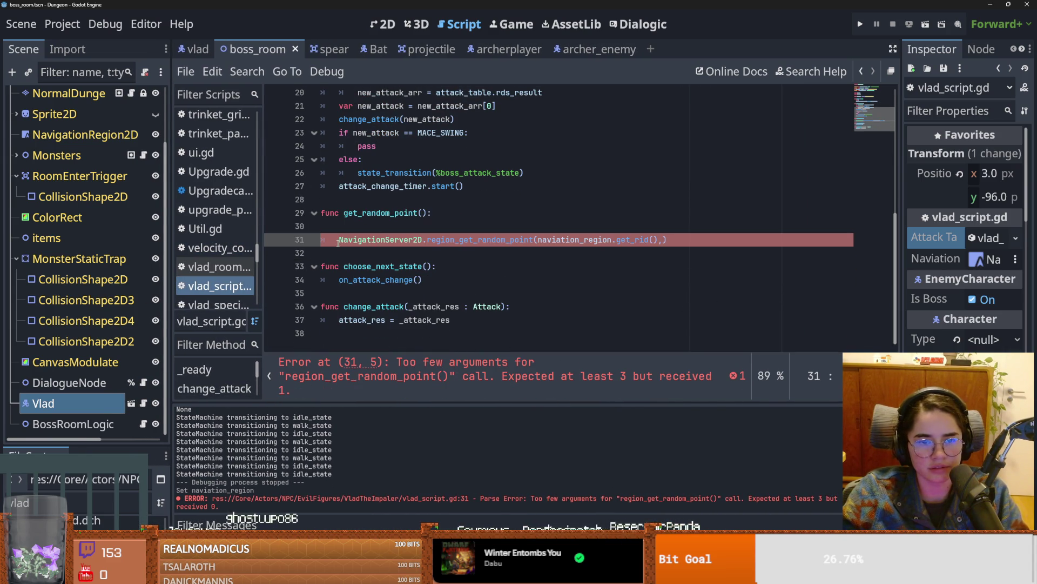
pyautogui.write('var')
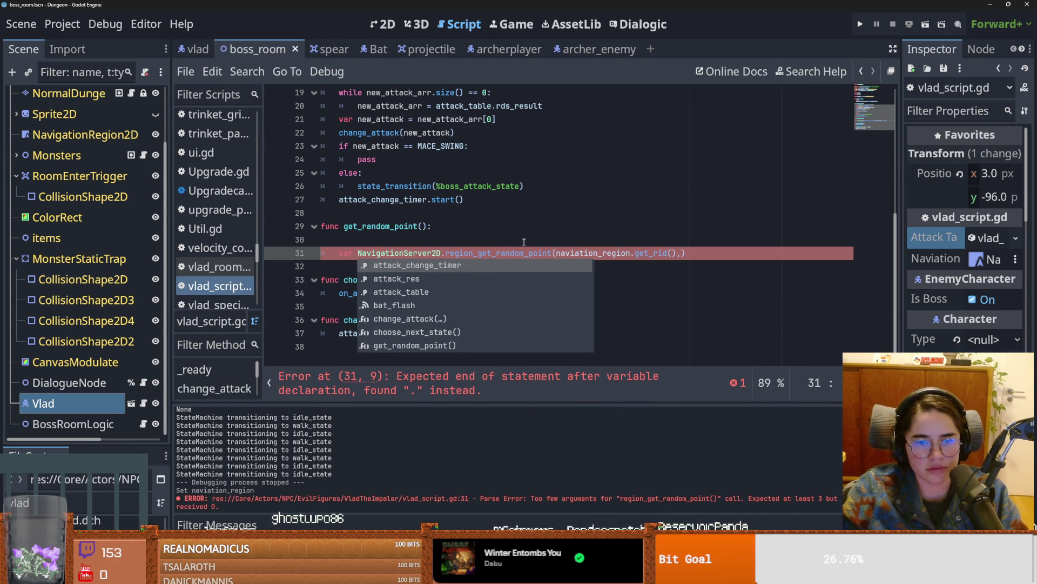
pyautogui.write(' random_')
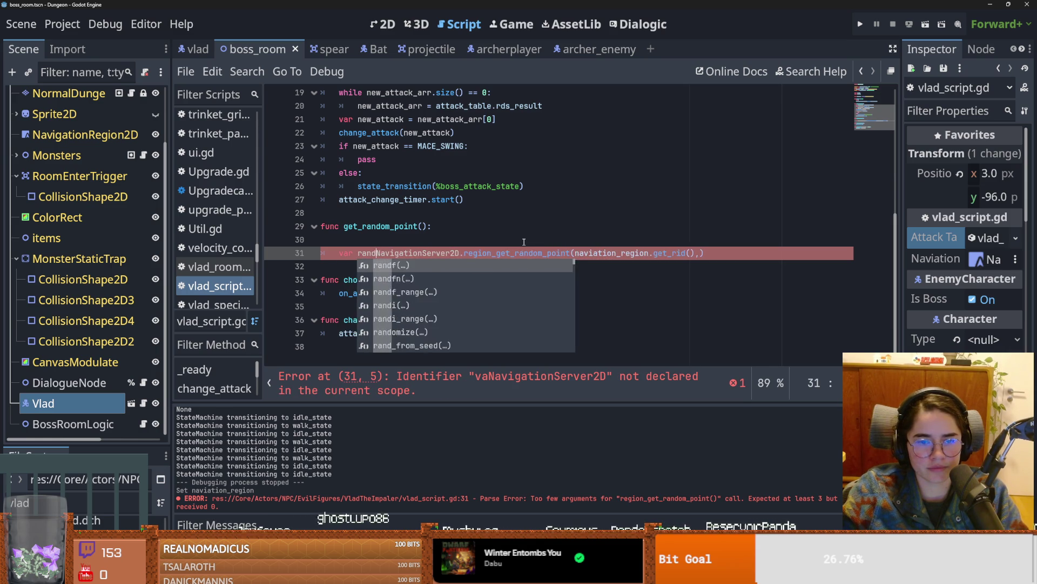
pyautogui.write('poitn')
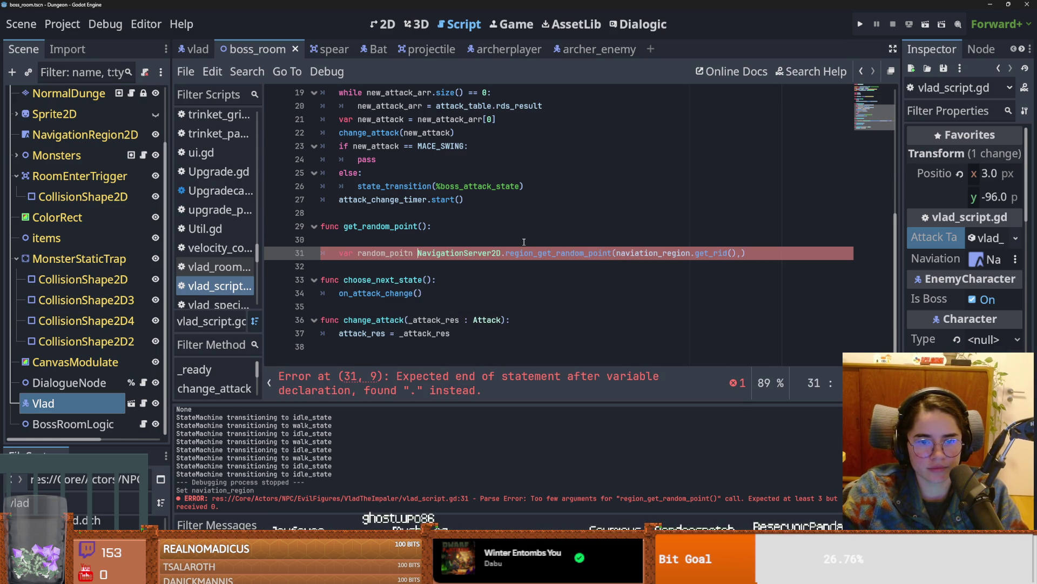
pyautogui.press('BackSpace')
pyautogui.press('BackSpace')
pyautogui.press('BackSpace')
pyautogui.write('nt =')
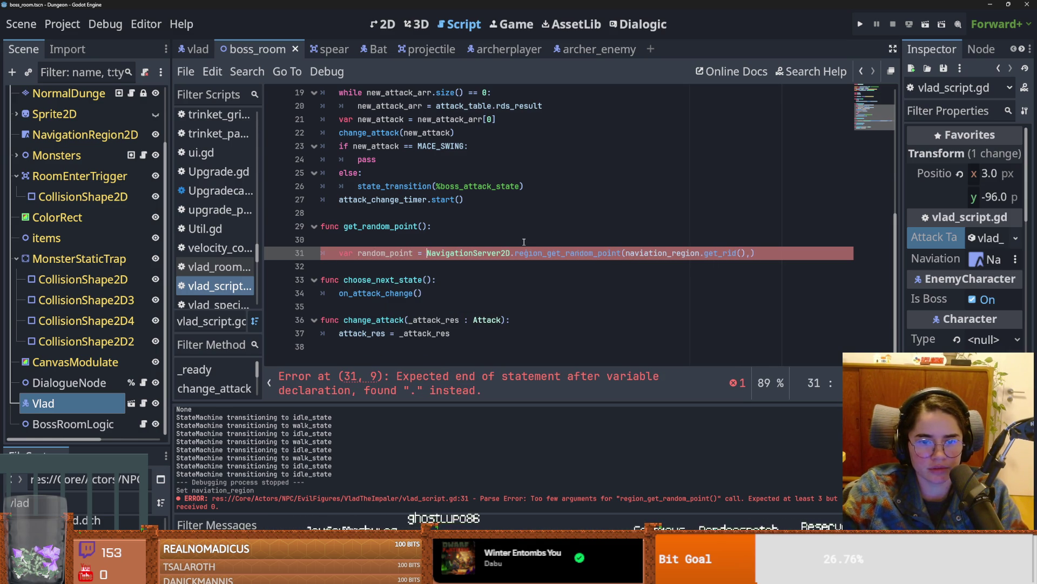
pyautogui.click(523, 239)
pyautogui.press('BackSpace')
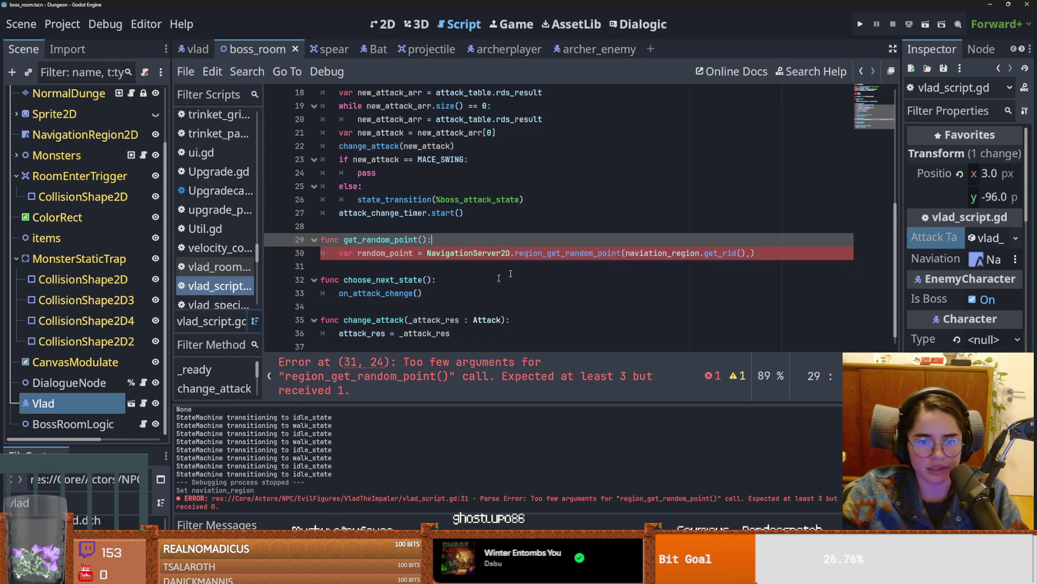
# Step: Add the next argument comma and check the NavigationRegion2D's navigation layers in boss_room
pyautogui.click(750, 253)
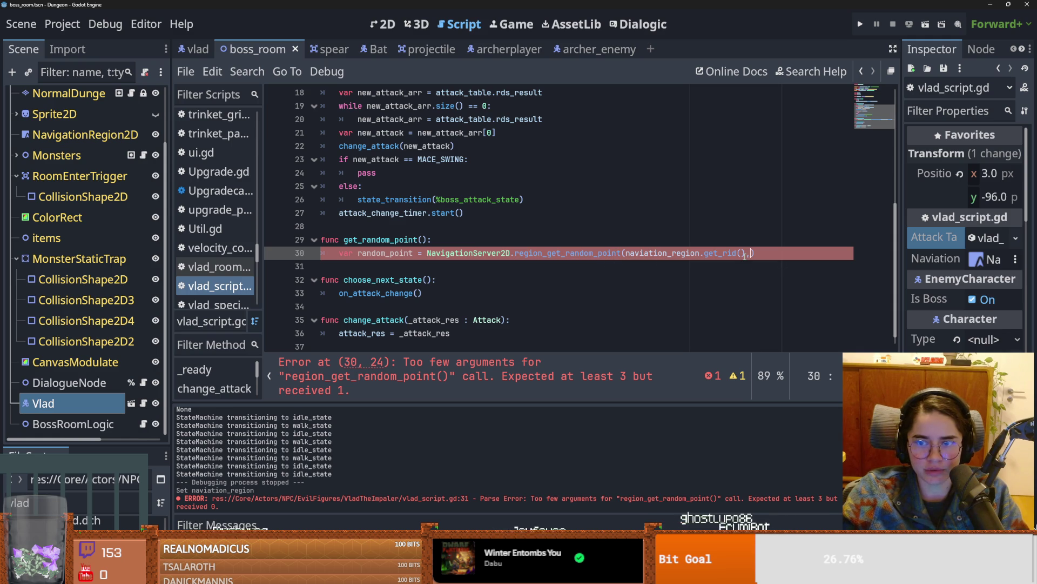
pyautogui.write(',1')
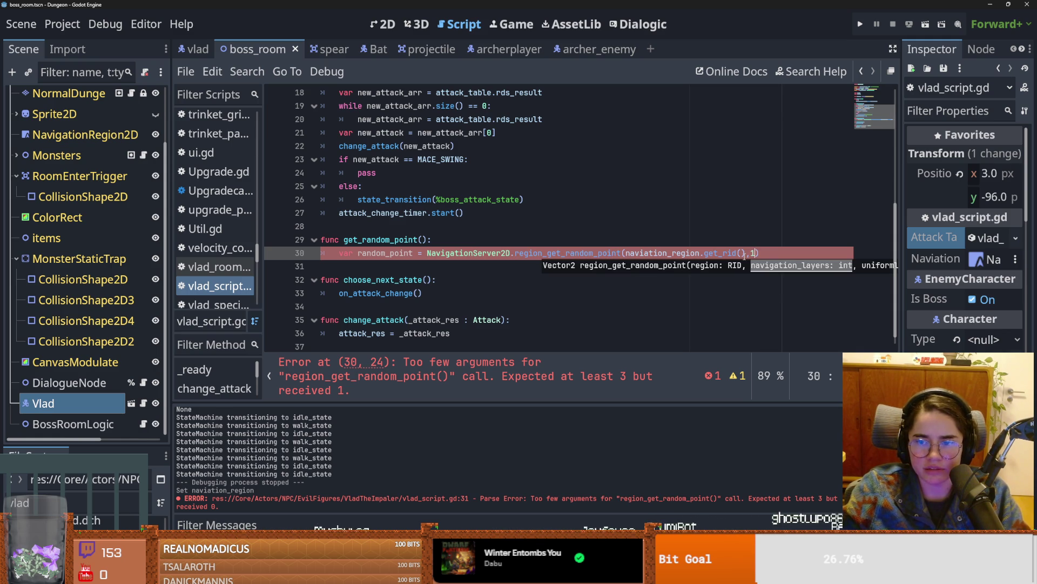
pyautogui.scroll(2, 81, 243)
pyautogui.click(81, 201)
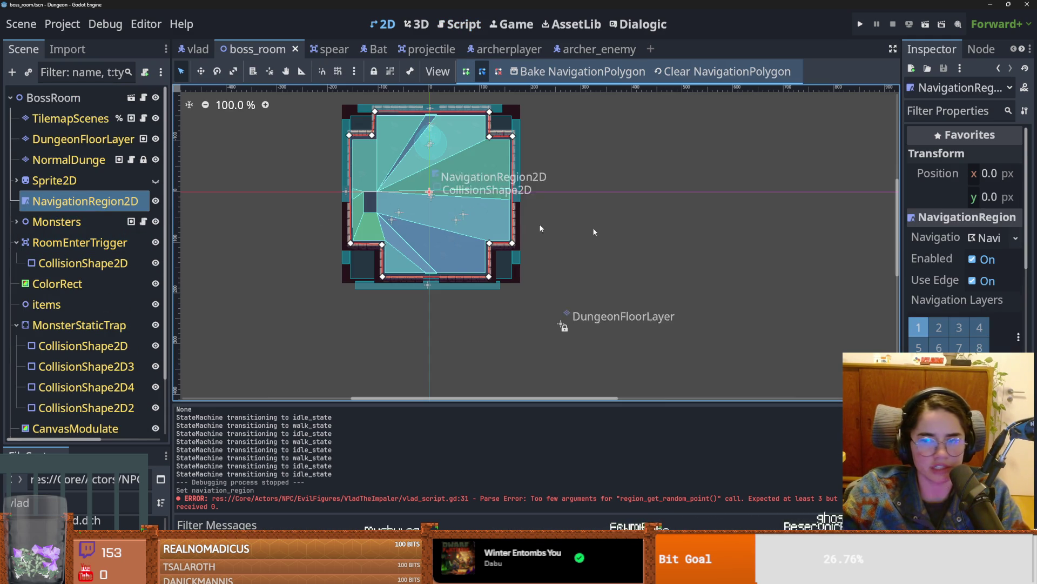
# Step: Finish the region_get_random_point call with layer 1 and false, and save
pyautogui.scroll(-3, 108, 324)
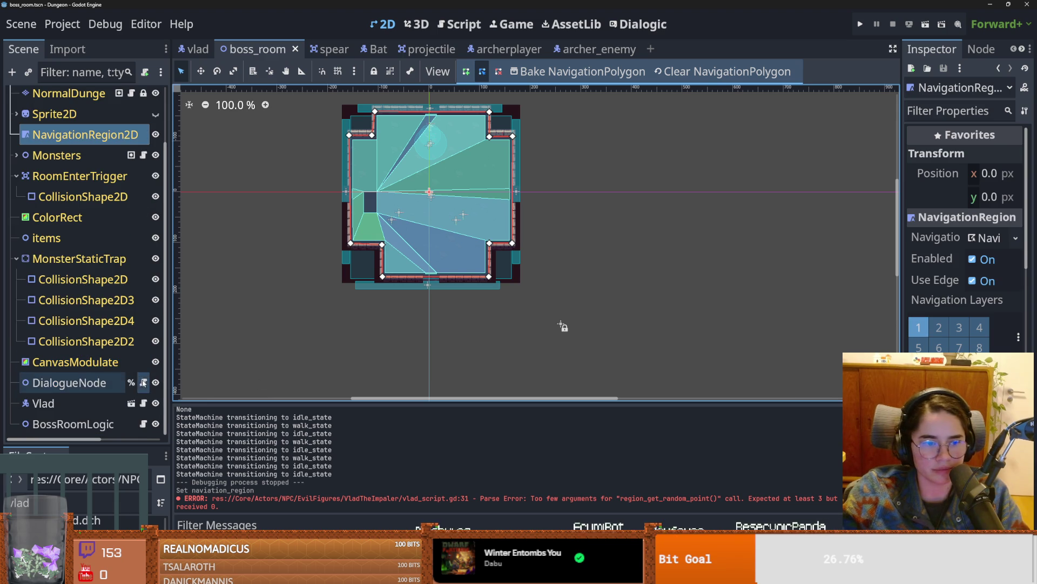
pyautogui.write(',false')
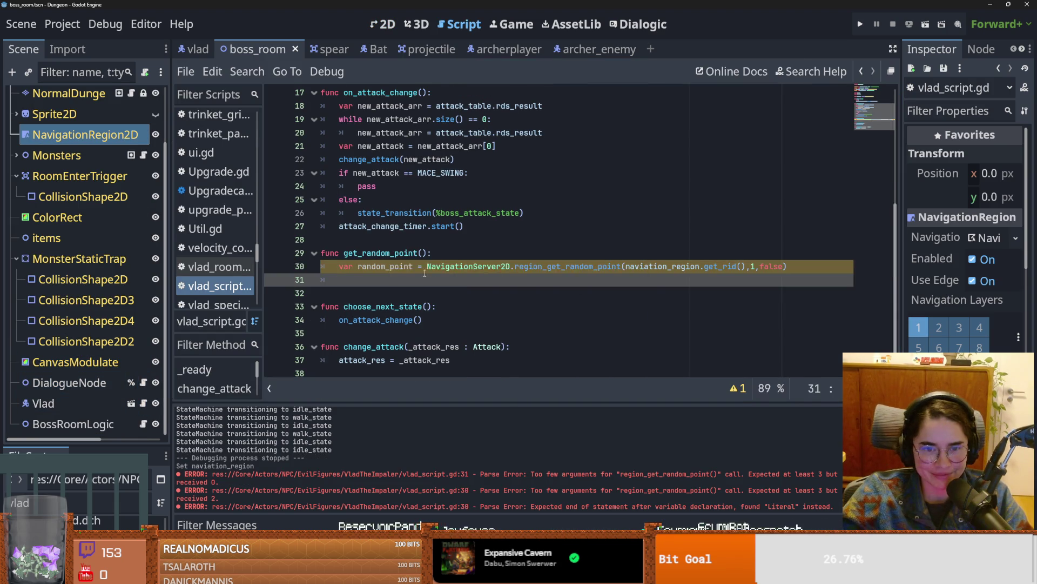
pyautogui.press('Return')
pyautogui.write(':')
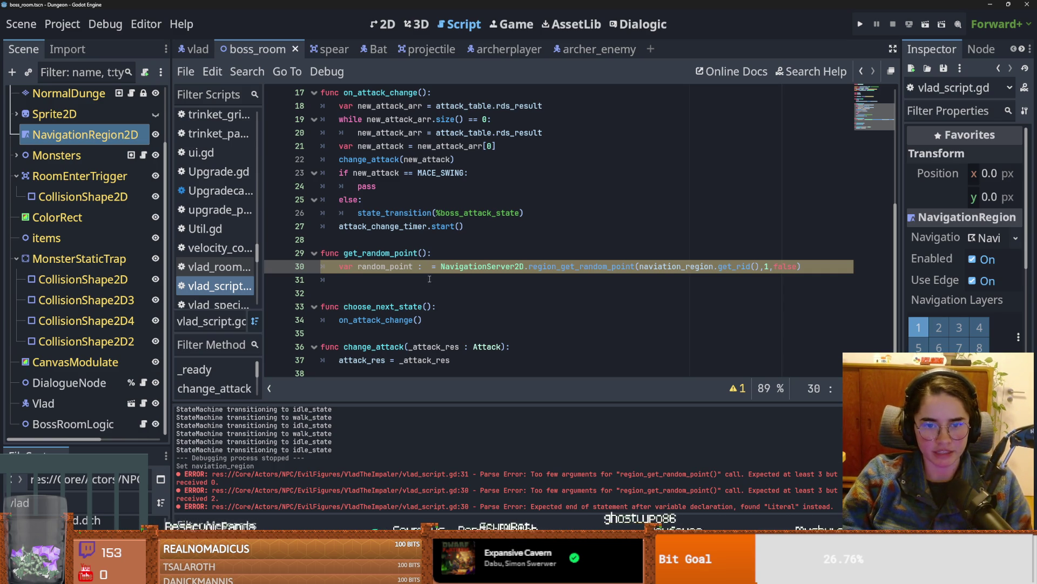
pyautogui.press('BackSpace')
pyautogui.hotkey('ctrl', 's')
# Step: Add 'return random_point' to get_random_point and save the script
pyautogui.click(806, 266)
pyautogui.press('Return')
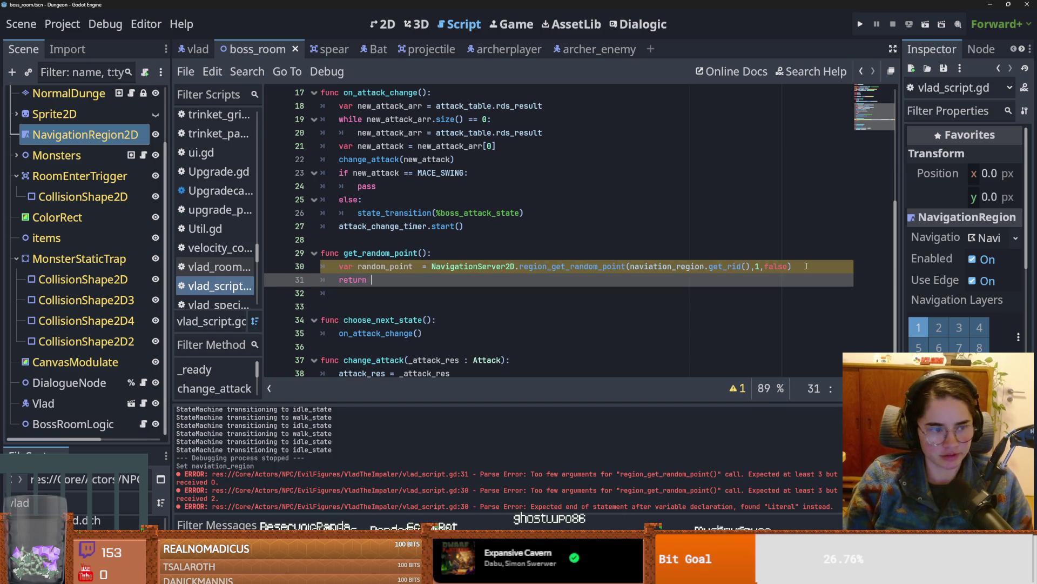
pyautogui.write('random_')
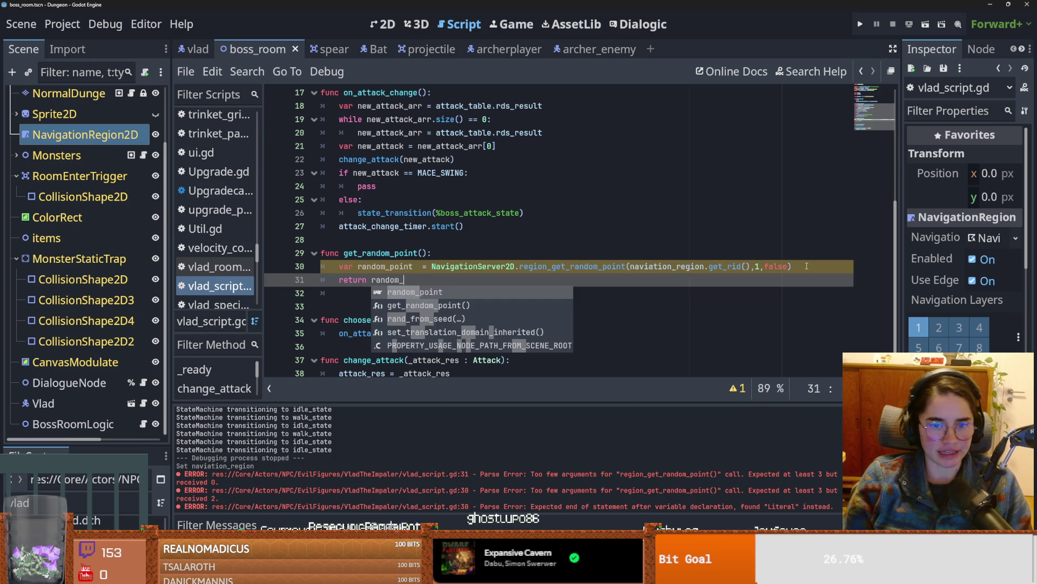
pyautogui.write('poi')
pyautogui.press('Return')
pyautogui.hotkey('ctrl', 's')
pyautogui.click(541, 240)
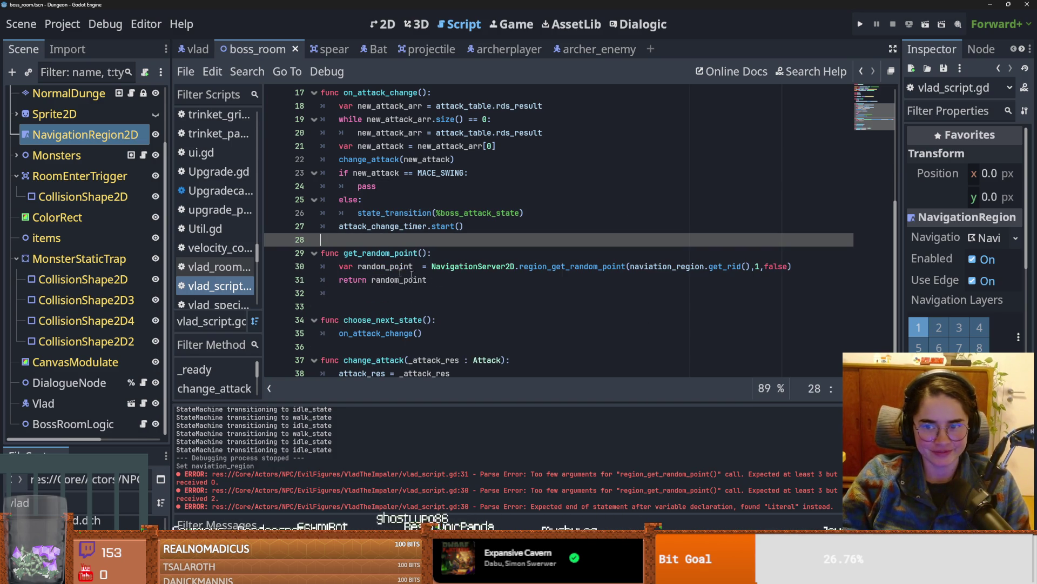
pyautogui.moveTo(425, 253); pyautogui.dragTo(343, 252)
pyautogui.hotkey('ctrl', 's')
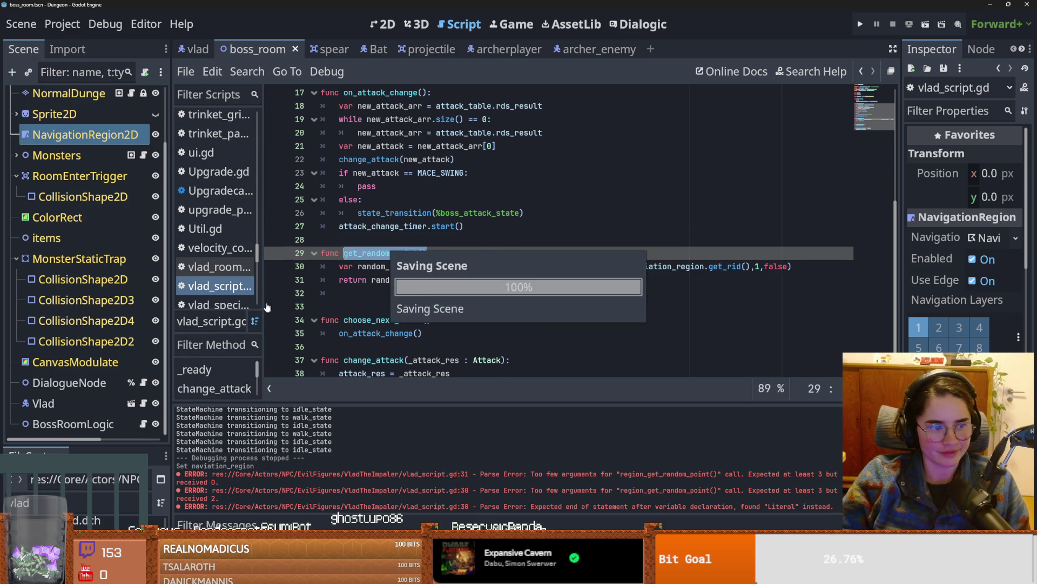
# Step: Collapse the trap branches in the scene tree, save, and open vlad_special.gd in the vlad scene
pyautogui.moveTo(167, 341); pyautogui.dragTo(200, 341)
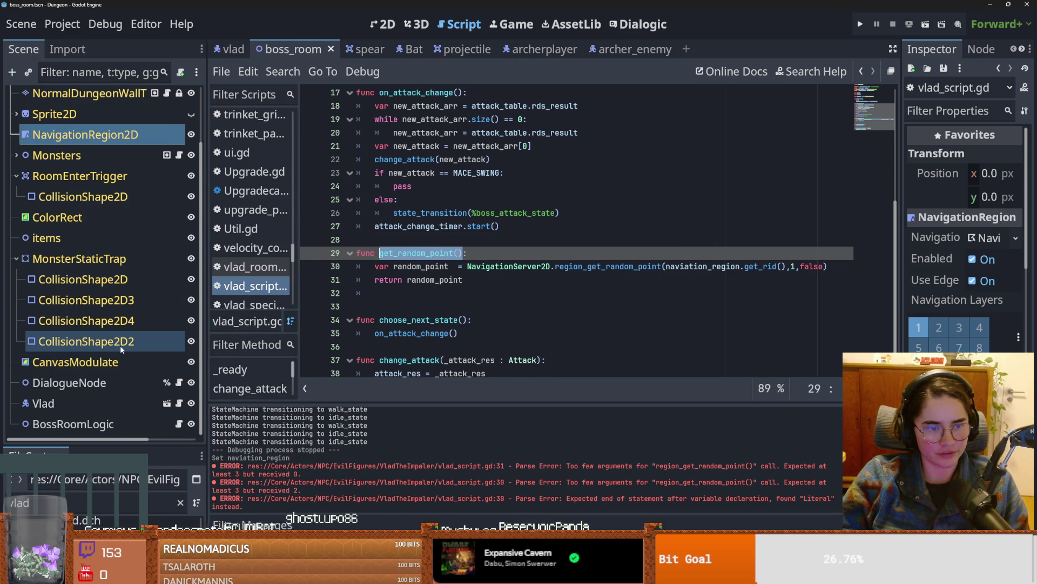
pyautogui.click(16, 258)
pyautogui.hotkey('ctrl', 's')
pyautogui.click(16, 242)
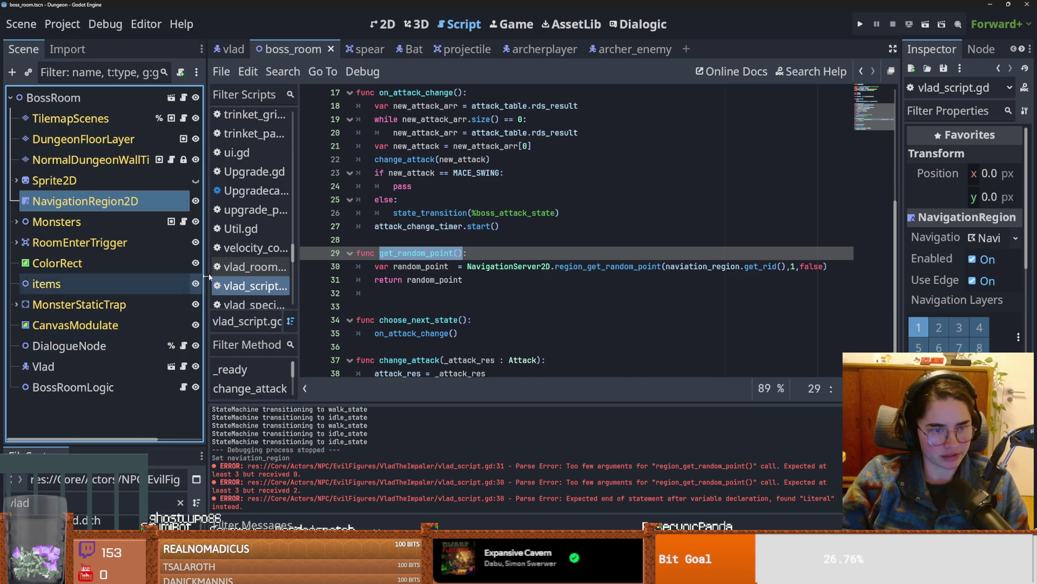
pyautogui.click(172, 366)
pyautogui.scroll(-3, 99, 345)
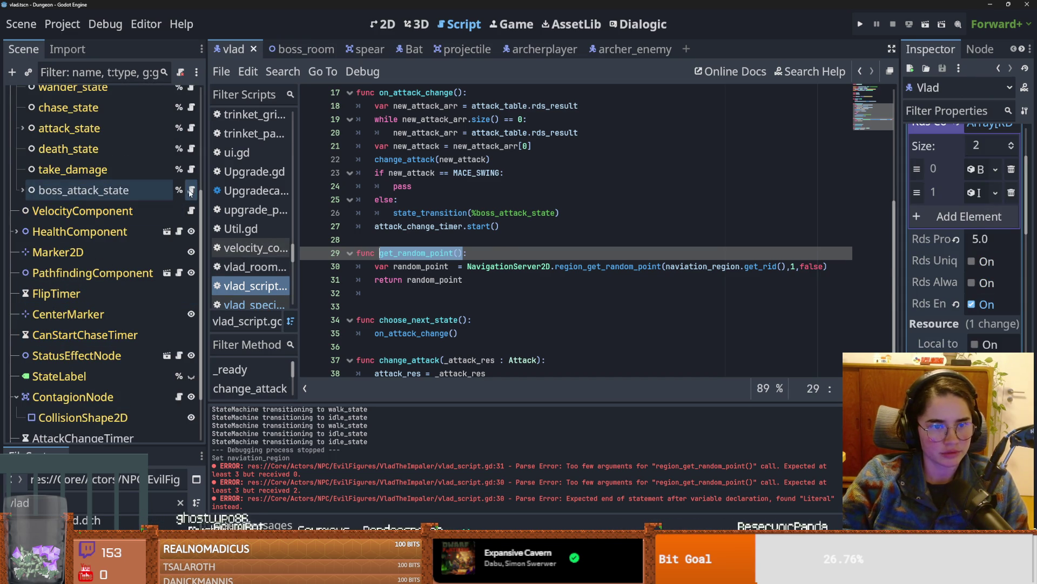
pyautogui.click(191, 190)
# Step: Add a line in the markers loop storing player.get_random_point() in random_point
pyautogui.click(487, 233)
pyautogui.press('Return')
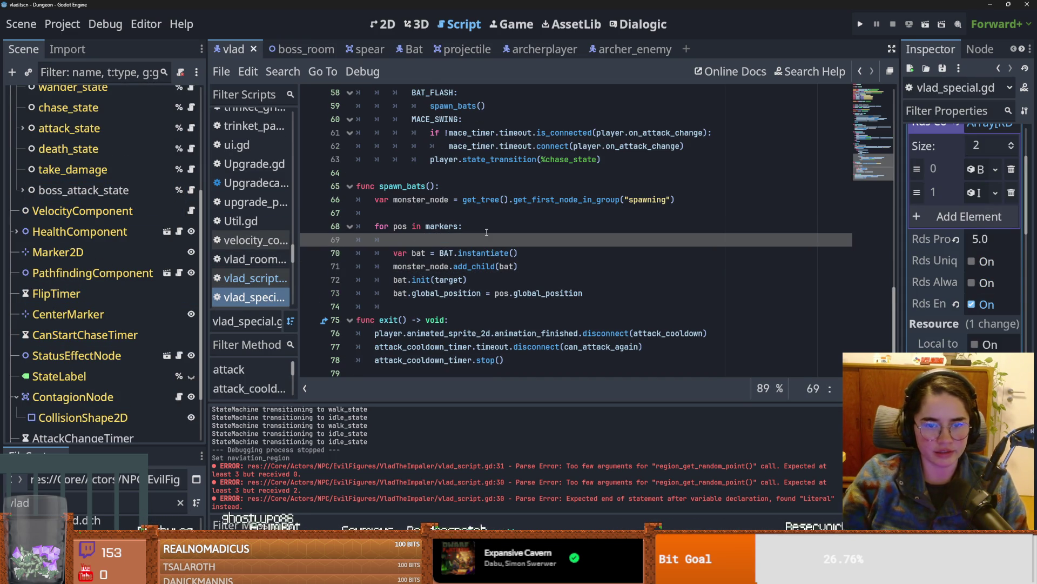
pyautogui.write('player')
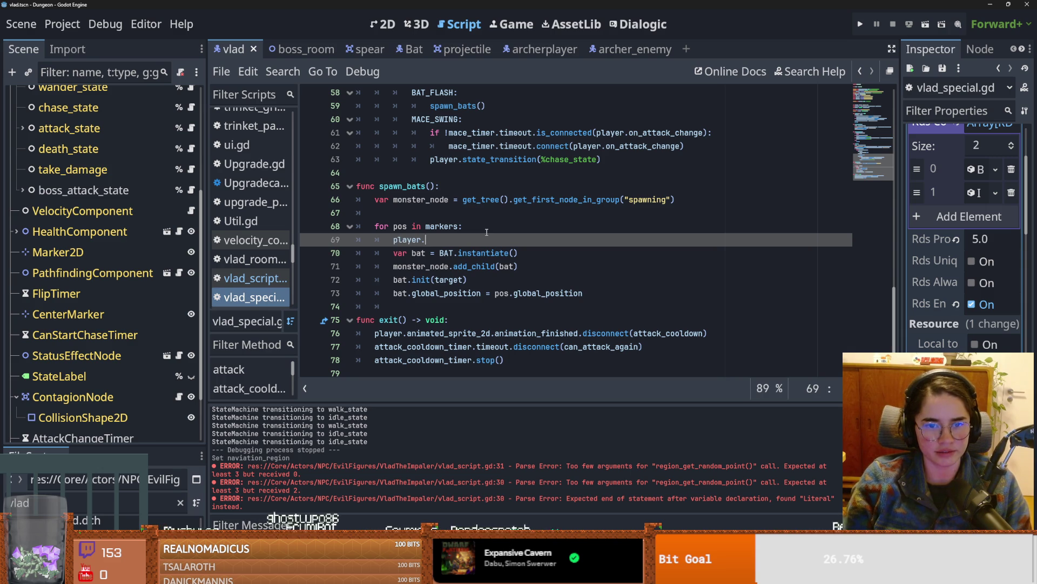
pyautogui.write('.get_random_point()')
pyautogui.click(393, 240)
pyautogui.write('var get_random_point()')
pyautogui.hotkey('ctrl', 'z')
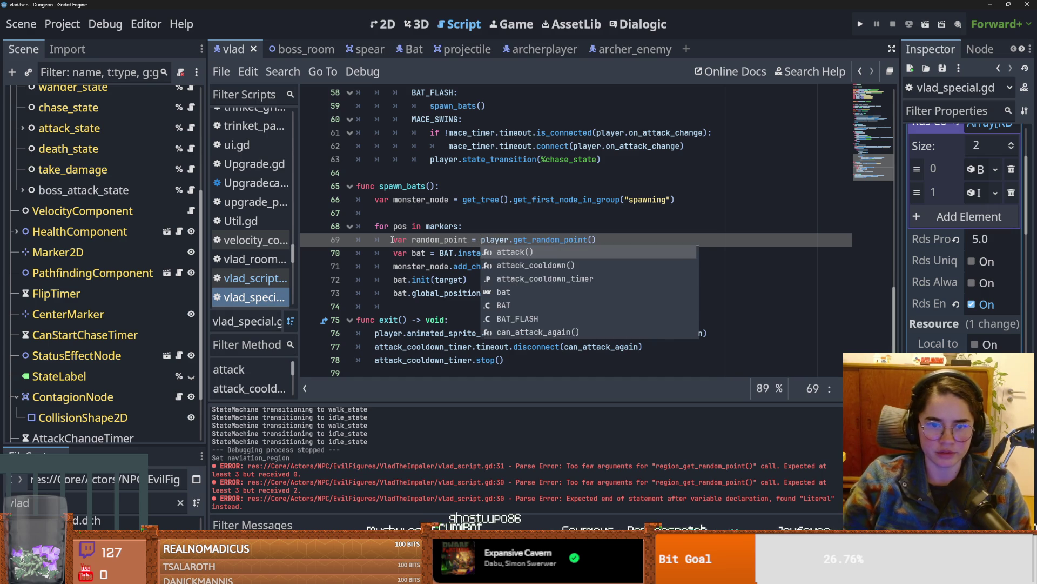
# Step: Pass random_point to bat.init in place of target, then switch to the Bat scene
pyautogui.doubleClick(448, 279)
pyautogui.write('random_point')
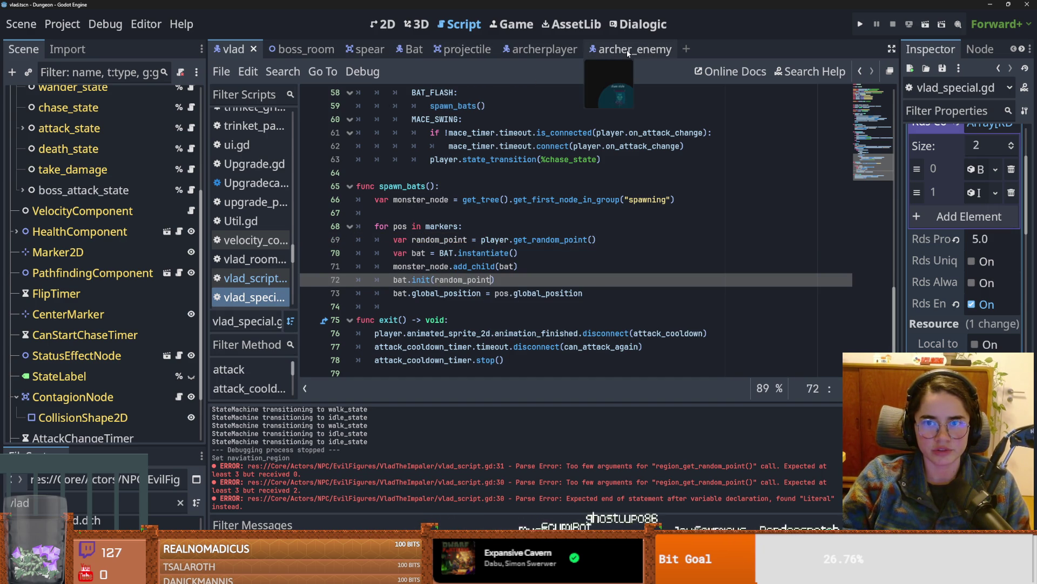
pyautogui.click(414, 49)
# Step: Change init's parameter to _random_position and assign it with random_position = _random_position
pyautogui.click(453, 260)
pyautogui.scroll(-2, 454, 260)
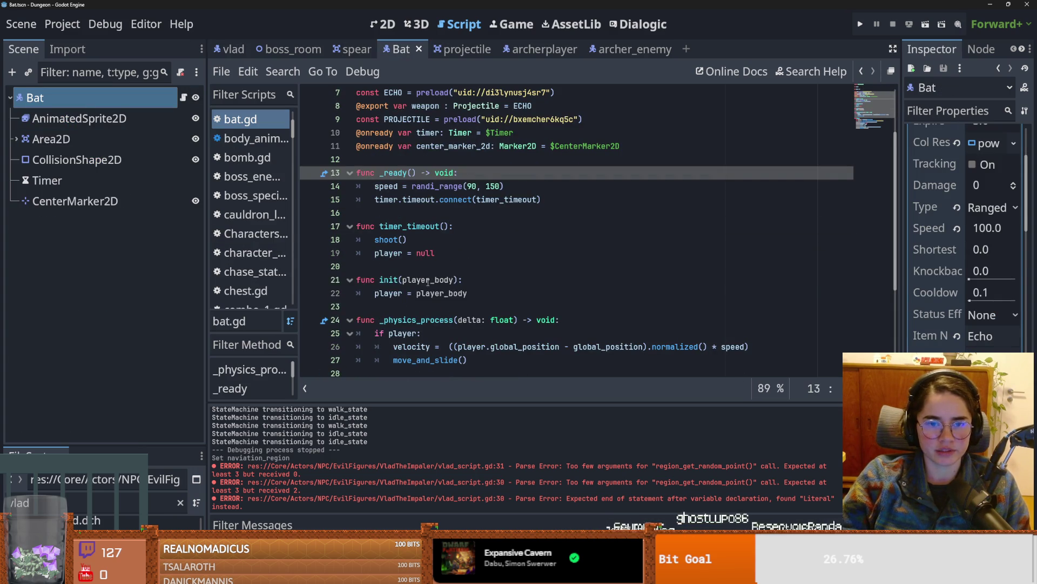
pyautogui.doubleClick(425, 280)
pyautogui.doubleClick(422, 293)
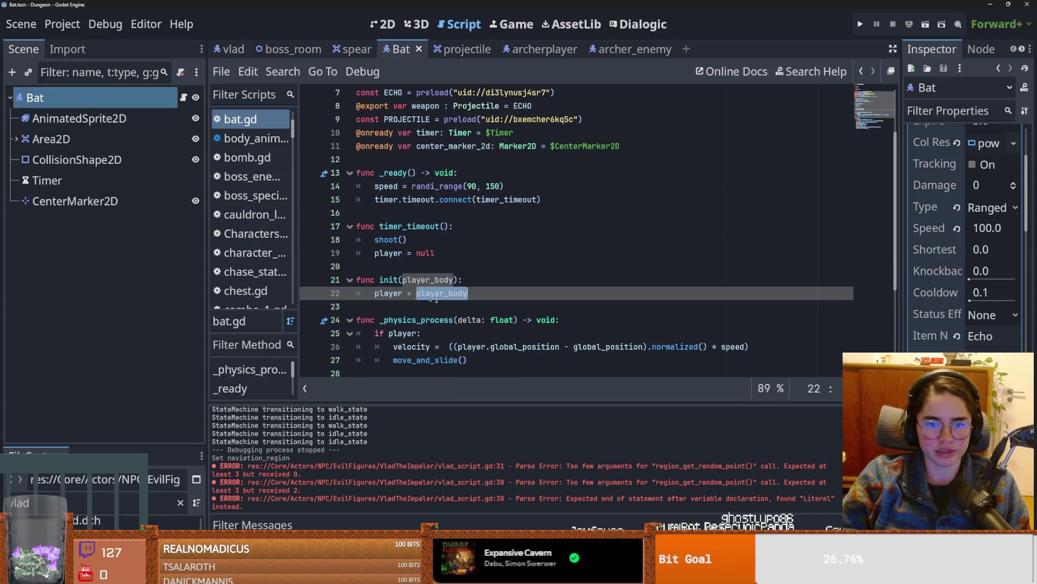
pyautogui.doubleClick(429, 280)
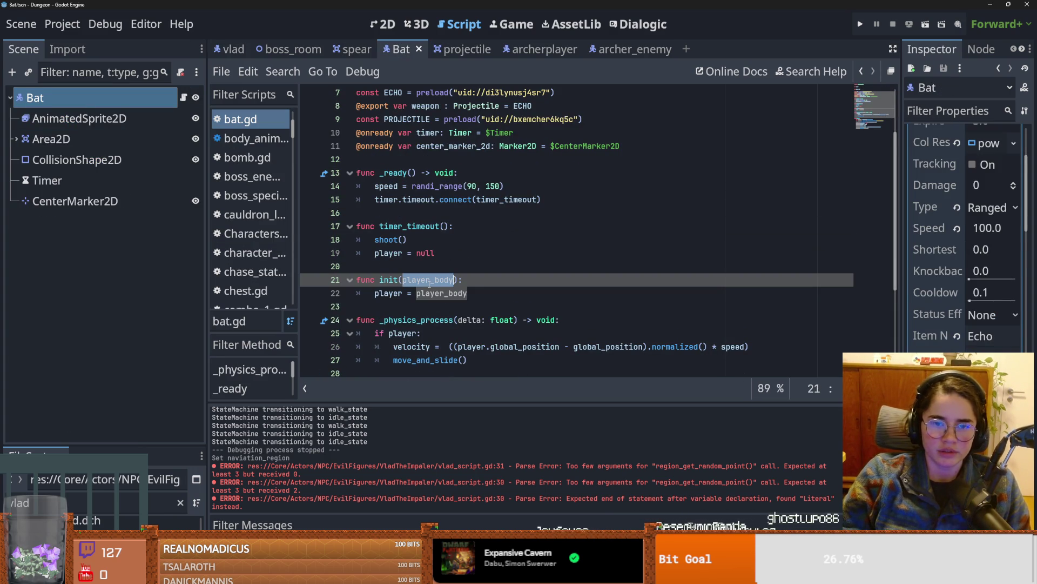
pyautogui.write('random_posito')
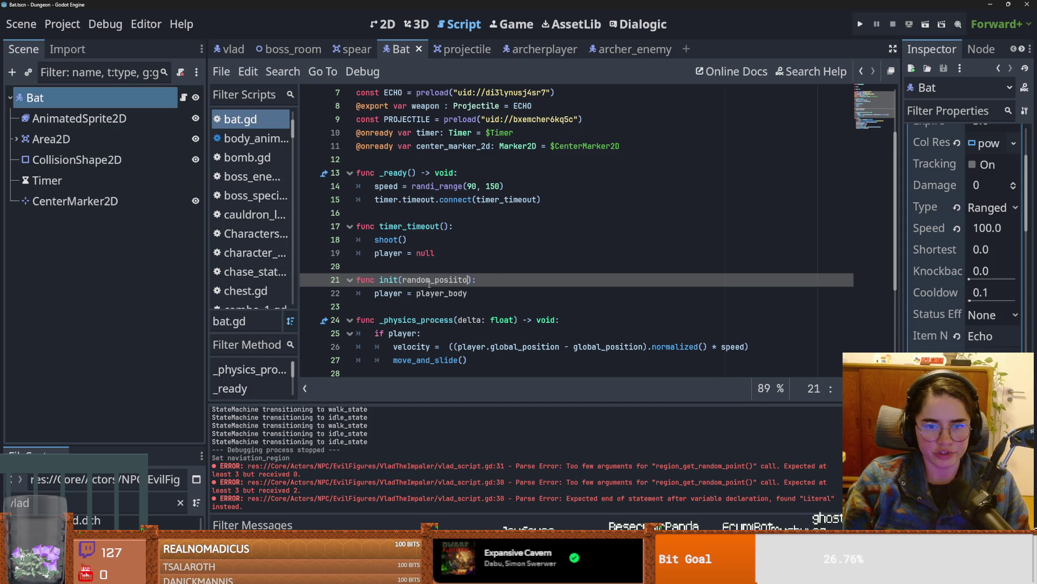
pyautogui.write('n')
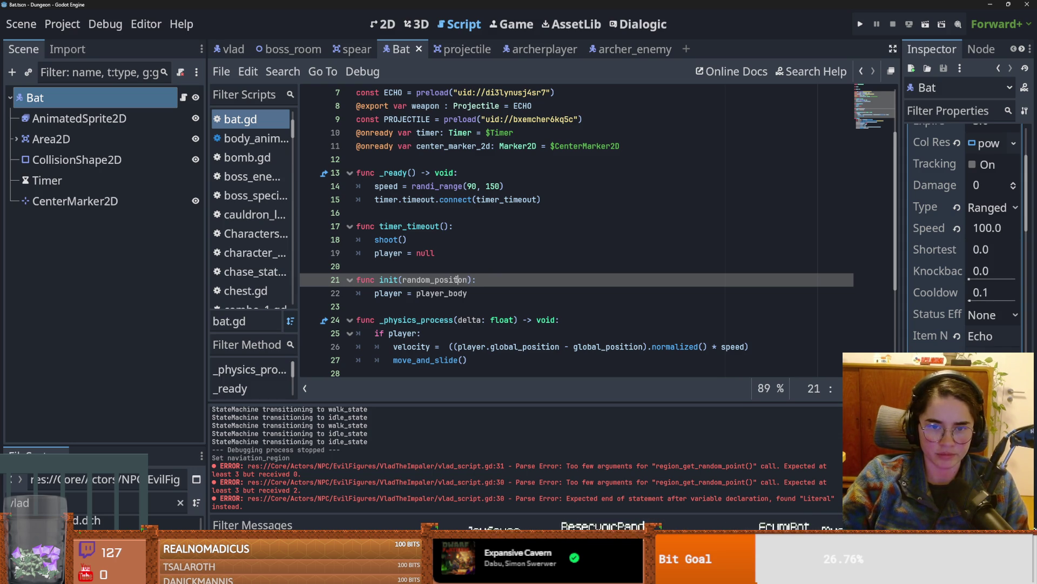
pyautogui.doubleClick(457, 280)
pyautogui.hotkey('ctrl', 'c')
pyautogui.doubleClick(449, 294)
pyautogui.hotkey('ctrl', 'v')
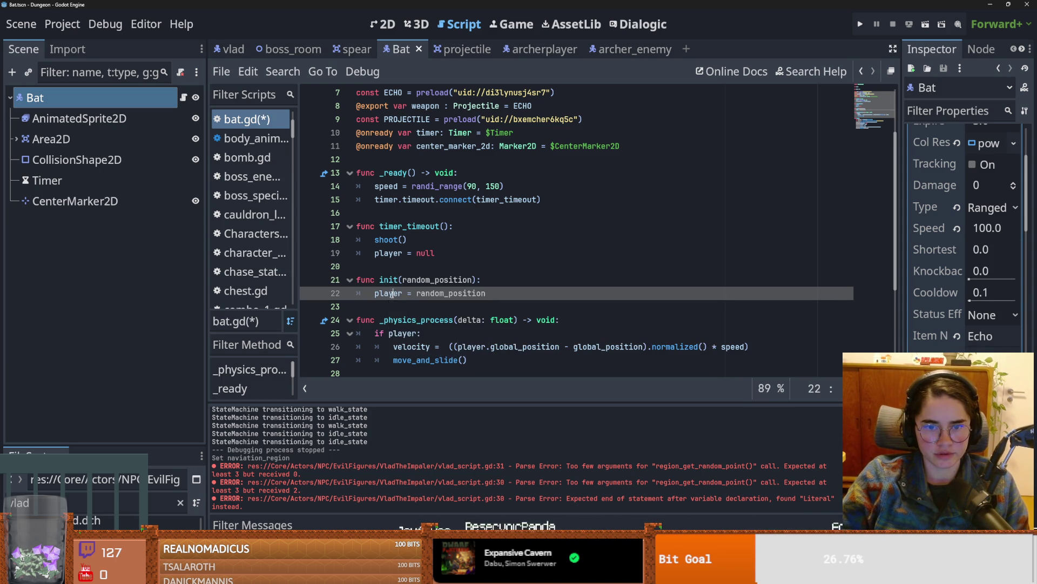
pyautogui.click(407, 279)
pyautogui.write('_')
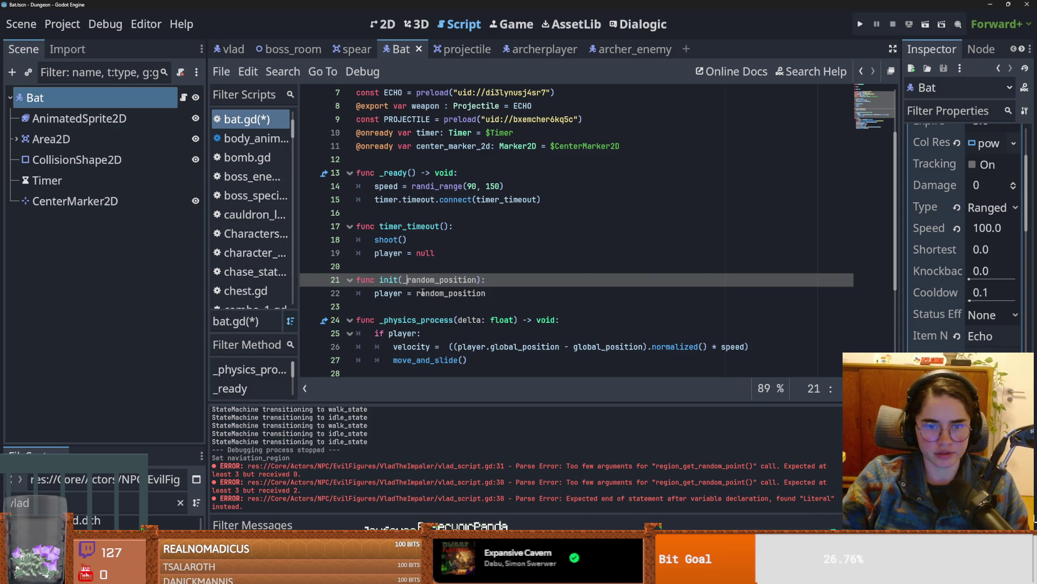
pyautogui.click(420, 293)
pyautogui.write('_')
pyautogui.press('Escape')
pyautogui.hotkey('ctrl', 'shift', 'Right')
pyautogui.doubleClick(381, 293)
pyautogui.hotkey('ctrl', 'v')
# Step: Rename the declared player variable to random_position and drop the player. prefix in the velocity line
pyautogui.scroll(2, 437, 208)
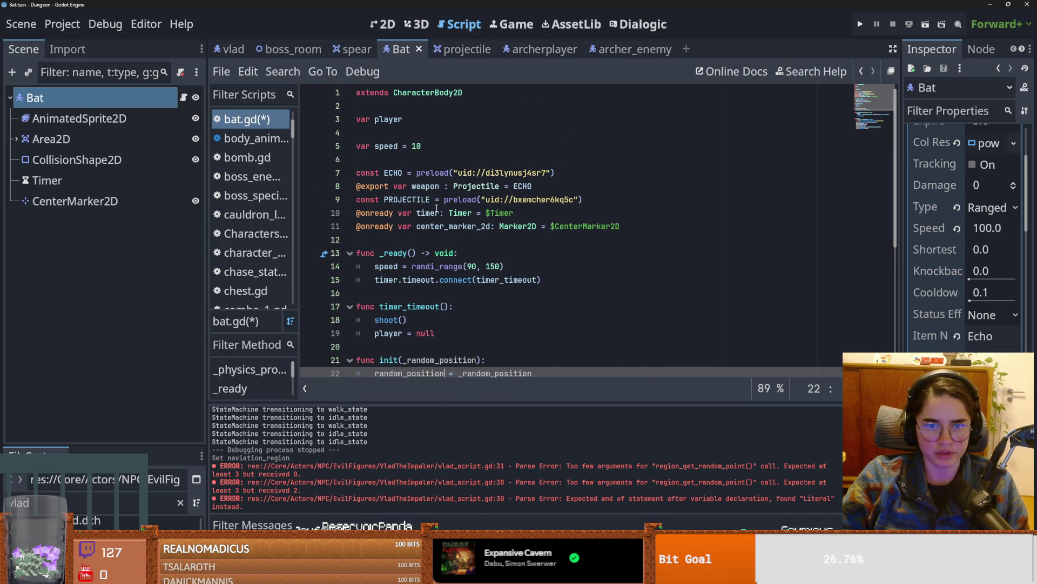
pyautogui.doubleClick(388, 119)
pyautogui.hotkey('ctrl', 'v')
pyautogui.scroll(-1, 451, 288)
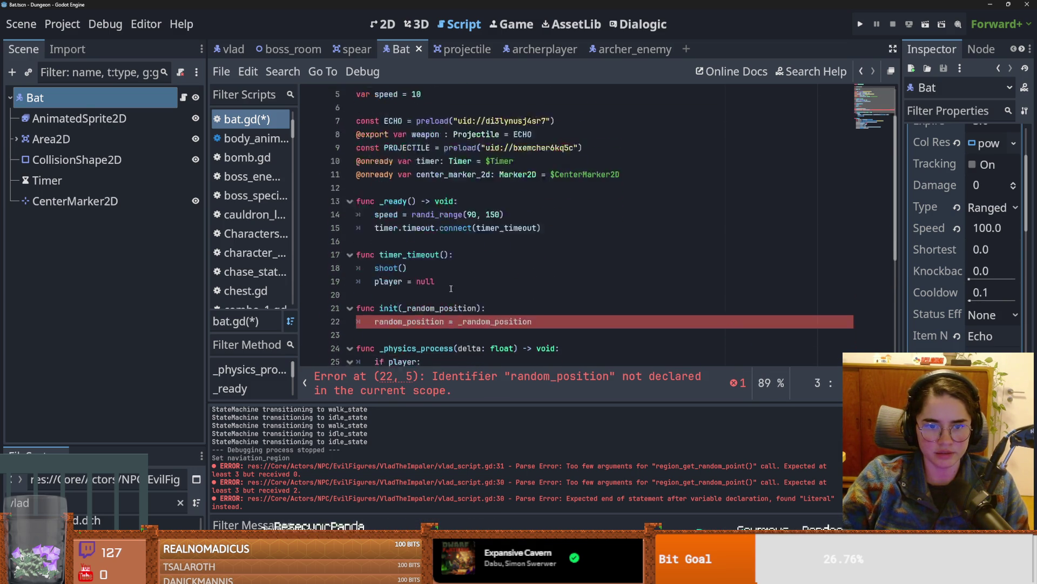
pyautogui.scroll(-2, 451, 289)
pyautogui.moveTo(491, 308); pyautogui.dragTo(457, 308)
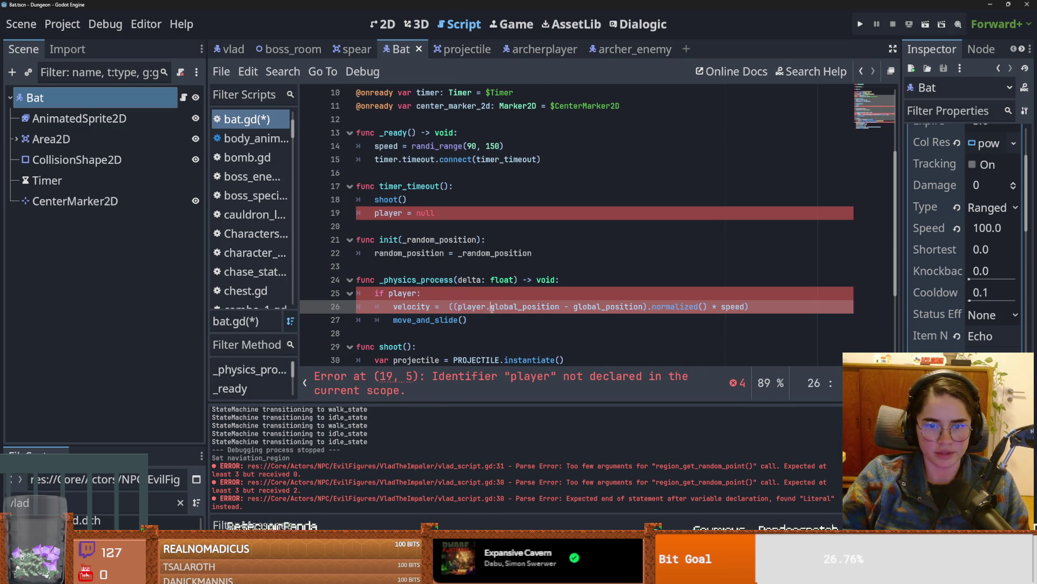
pyautogui.press('BackSpace')
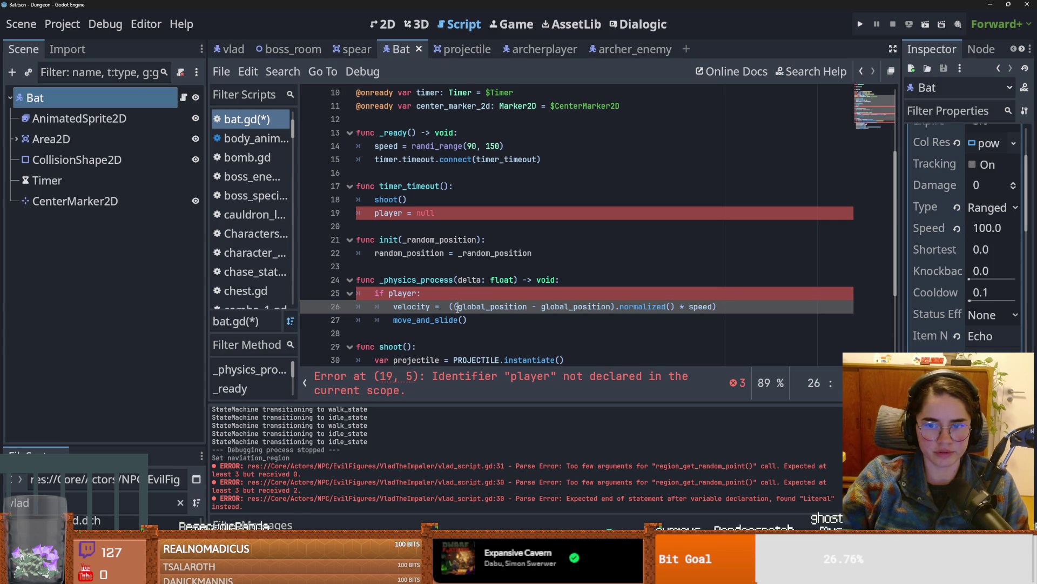
# Step: Replace player with random_position in the if condition and the null reset, then save
pyautogui.doubleClick(408, 294)
pyautogui.write('random_position')
pyautogui.scroll(-3, 455, 320)
pyautogui.scroll(2, 455, 320)
pyautogui.click(433, 172)
pyautogui.doubleClick(389, 173)
pyautogui.write('random_position')
pyautogui.scroll(-2, 430, 303)
pyautogui.doubleClick(403, 270)
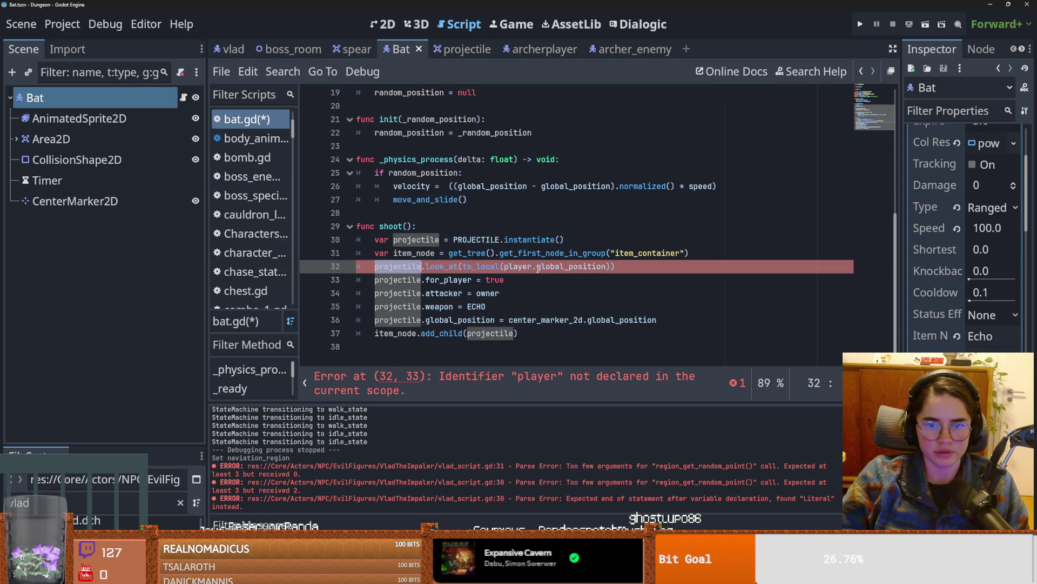
pyautogui.click(607, 266)
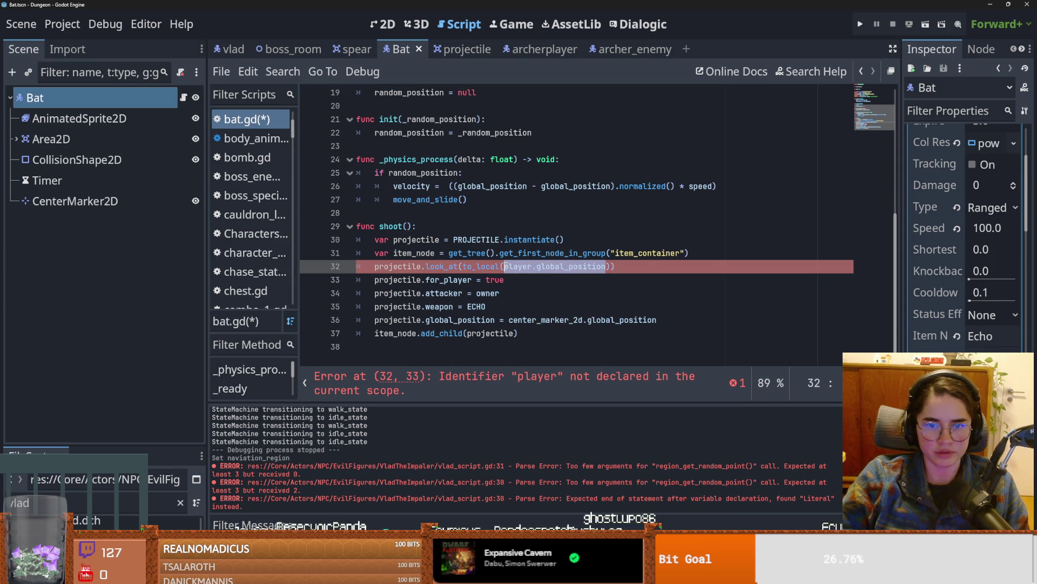
pyautogui.hotkey('ctrl', 's')
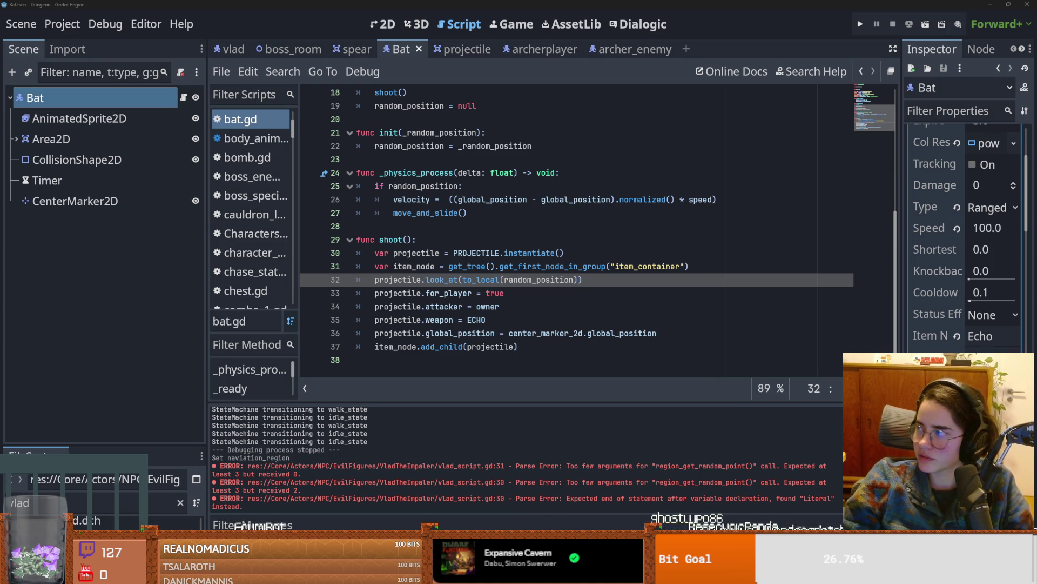
# Step: Switch to Firefox and scroll down the Perfect Blue Wikipedia article
pyautogui.hotkey('alt', 'Tab')
pyautogui.scroll(-3, 623, 236)
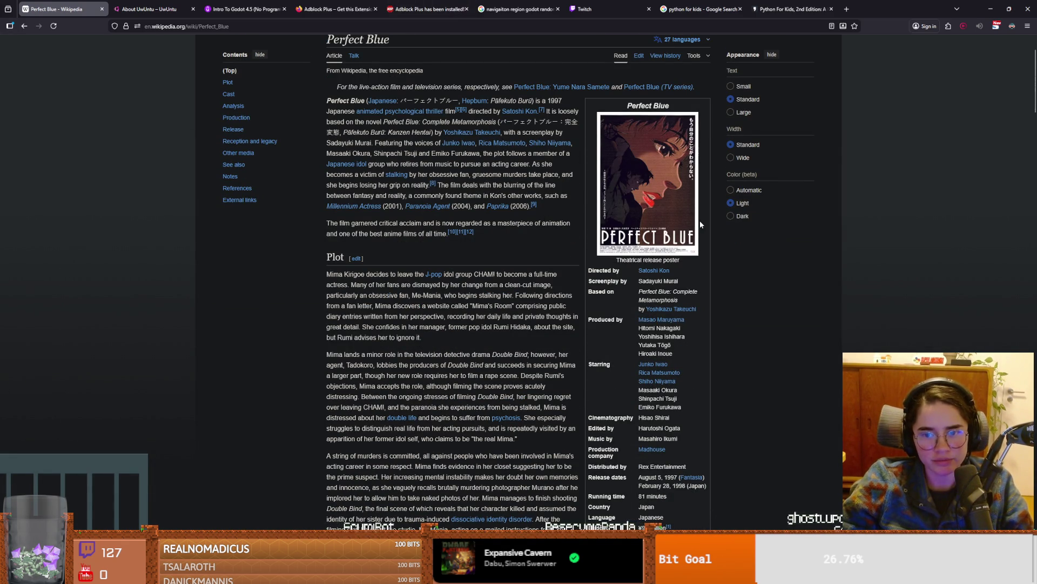
# Step: Scroll the Perfect Blue article back to the top, return to Godot and save bat.gd
pyautogui.scroll(2, 700, 221)
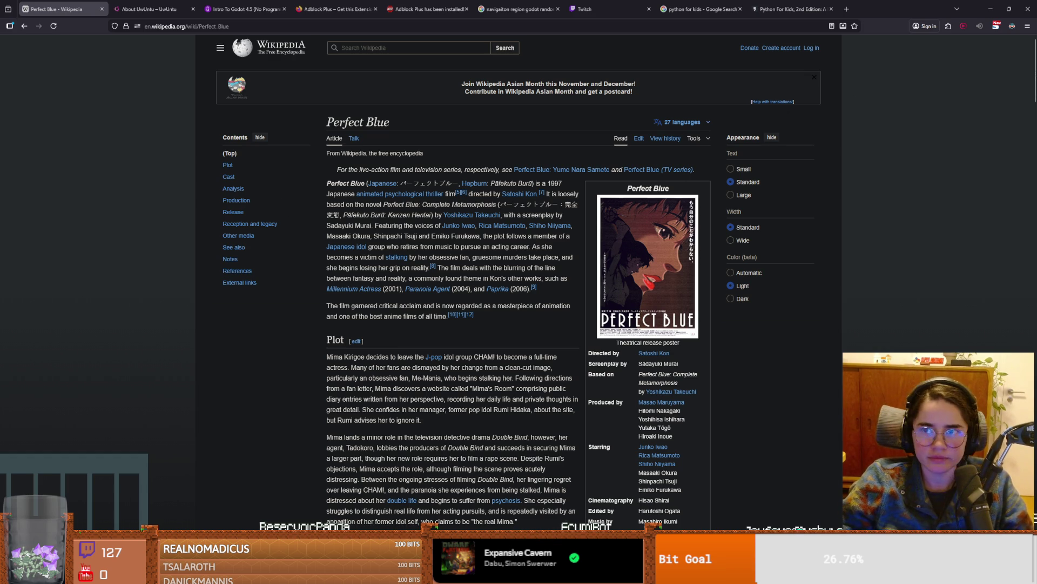
pyautogui.hotkey('alt', 'Tab')
pyautogui.click(537, 332)
pyautogui.hotkey('ctrl', 's')
pyautogui.click(538, 319)
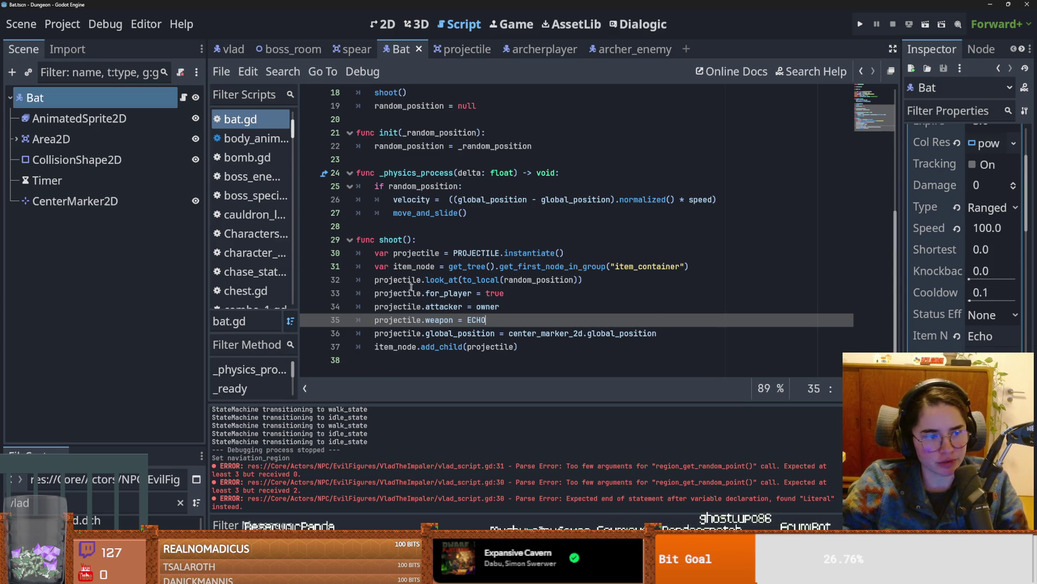
# Step: Save bat.gd and review where random_position and global_position are used in the script
pyautogui.press('Up')
pyautogui.hotkey('ctrl', 's')
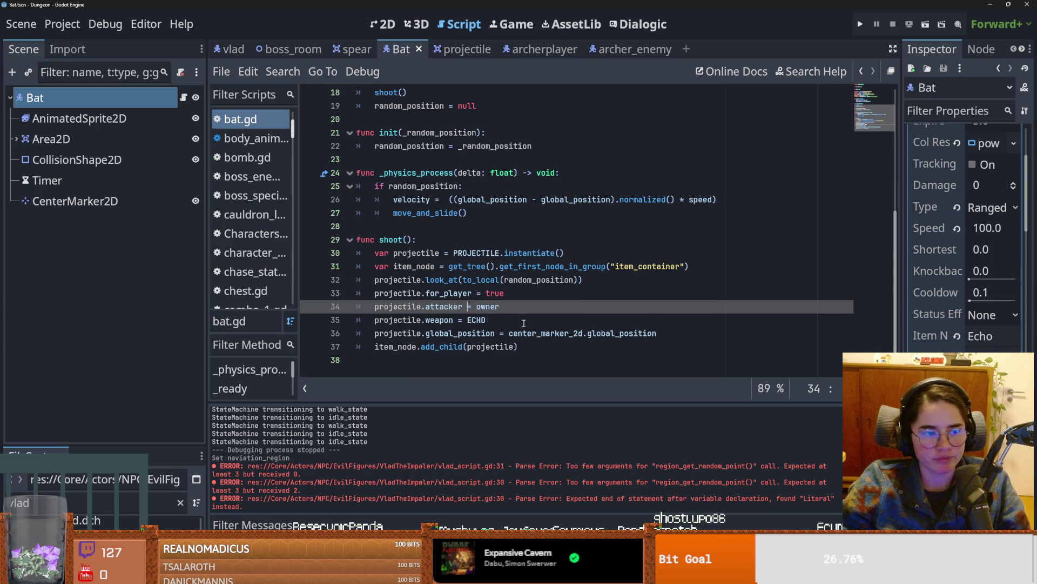
pyautogui.press('Down')
pyautogui.press('Down')
pyautogui.press('Up')
pyautogui.press('Up')
pyautogui.hotkey('ctrl', 's')
pyautogui.click(427, 226)
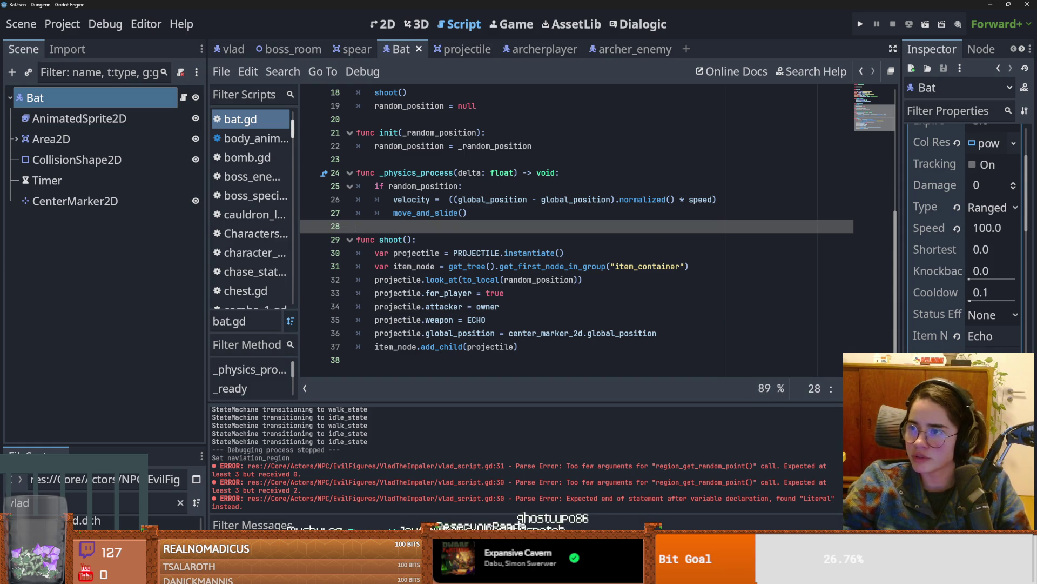
pyautogui.click(449, 306)
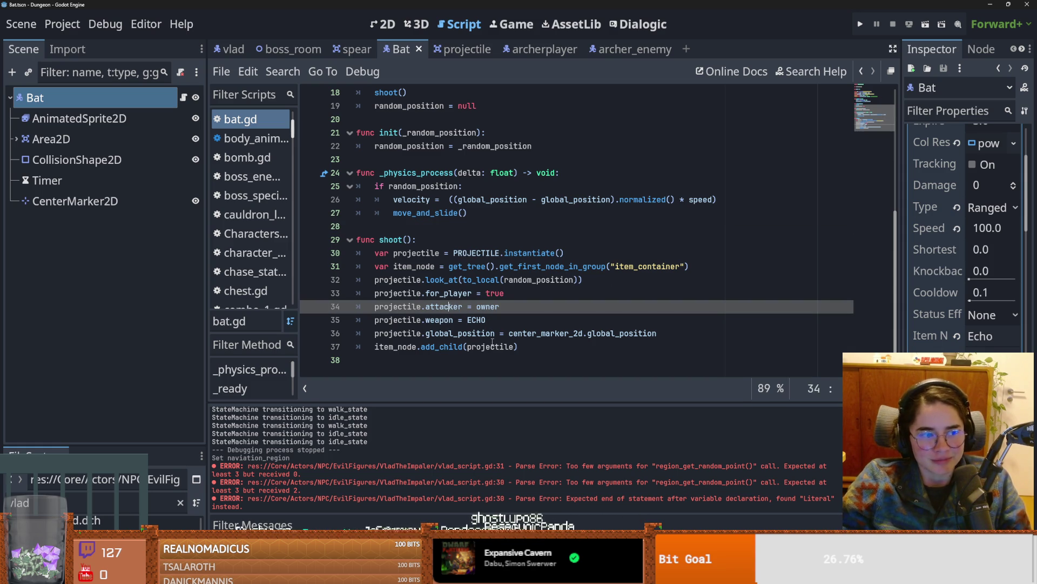
pyautogui.click(552, 345)
pyautogui.doubleClick(454, 333)
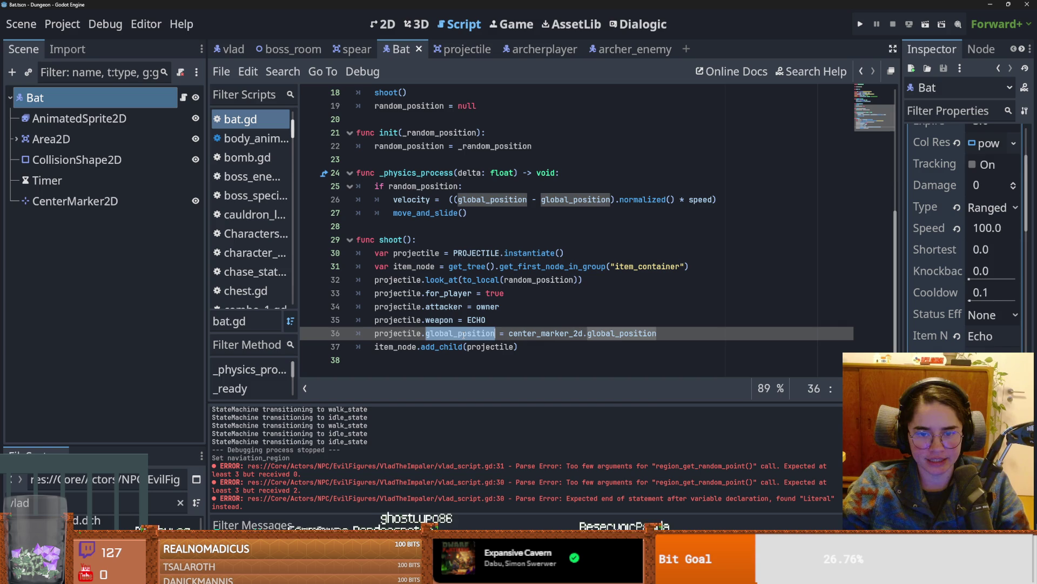
pyautogui.scroll(3, 422, 244)
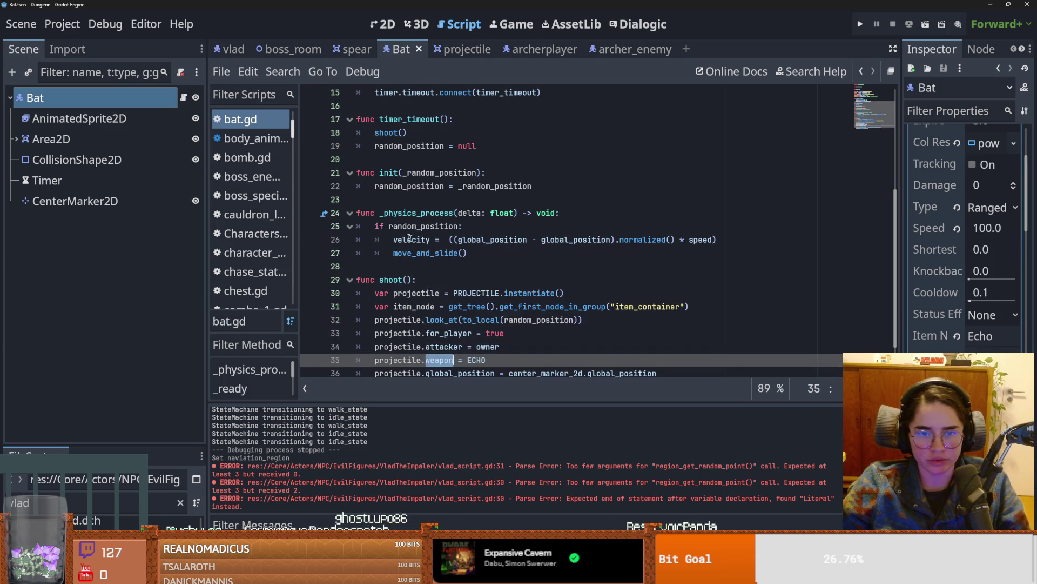
pyautogui.doubleClick(413, 226)
pyautogui.click(418, 227)
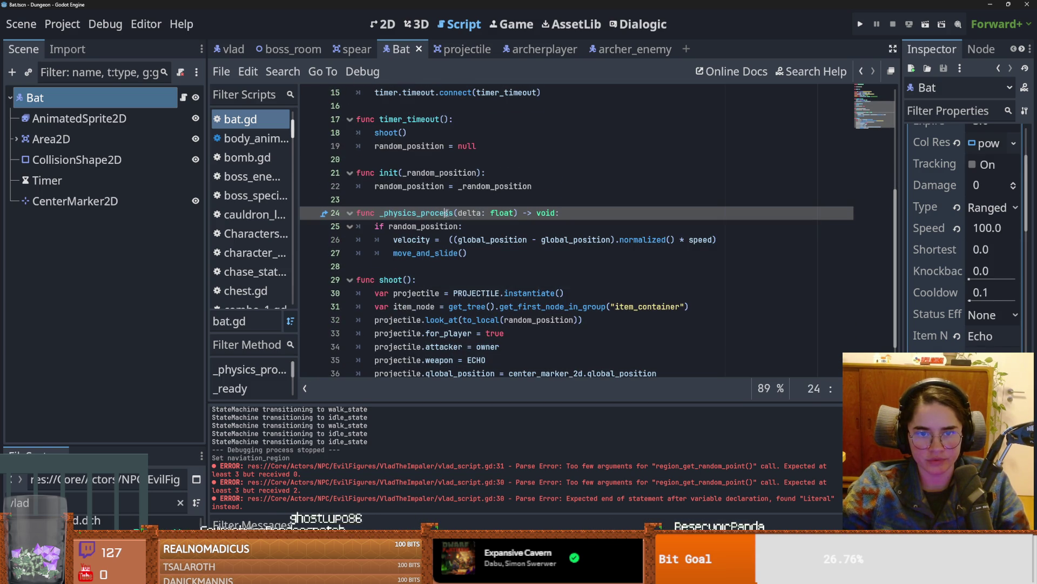
pyautogui.doubleClick(411, 146)
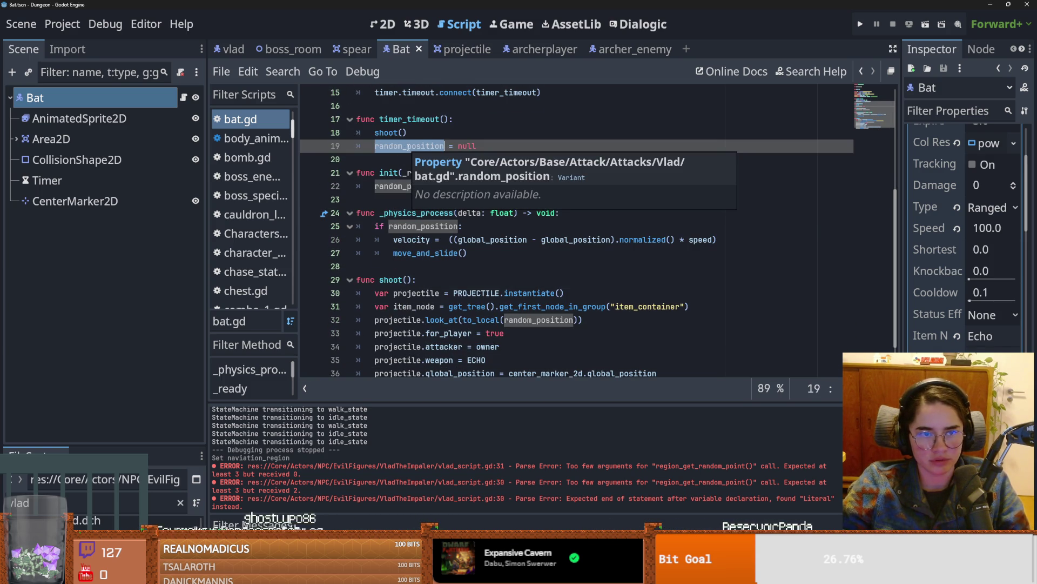
# Step: Duplicate the Timer node in the Scene dock to create Timer2
pyautogui.rightClick(61, 189)
pyautogui.hotkey('ctrl', 'd')
pyautogui.press('F2')
pyautogui.scroll(-3, 456, 302)
pyautogui.click(78, 204)
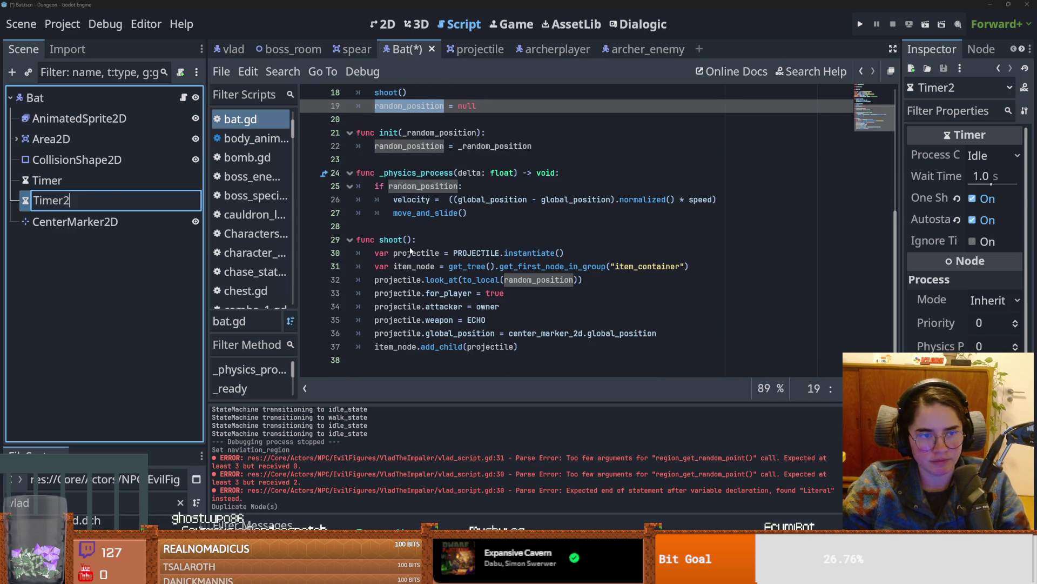
# Step: Rename Timer2 to DeleteBatTimer, widen the Inspector, and save the Bat scene
pyautogui.doubleClick(89, 201)
pyautogui.write('d')
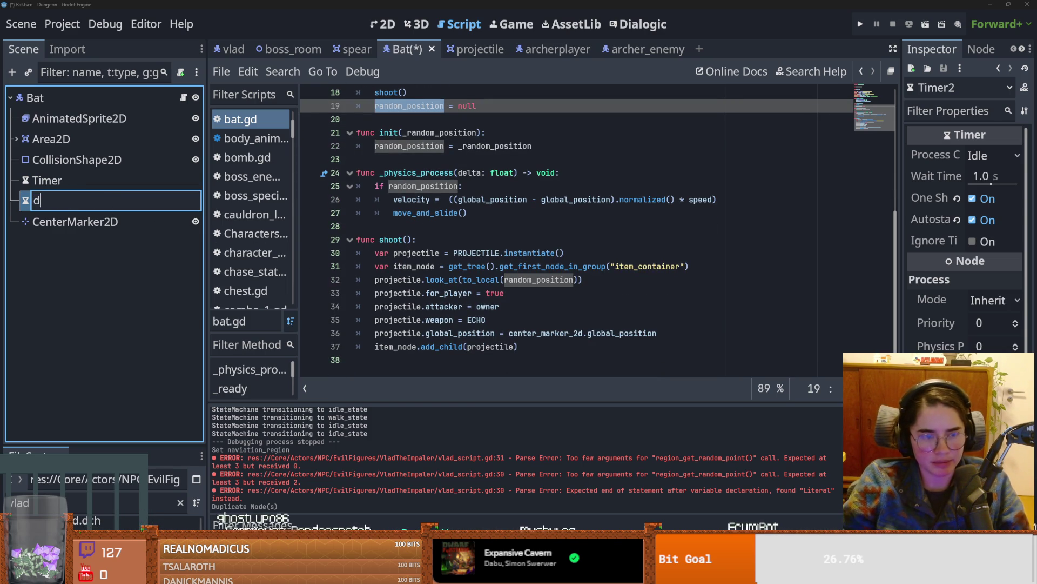
pyautogui.write('elete_bat')
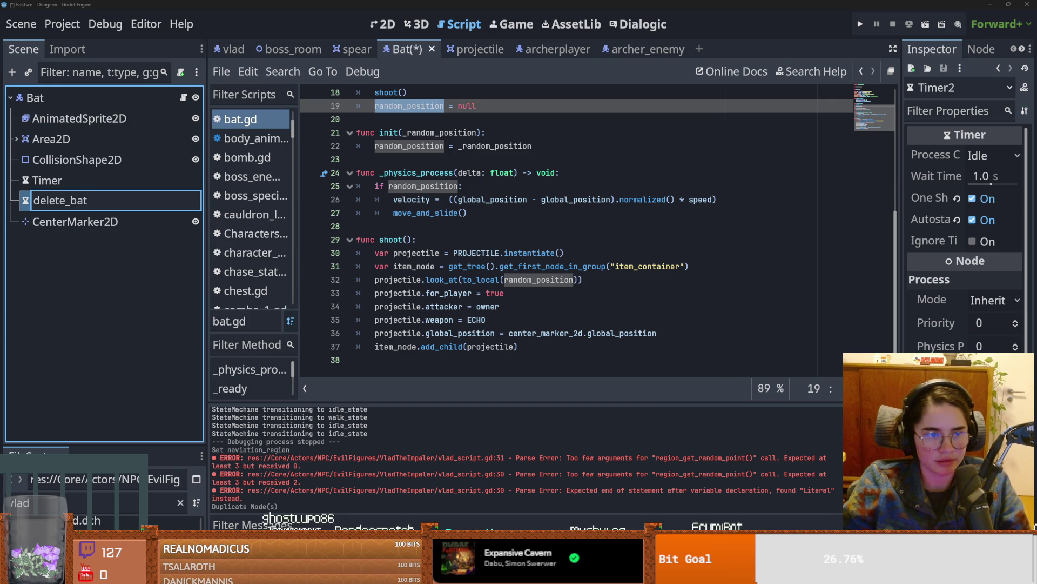
pyautogui.press('BackSpace')
pyautogui.press('BackSpace')
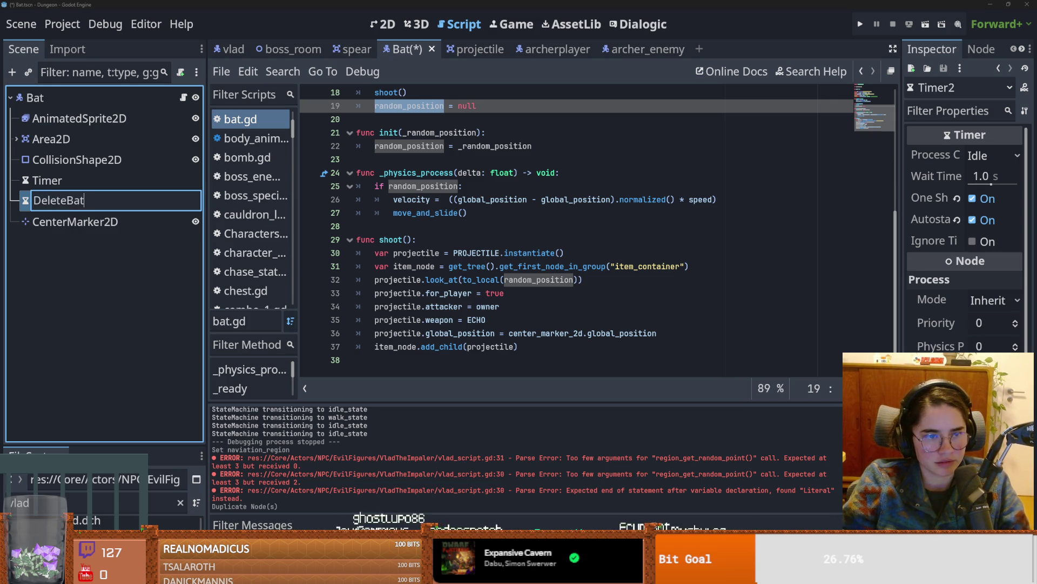
pyautogui.press('Return')
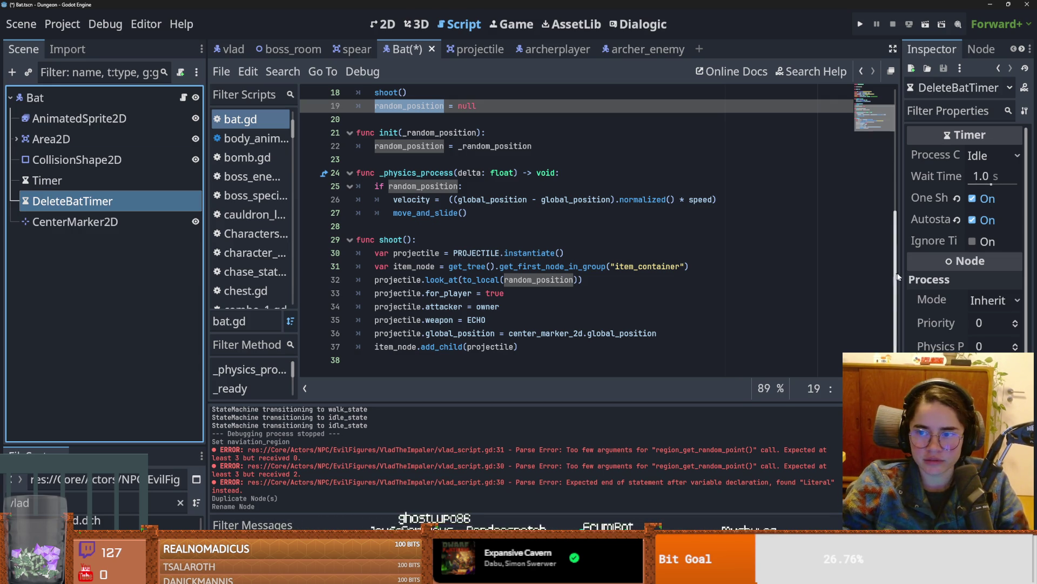
pyautogui.moveTo(895, 276); pyautogui.dragTo(776, 276)
pyautogui.hotkey('ctrl', 's')
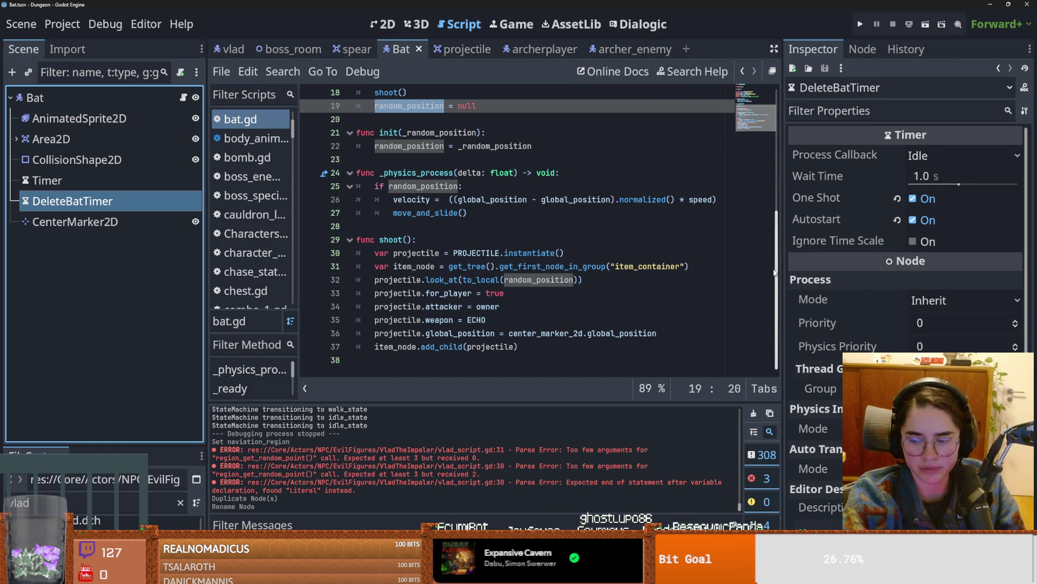
pyautogui.press('super')
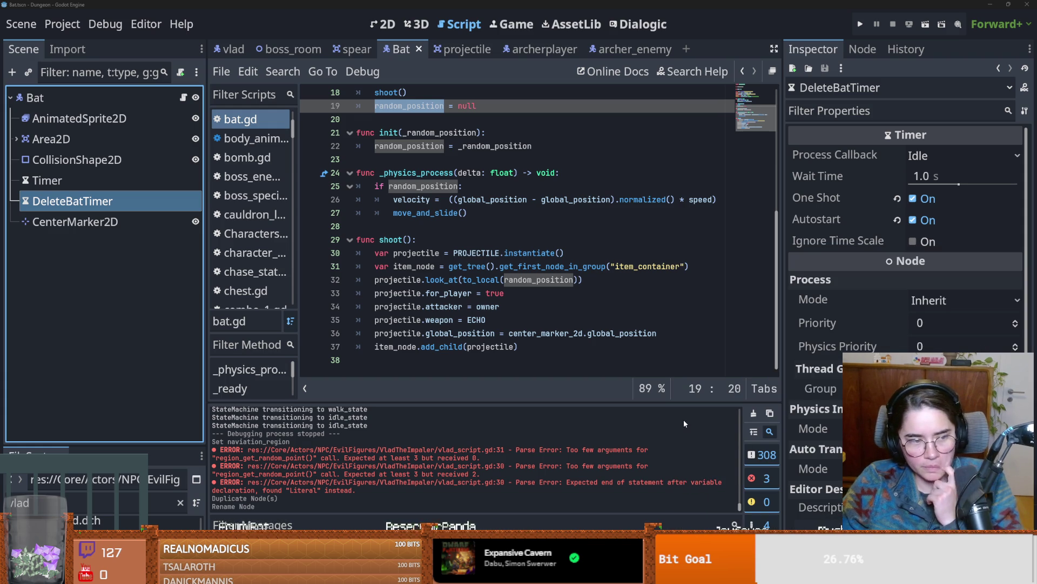
pyautogui.click(443, 240)
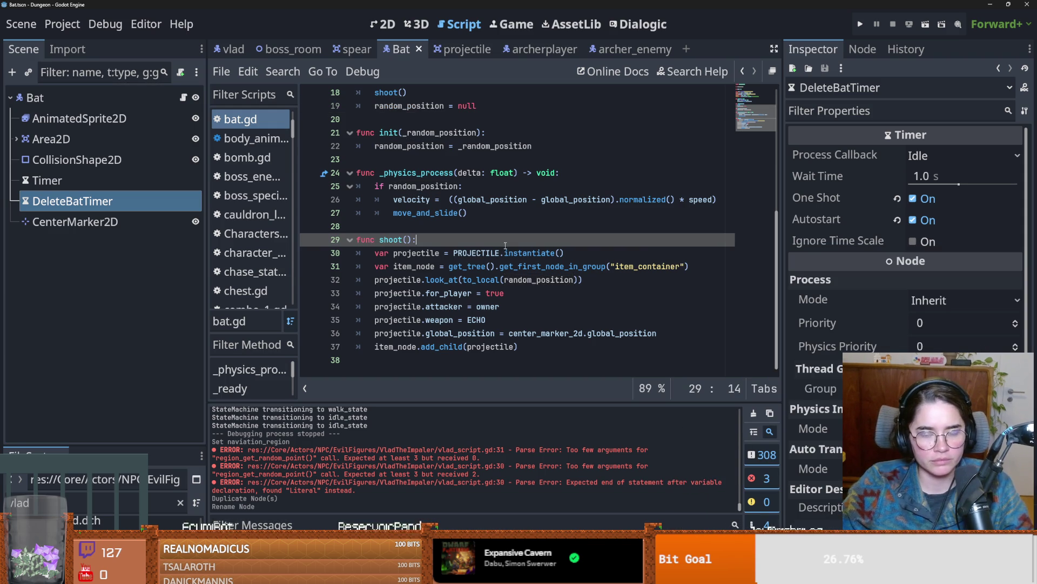
# Step: Add an else: line after move_and_slide in _physics_process
pyautogui.click(534, 357)
pyautogui.click(550, 344)
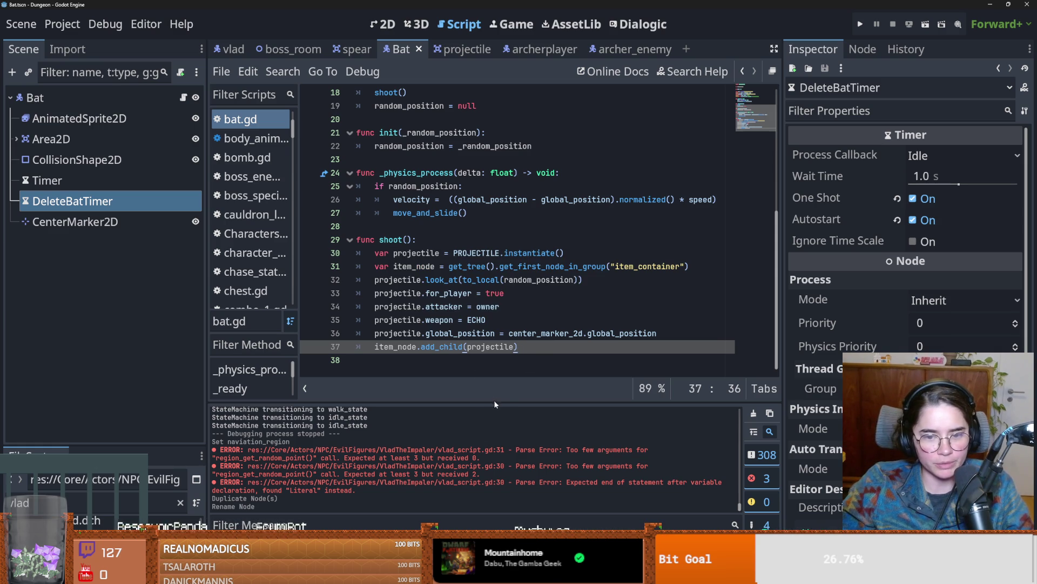
pyautogui.click(525, 359)
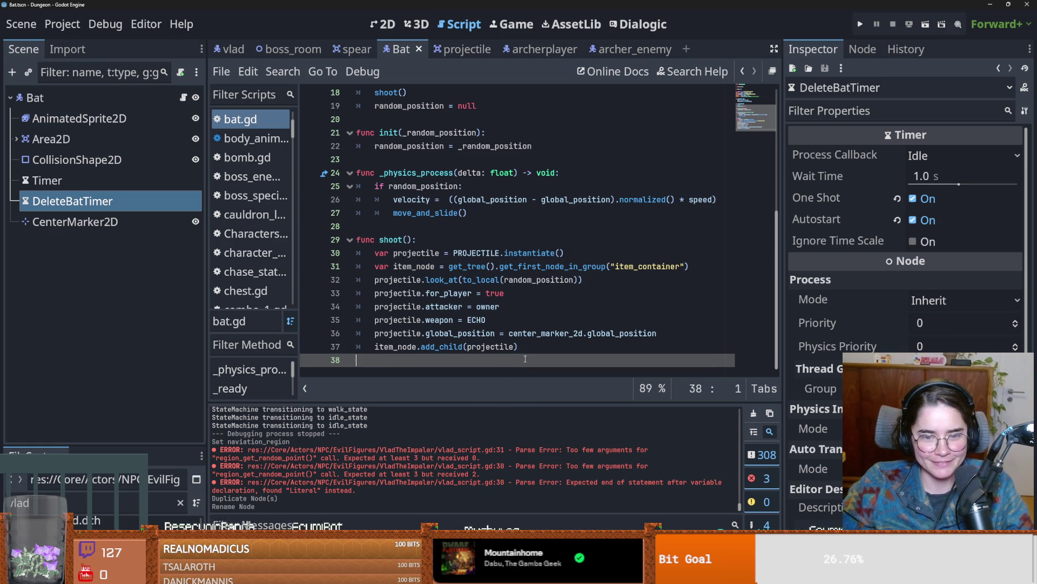
pyautogui.click(401, 243)
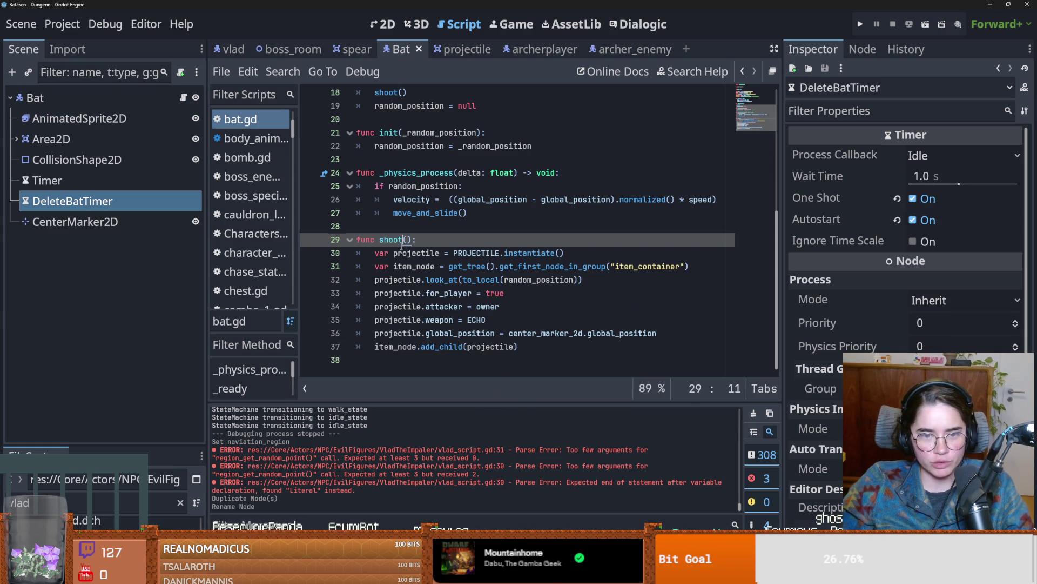
pyautogui.scroll(4, 400, 249)
pyautogui.click(394, 266)
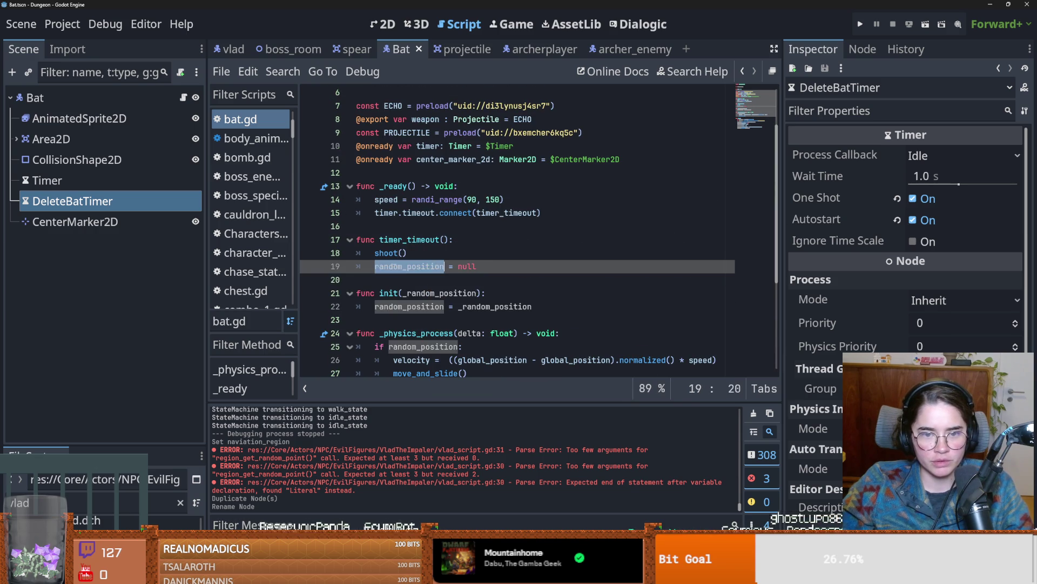
pyautogui.scroll(-2, 443, 281)
pyautogui.click(489, 292)
pyautogui.press('Return')
pyautogui.press('BackSpace')
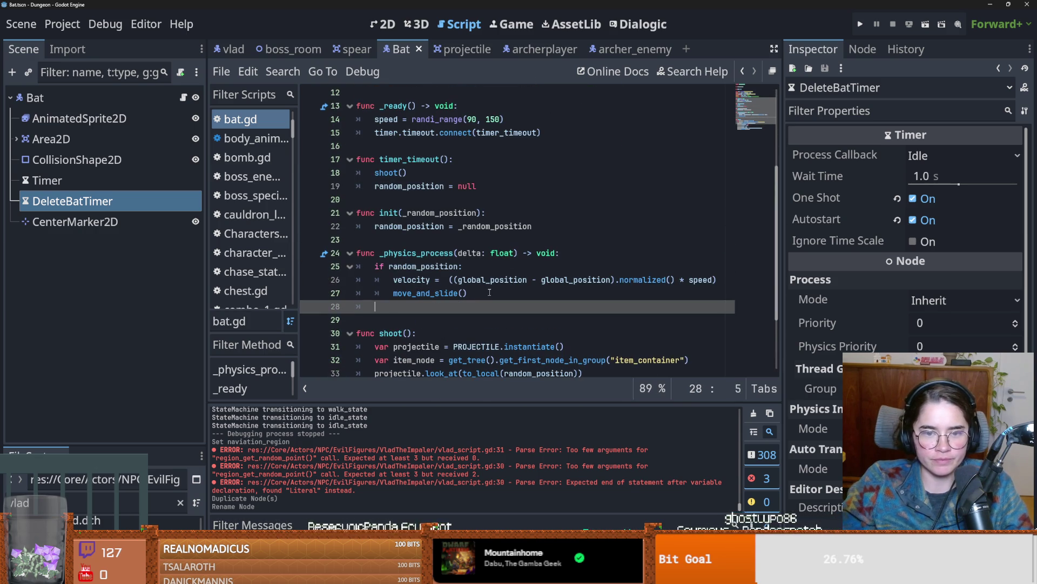
pyautogui.write('else:')
pyautogui.press('Return')
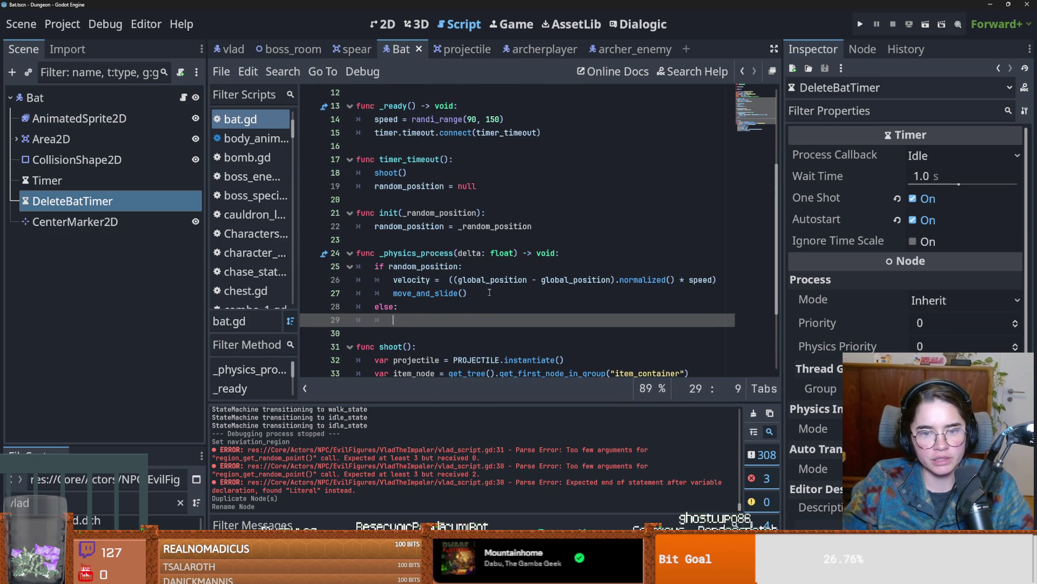
# Step: Copy the velocity and move_and_slide lines into the else block
pyautogui.moveTo(717, 279); pyautogui.dragTo(389, 280)
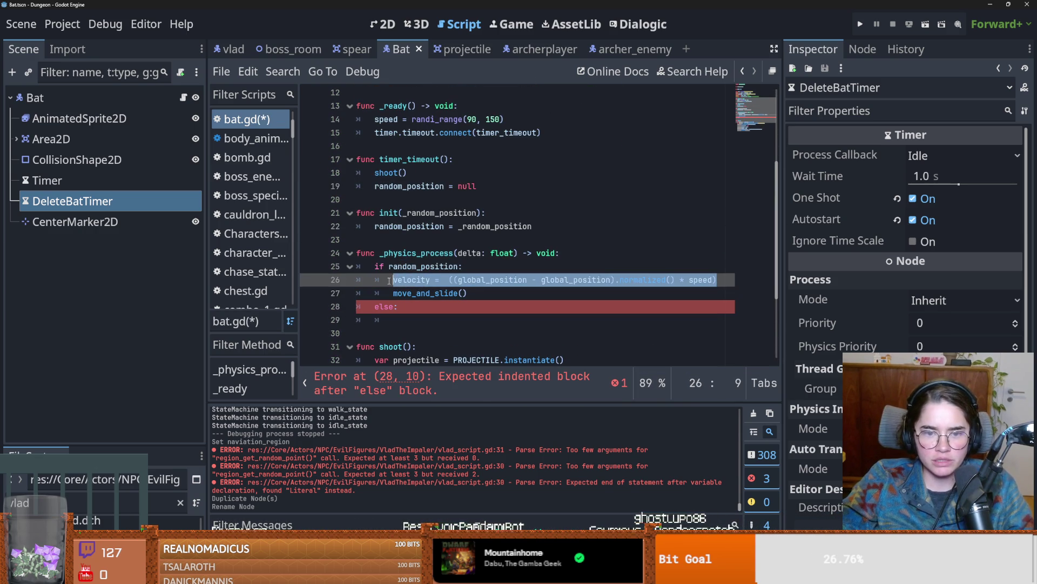
pyautogui.moveTo(475, 294); pyautogui.dragTo(386, 281)
pyautogui.hotkey('ctrl', 'c')
pyautogui.click(398, 319)
pyautogui.hotkey('ctrl', 'v')
pyautogui.scroll(-2, 411, 291)
pyautogui.press('Left')
pyautogui.press('Left')
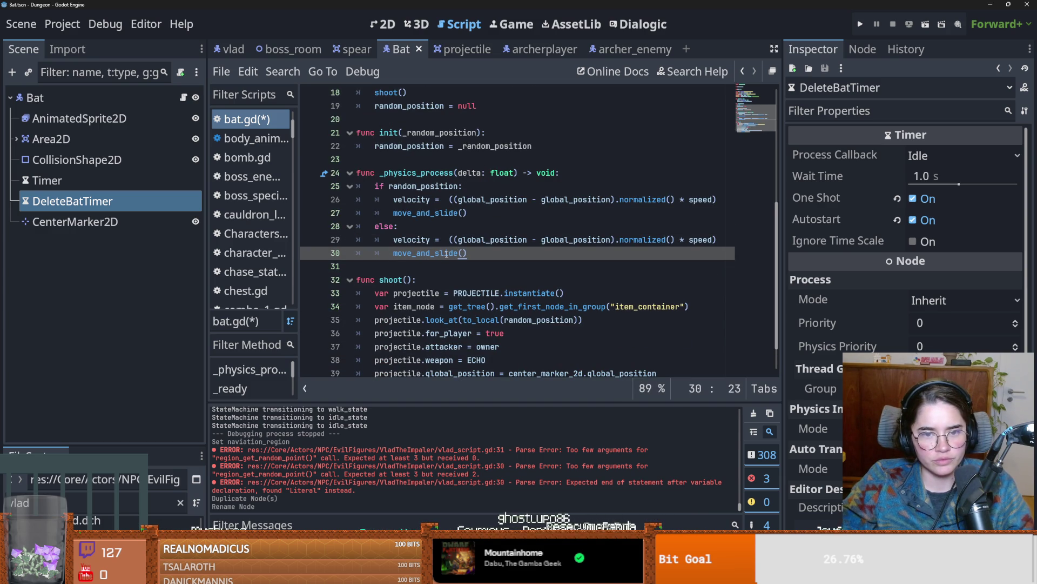
# Step: Review the global_position references in the else velocity, then switch to GitHub Desktop
pyautogui.click(576, 239)
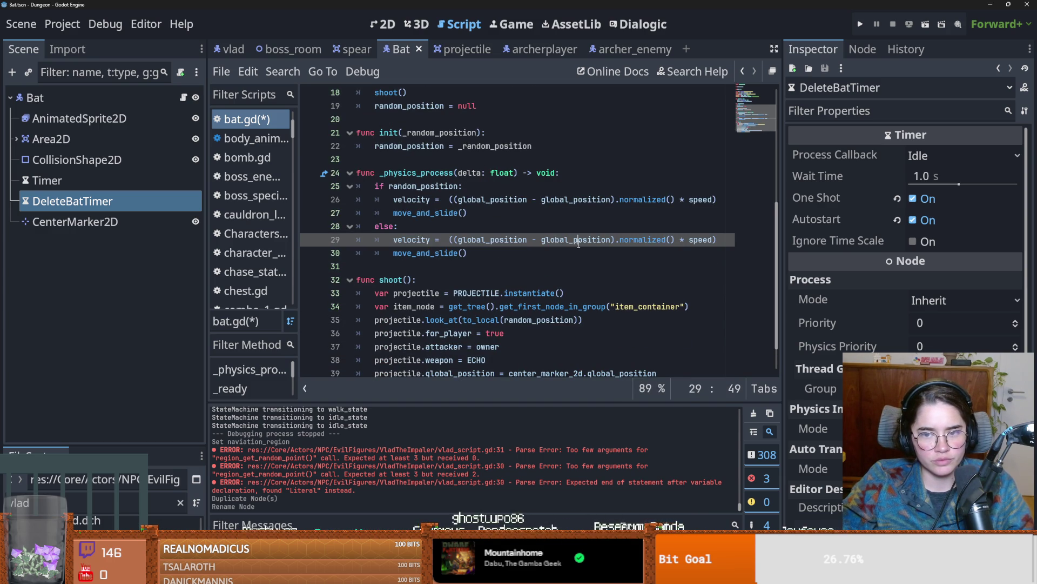
pyautogui.scroll(2, 533, 272)
pyautogui.doubleClick(427, 293)
pyautogui.doubleClick(475, 280)
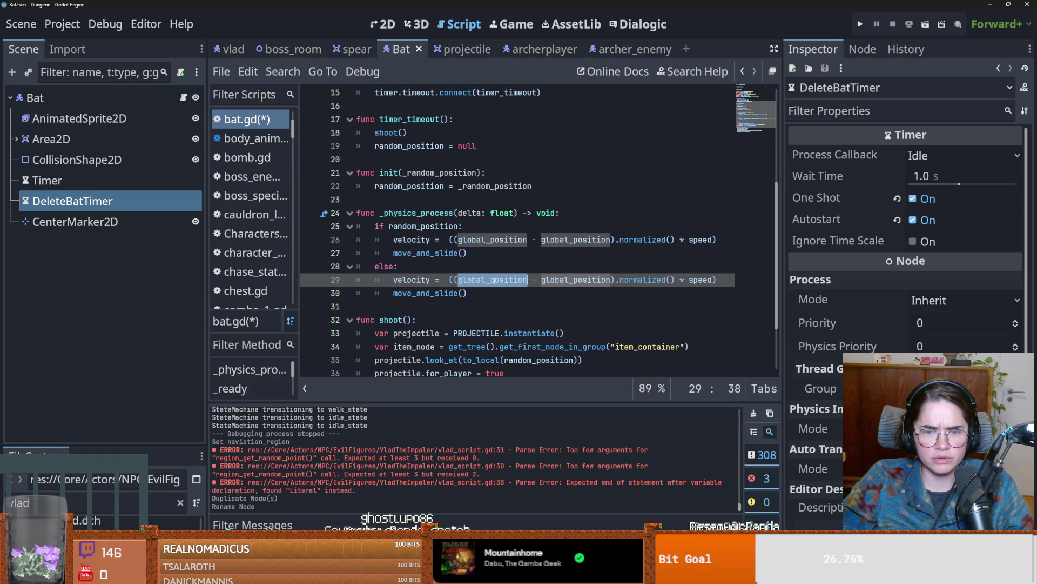
pyautogui.doubleClick(576, 280)
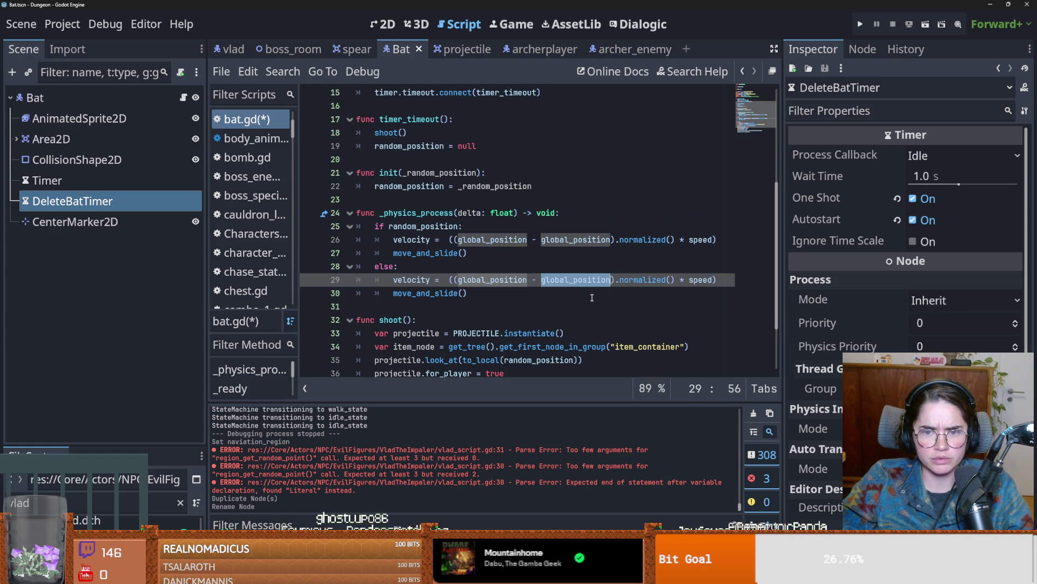
pyautogui.scroll(3, 536, 282)
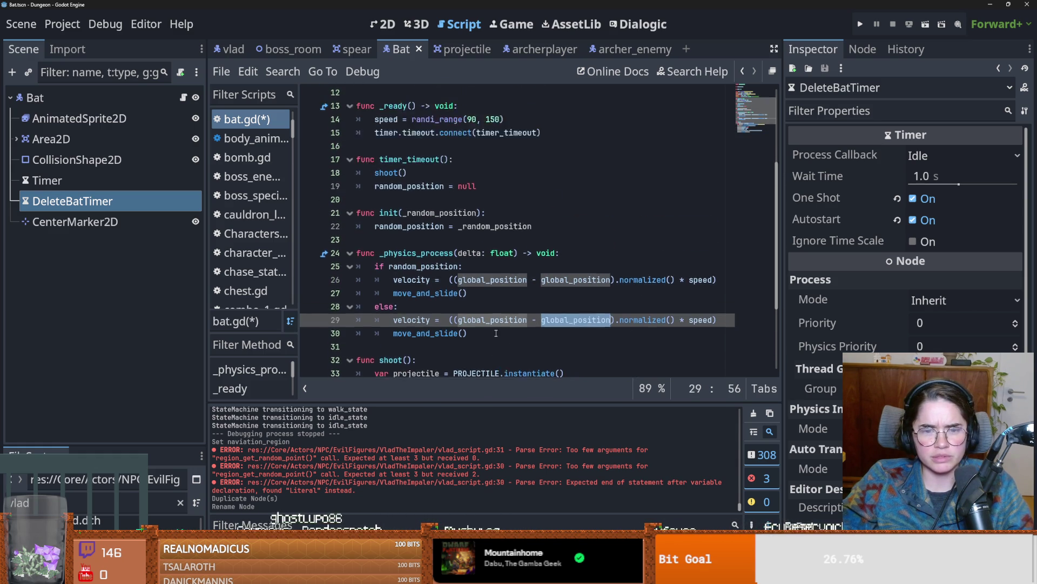
pyautogui.scroll(-2, 450, 299)
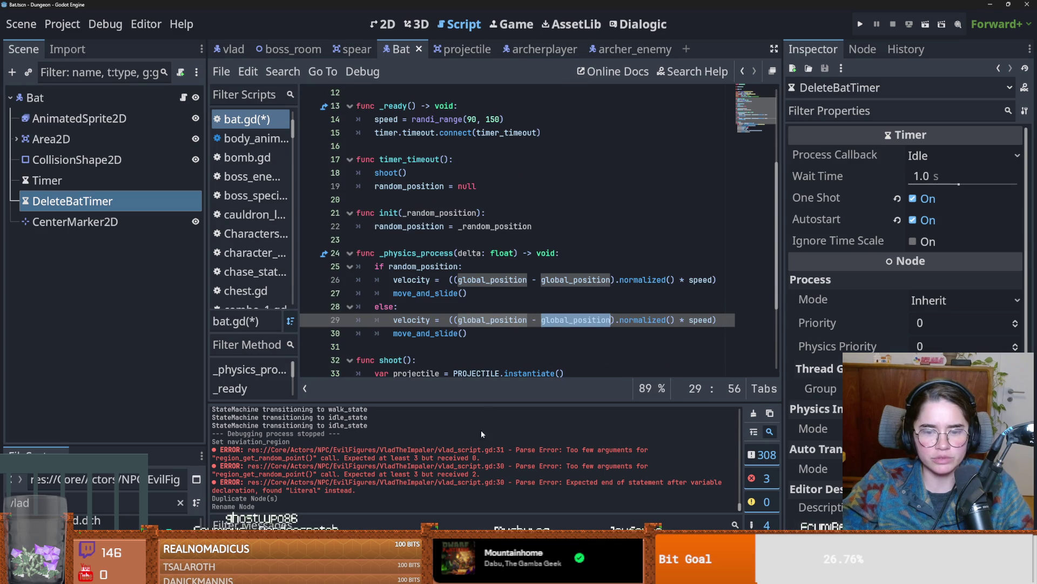
pyautogui.hotkey('alt', 'Tab')
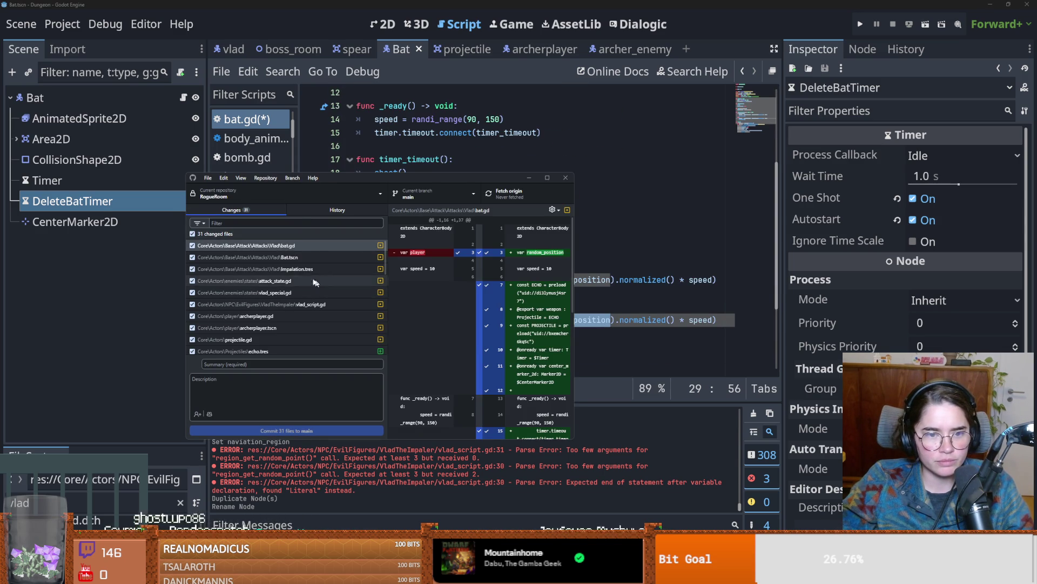
pyautogui.scroll(-2, 292, 333)
pyautogui.scroll(-5, 291, 332)
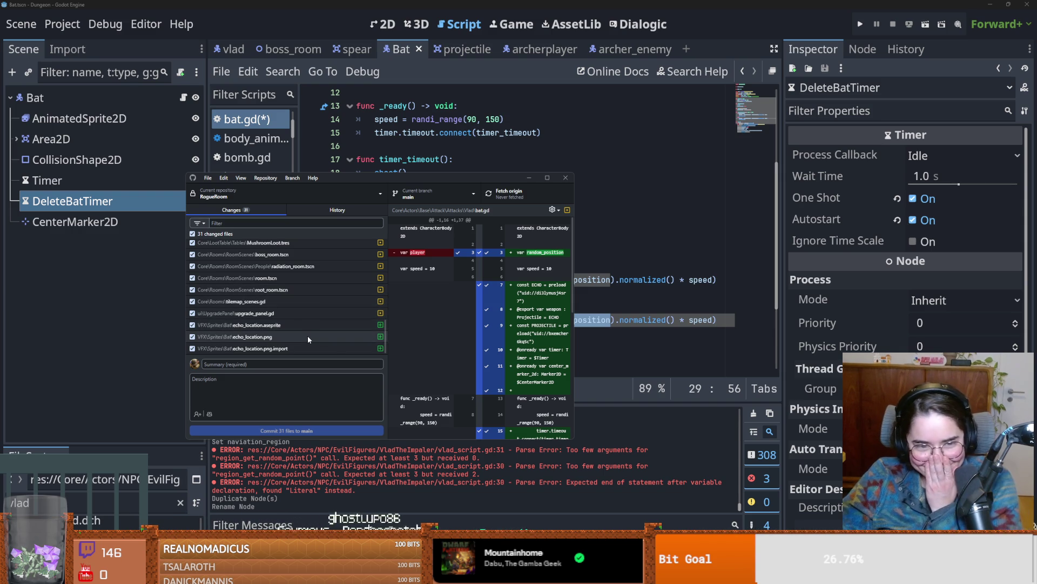
pyautogui.moveTo(385, 336); pyautogui.dragTo(379, 254)
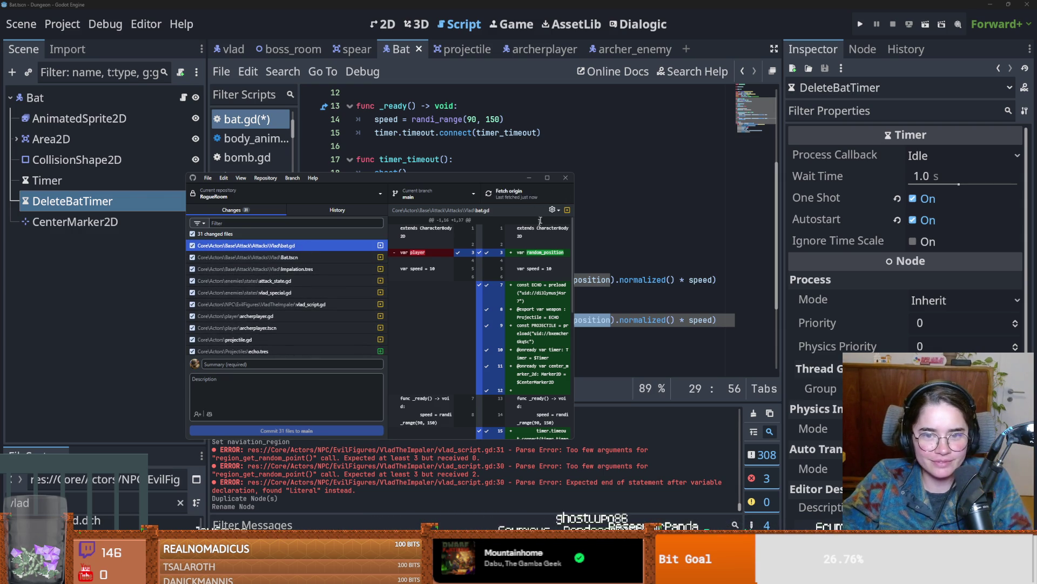
pyautogui.click(547, 178)
pyautogui.doubleClick(768, 259)
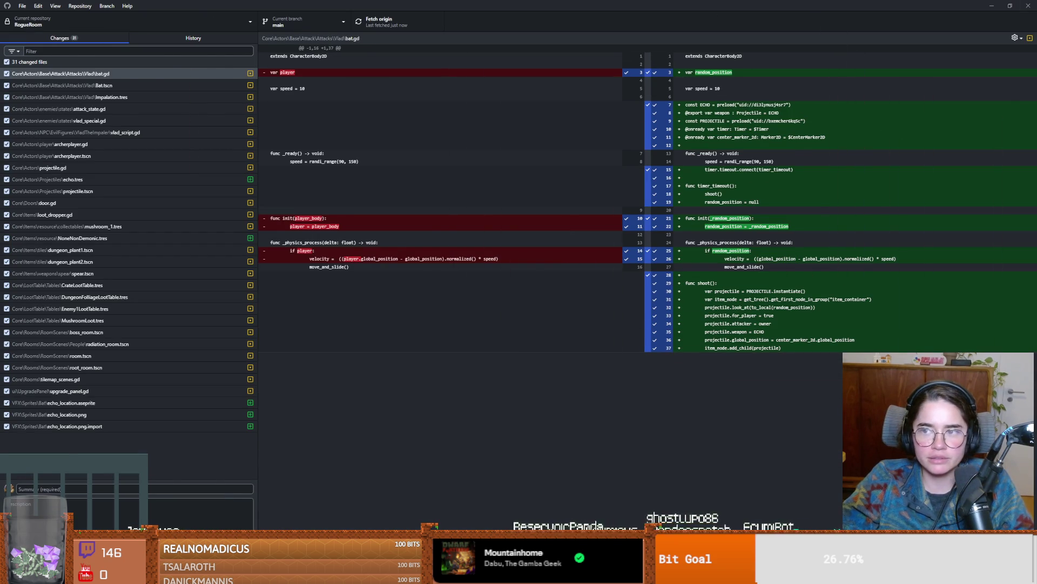
pyautogui.hotkey('alt', 'Tab')
pyautogui.doubleClick(492, 279)
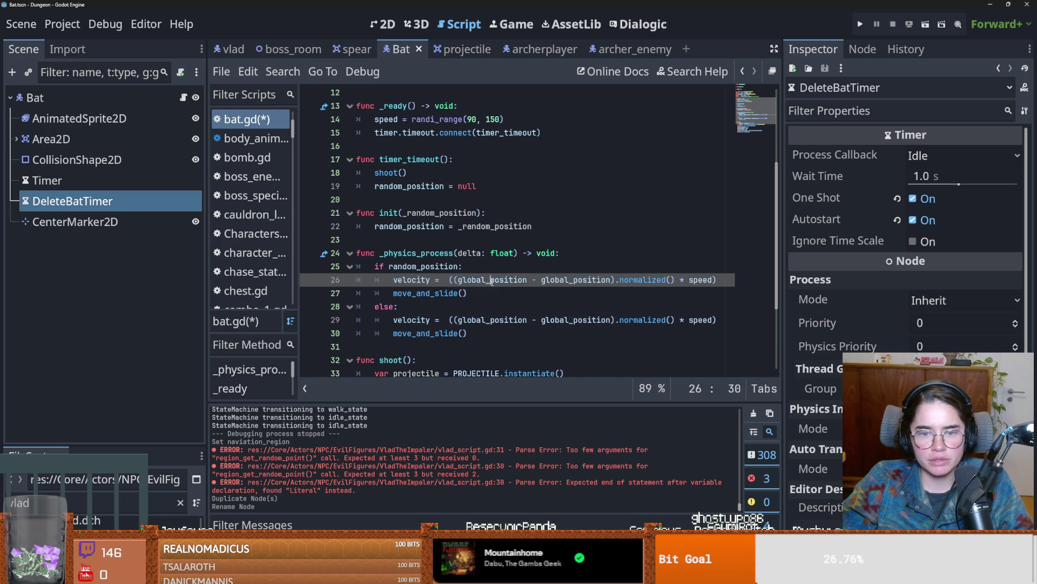
# Step: Replace both global_position references in the else velocity with random_position and save
pyautogui.write('random')
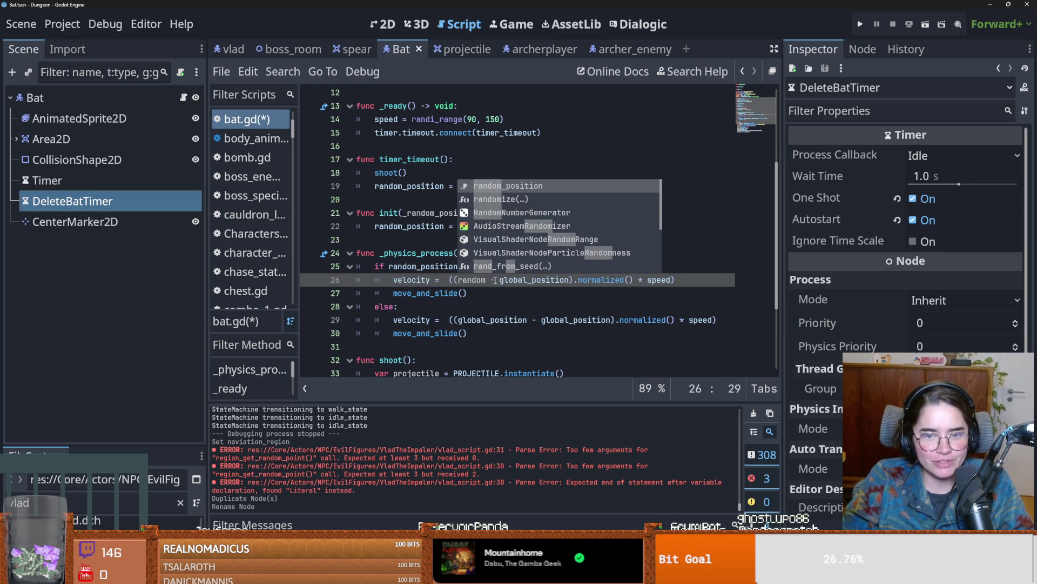
pyautogui.press('Return')
pyautogui.doubleClick(561, 320)
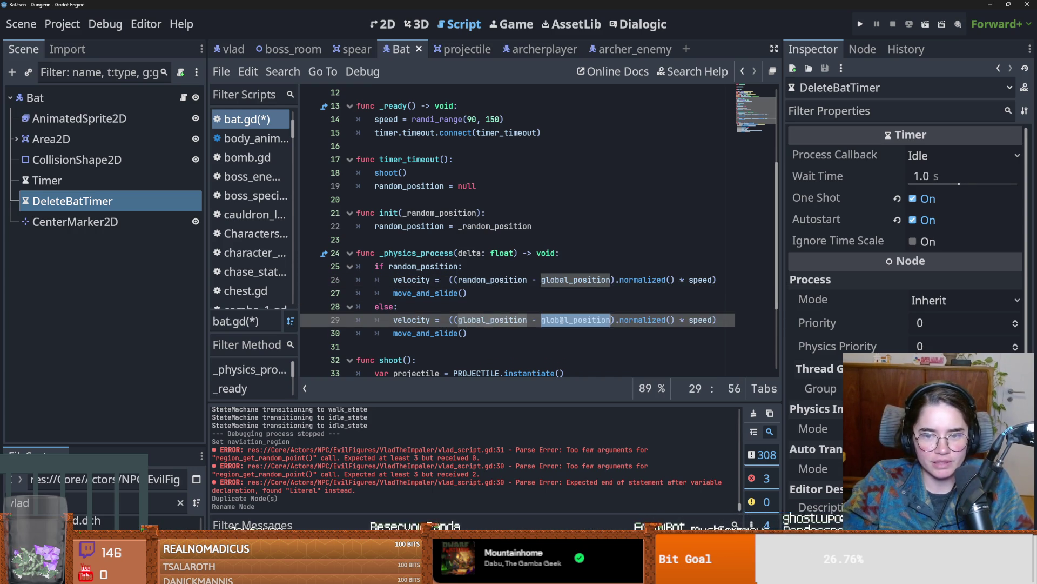
pyautogui.write('rand')
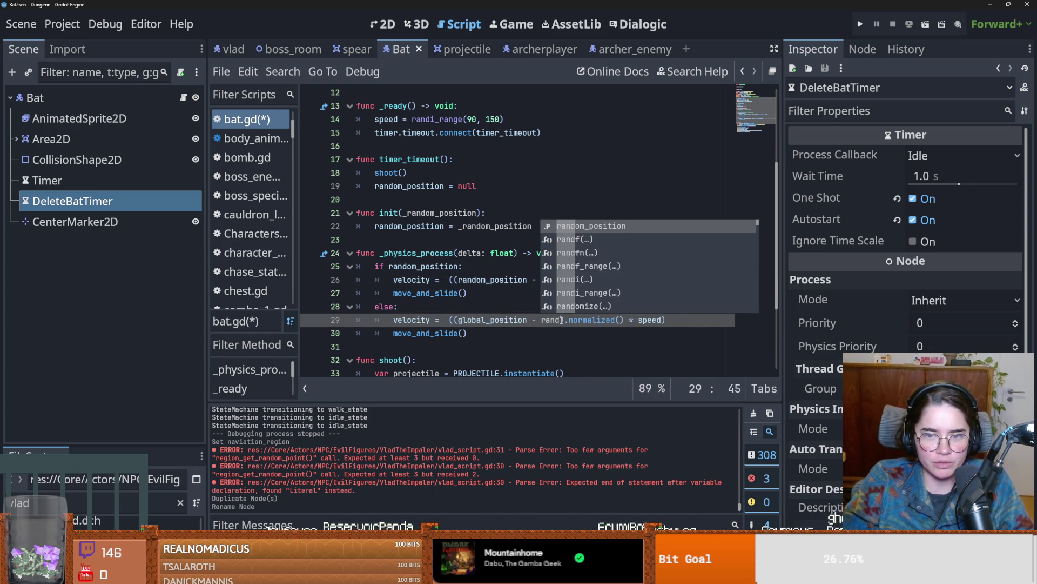
pyautogui.press('Return')
pyautogui.hotkey('ctrl', 's')
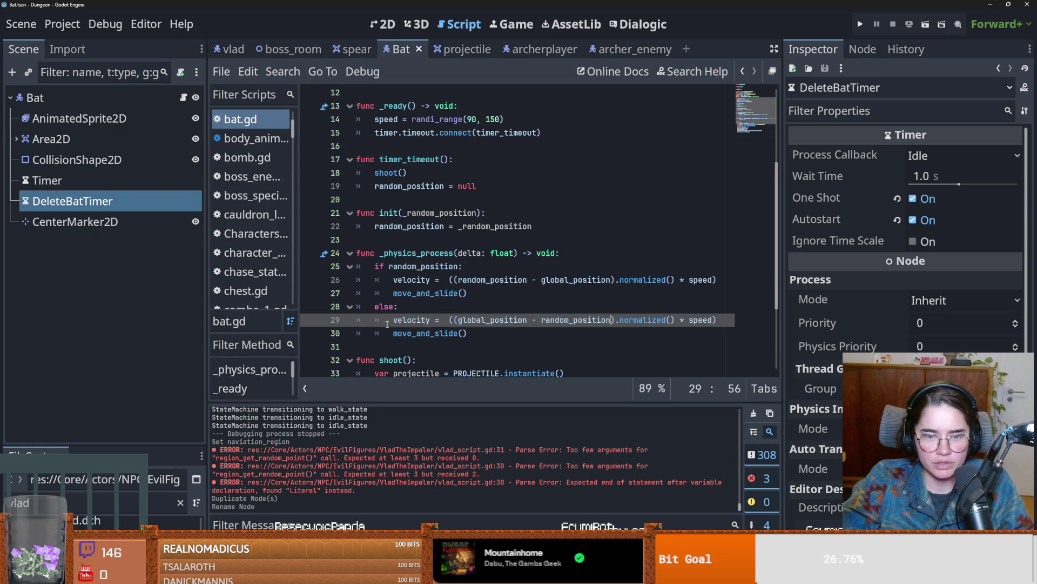
# Step: Tidy the duplicate move_and_slide lines around the if/else, save bat.gd, and run the game
pyautogui.click(478, 346)
pyautogui.moveTo(478, 333); pyautogui.dragTo(374, 333)
pyautogui.hotkey('shift', 'Tab')
pyautogui.moveTo(468, 293); pyautogui.dragTo(361, 293)
pyautogui.press('BackSpace')
pyautogui.press('BackSpace')
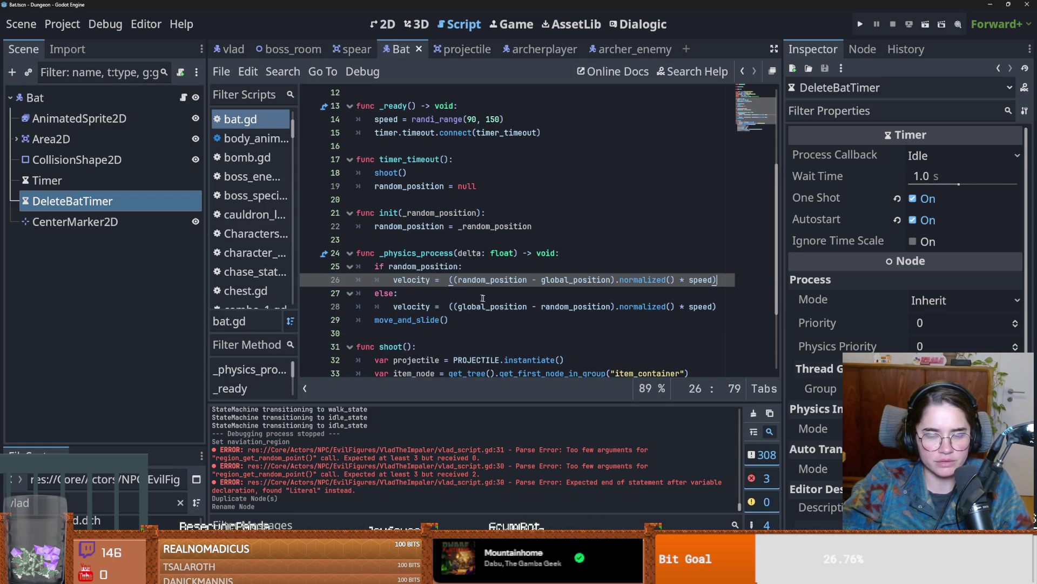
pyautogui.scroll(-3, 488, 333)
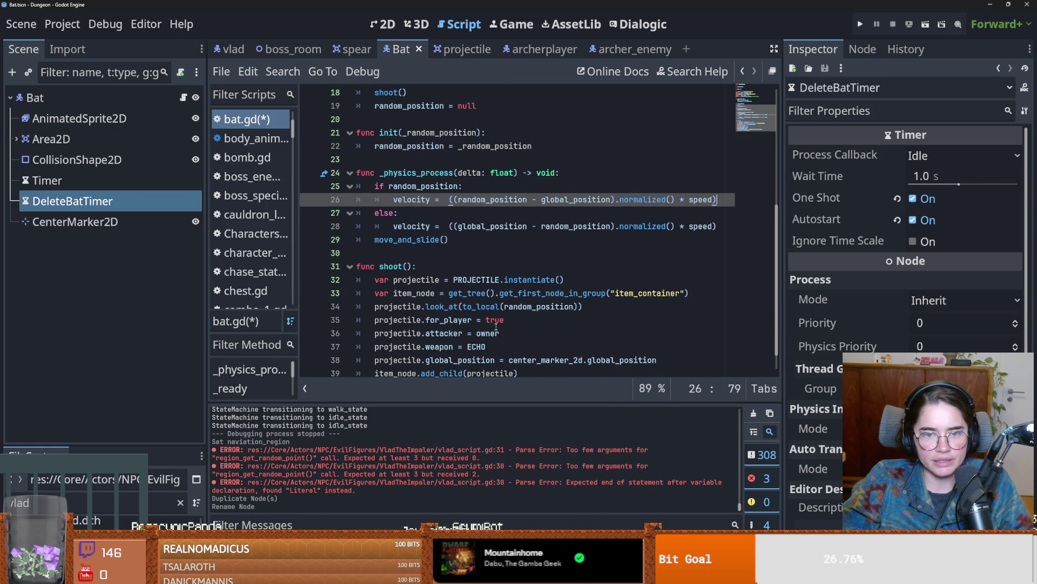
pyautogui.write('move_and_slide()')
pyautogui.click(375, 241)
pyautogui.moveTo(482, 241)
pyautogui.mouseDown()
pyautogui.moveTo(380, 238)
pyautogui.moveTo(593, 214)
pyautogui.mouseUp()
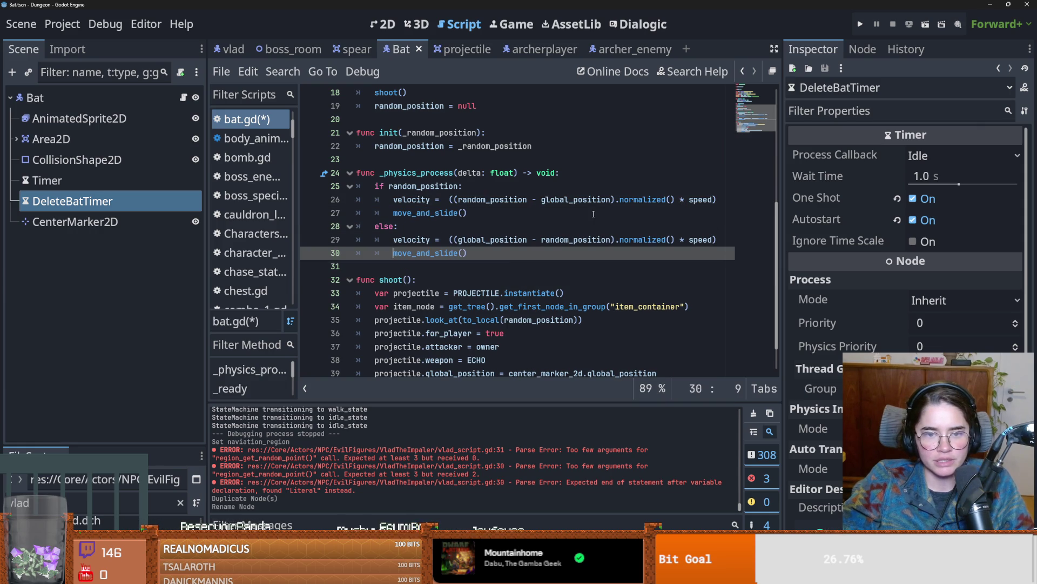
pyautogui.click(501, 268)
pyautogui.hotkey('ctrl', 's')
pyautogui.scroll(-3, 612, 257)
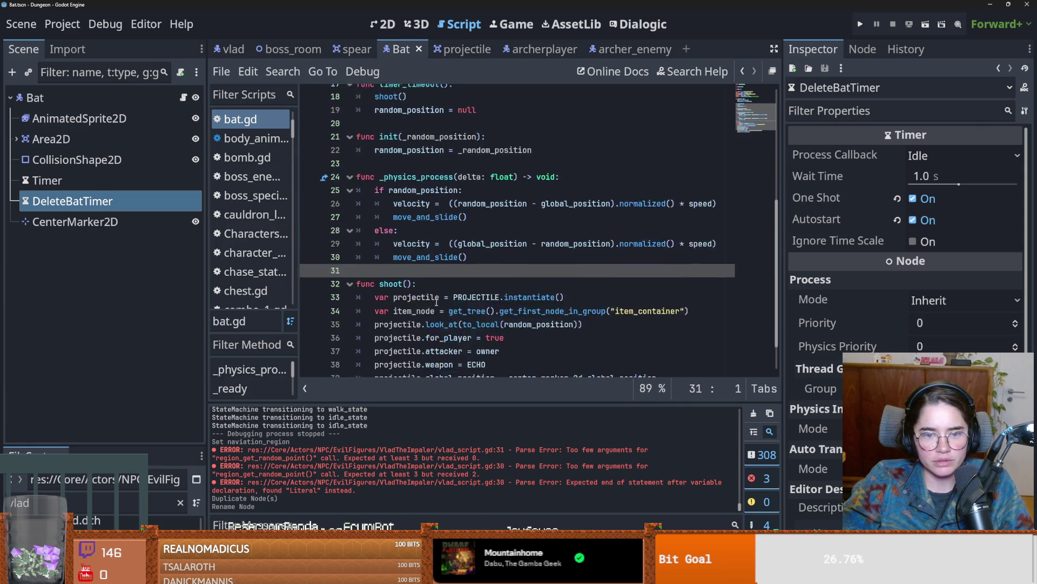
pyautogui.click(859, 24)
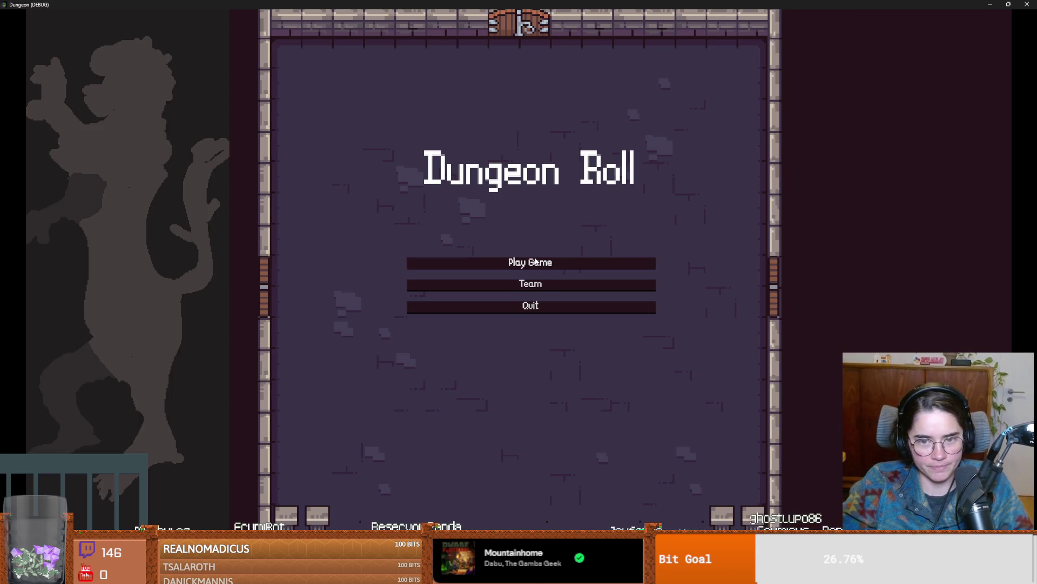
# Step: Start a Warrior run and teleport with the console command tp_to_before_boss
pyautogui.click(535, 262)
pyautogui.click(508, 162)
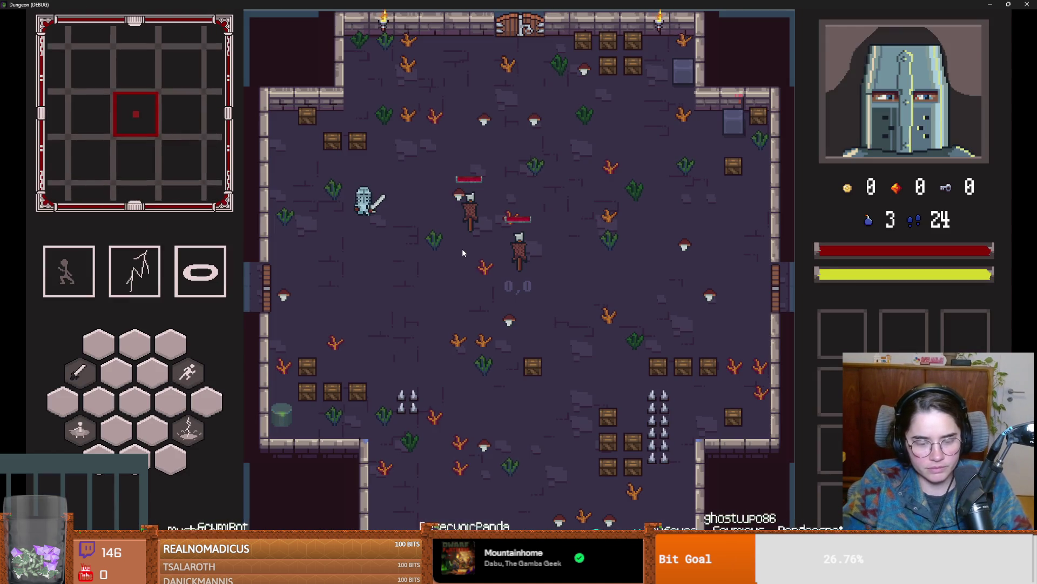
pyautogui.press('`')
pyautogui.write('tp')
pyautogui.press('Tab')
pyautogui.press('Return')
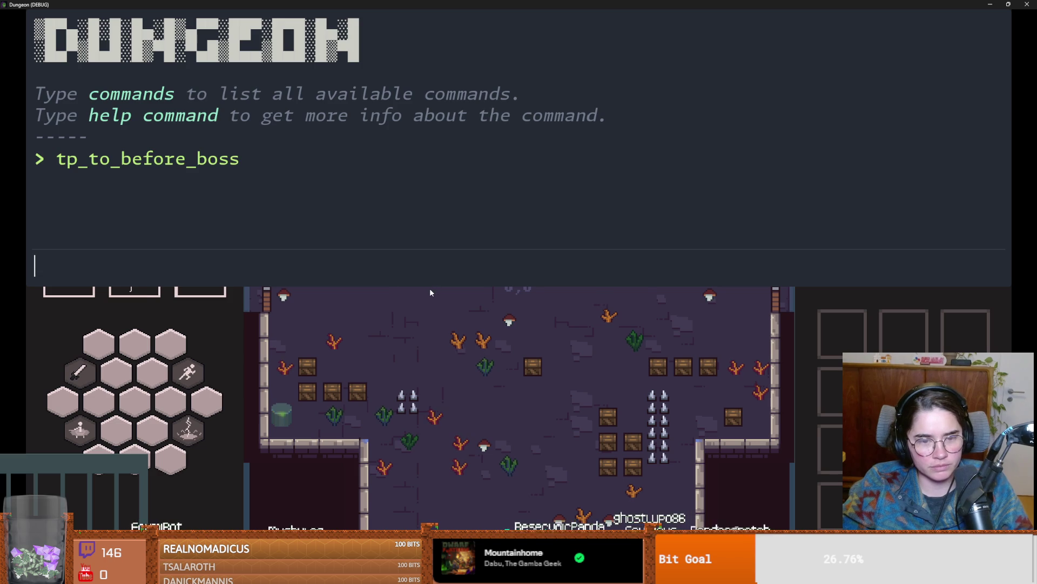
pyautogui.press('`')
# Step: Walk the knight down into Vlad's boss room and dismiss the intro dialogue
pyautogui.press('s')
pyautogui.press('space')
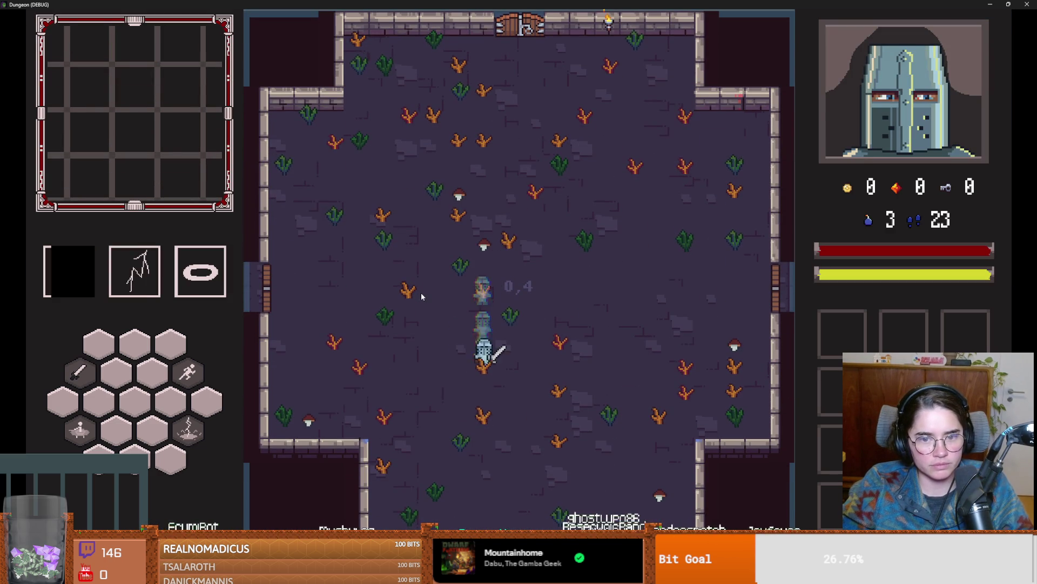
pyautogui.press('s')
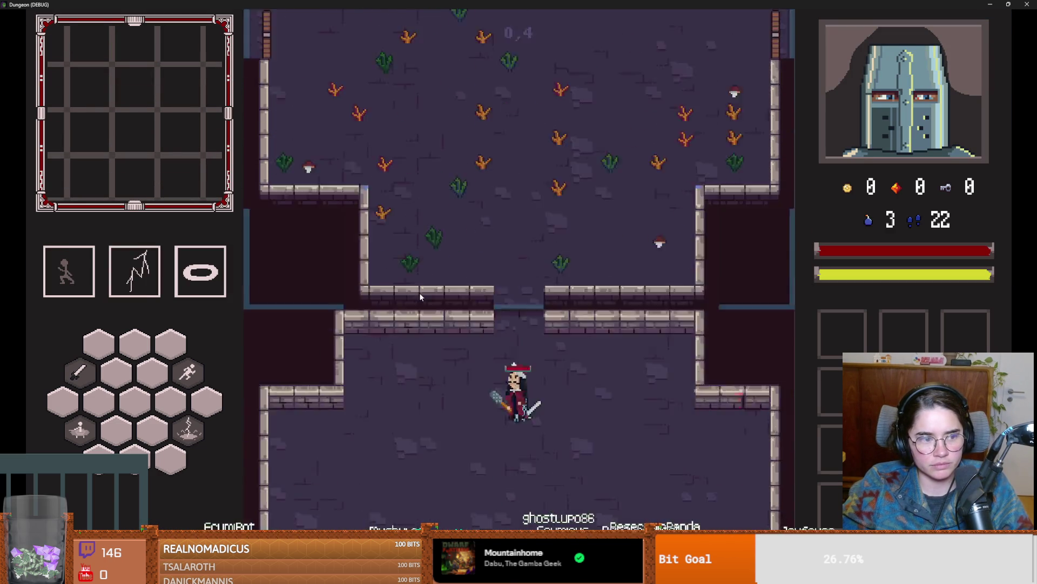
pyautogui.press('s')
pyautogui.press('a')
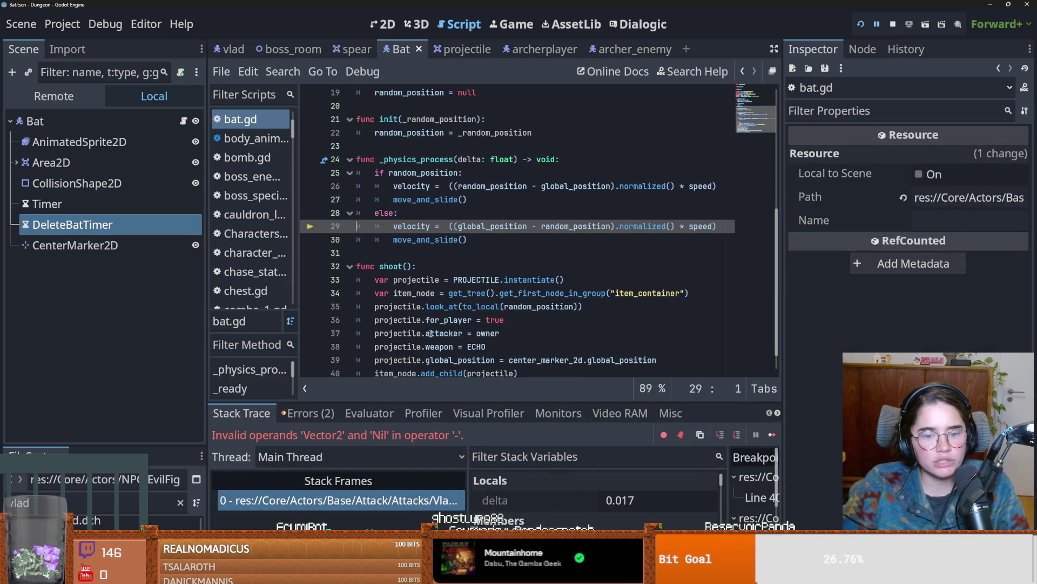
# Step: Delete the 'random_position = null' line from timer_timeout and save
pyautogui.scroll(-2, 545, 485)
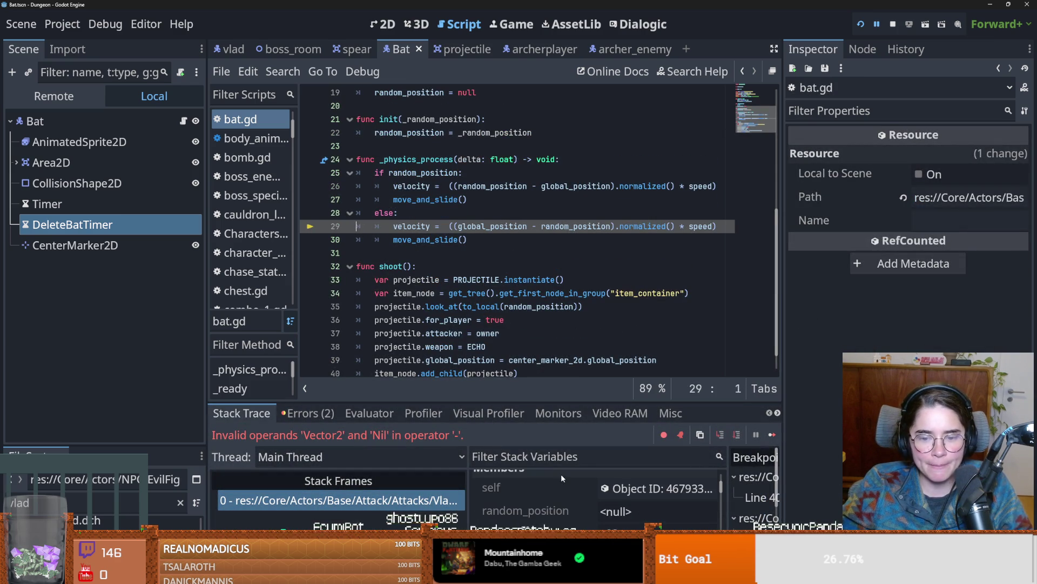
pyautogui.scroll(3, 469, 232)
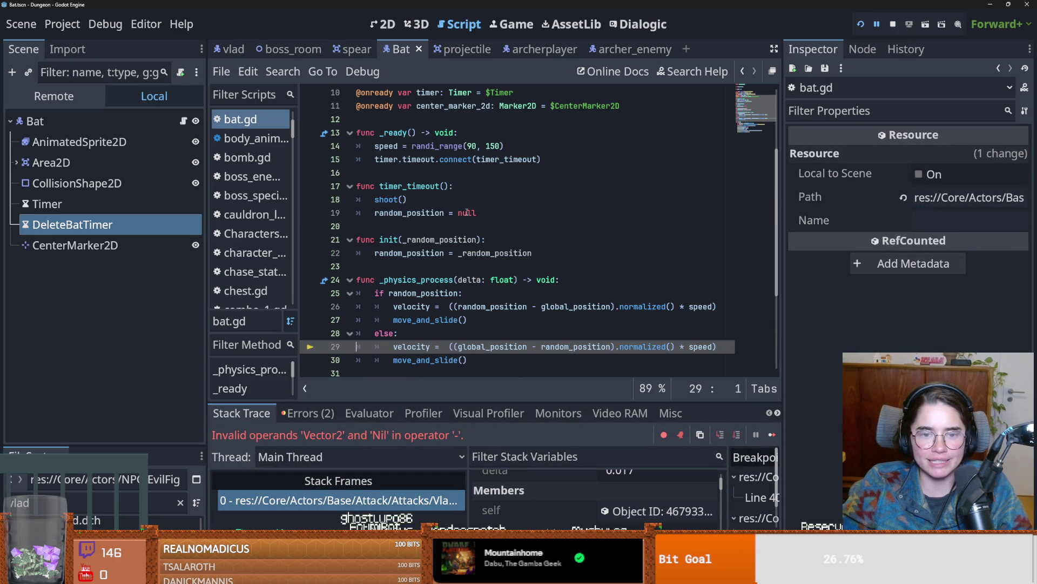
pyautogui.doubleClick(467, 213)
pyautogui.hotkey('shift', 'Home')
pyautogui.hotkey('shift', 'Home')
pyautogui.press('BackSpace')
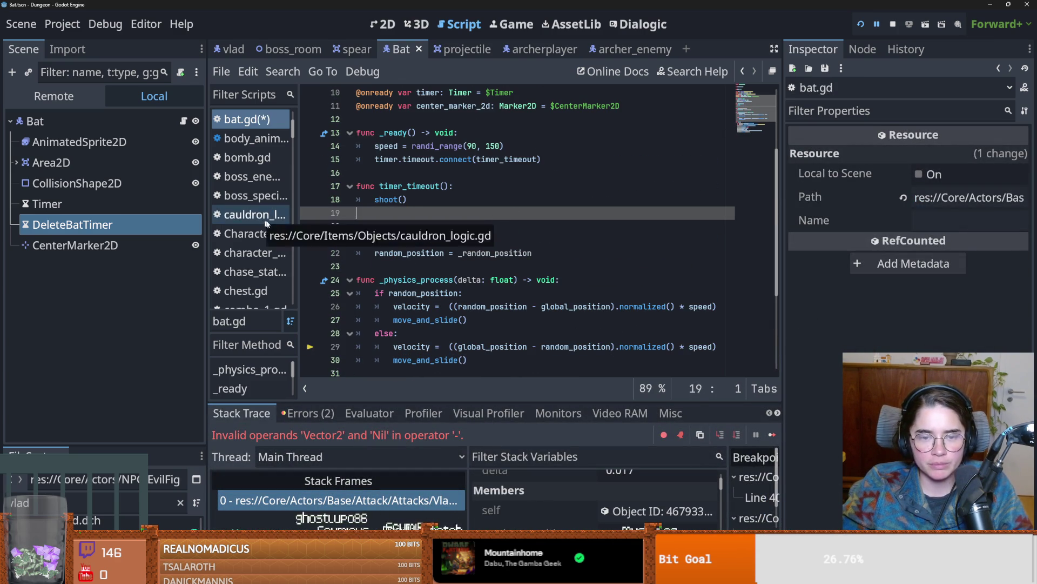
pyautogui.hotkey('ctrl', 's')
# Step: Declare 'var run_away = false' below the onready variable declarations
pyautogui.click(431, 280)
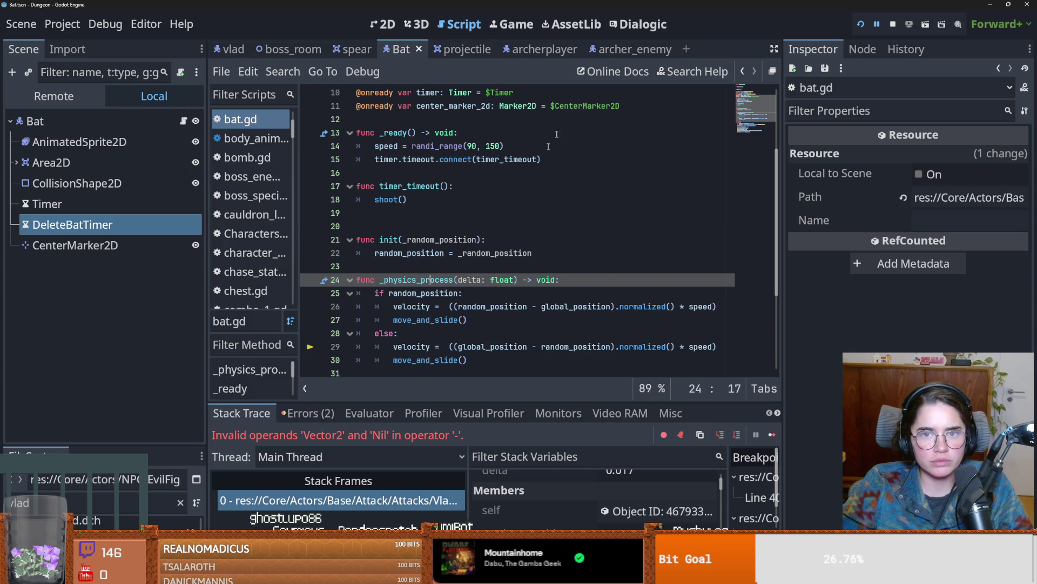
pyautogui.click(426, 240)
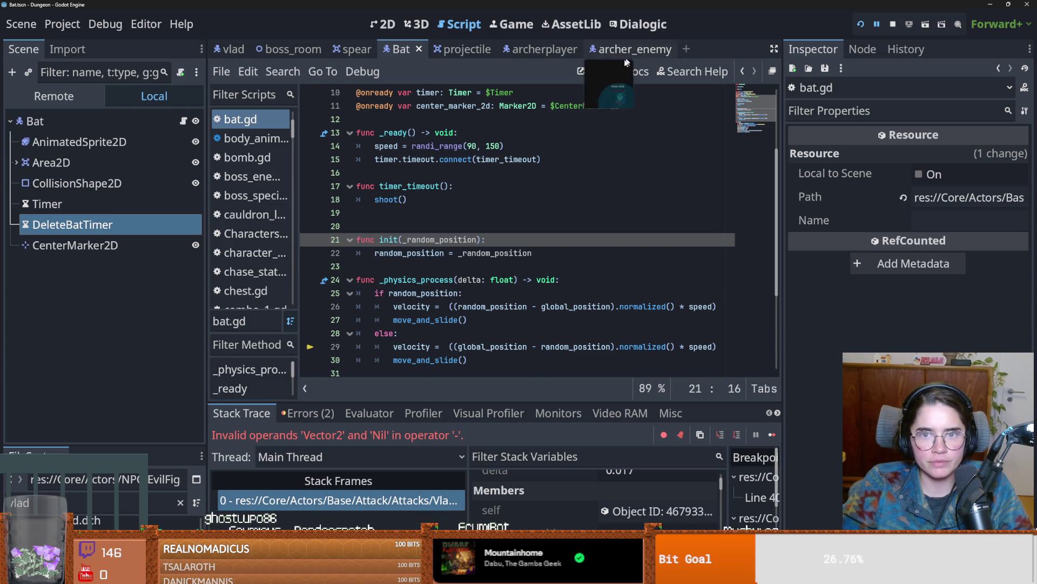
pyautogui.hotkey('ctrl', 's')
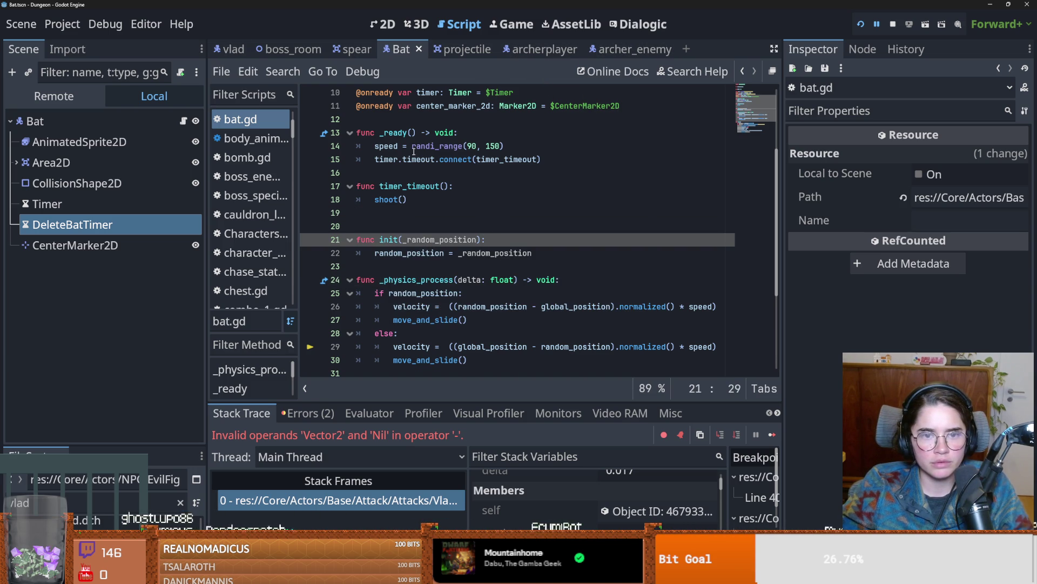
pyautogui.click(385, 118)
pyautogui.press('Return')
pyautogui.write('var run_away')
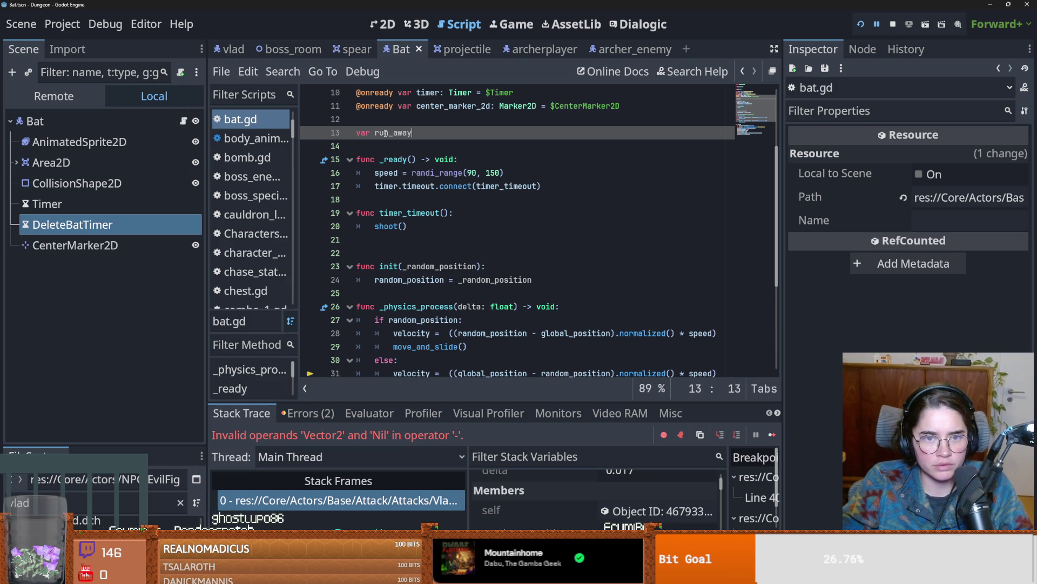
pyautogui.write(' = false')
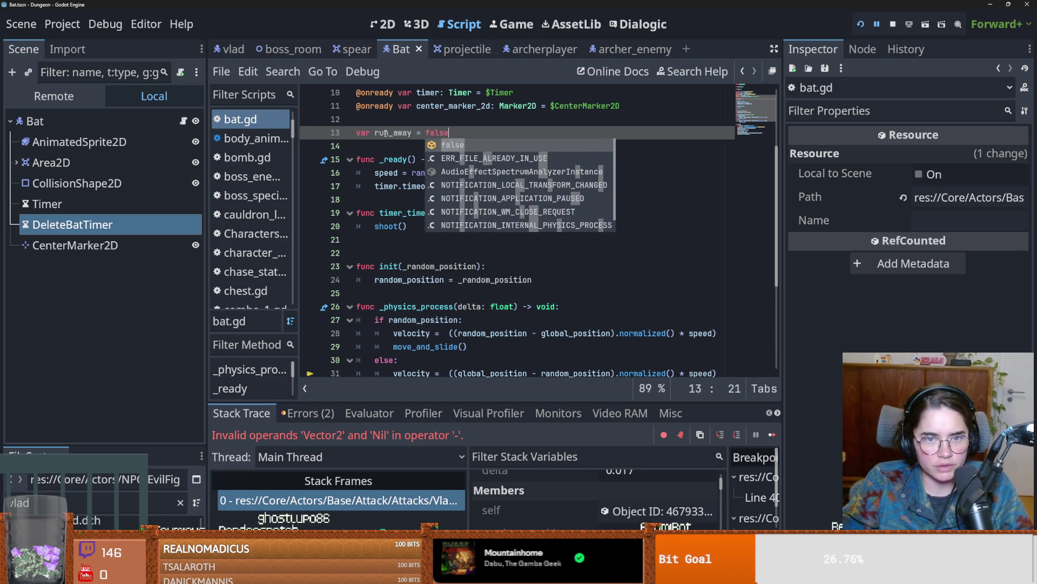
# Step: Change the _physics_process condition from 'if random_position:' to 'if run_away:'
pyautogui.scroll(-2, 392, 135)
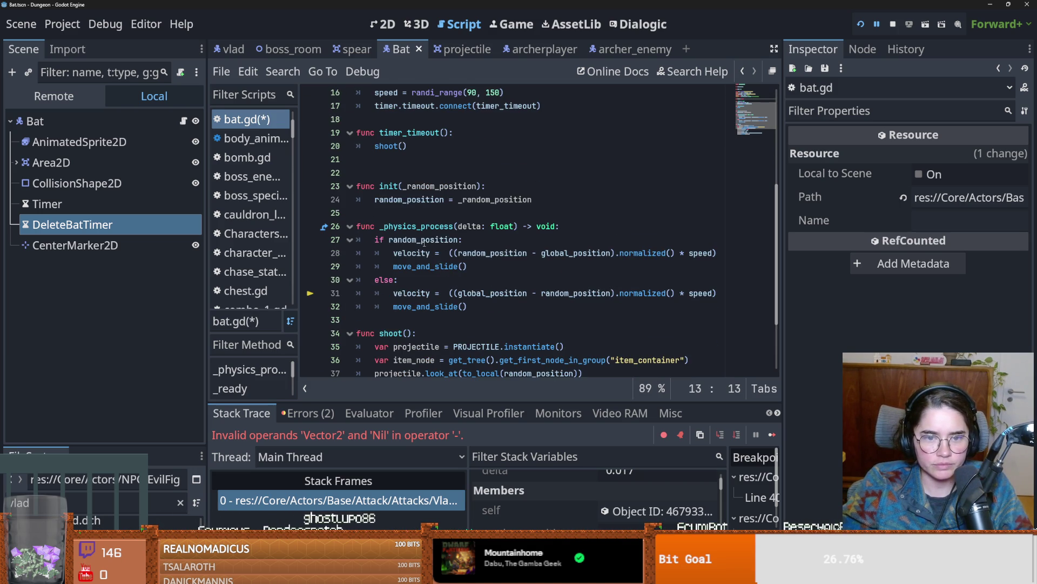
pyautogui.doubleClick(423, 239)
pyautogui.write('run_away:')
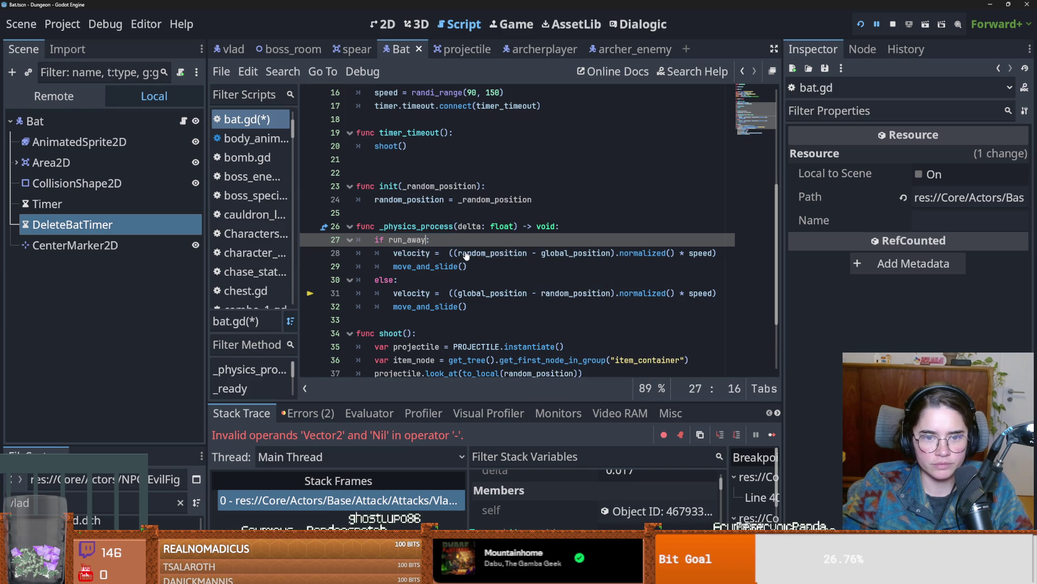
# Step: Set 'run_away = true' on a new line after shoot() and save
pyautogui.scroll(2, 422, 227)
pyautogui.click(421, 226)
pyautogui.press('Return')
pyautogui.write('run_away = t')
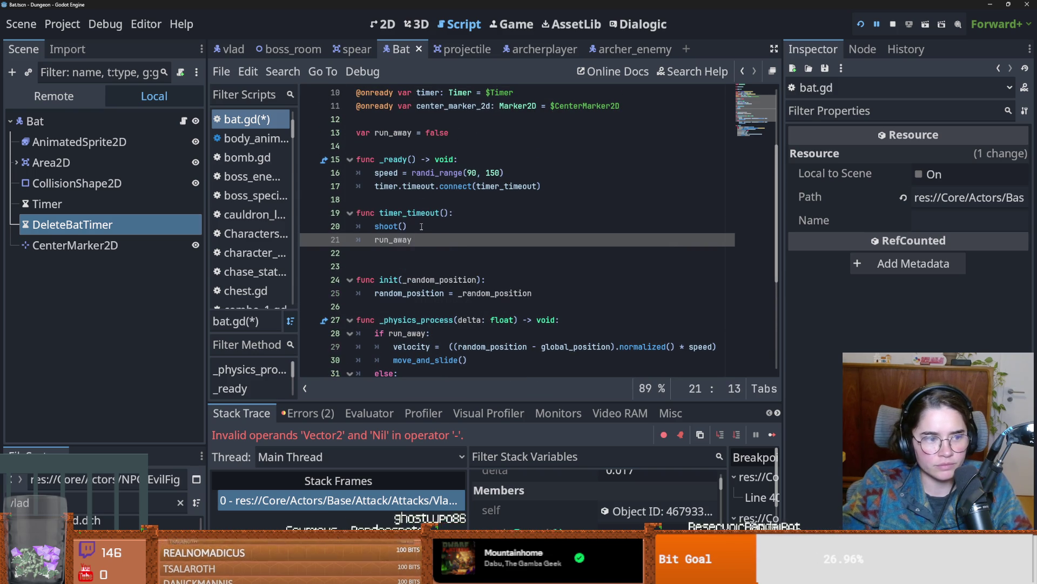
pyautogui.hotkey('ctrl', 's')
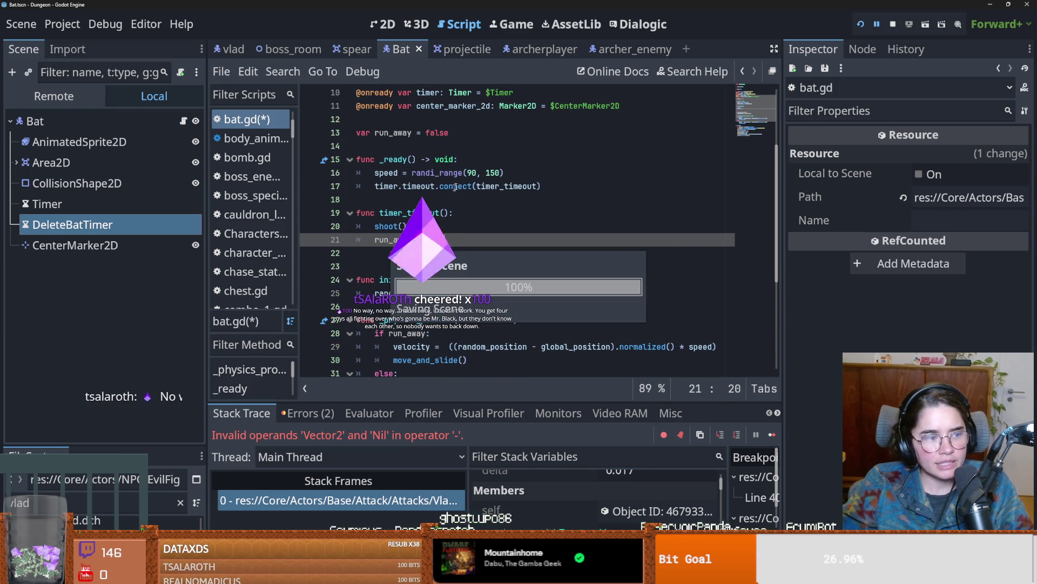
pyautogui.click(422, 200)
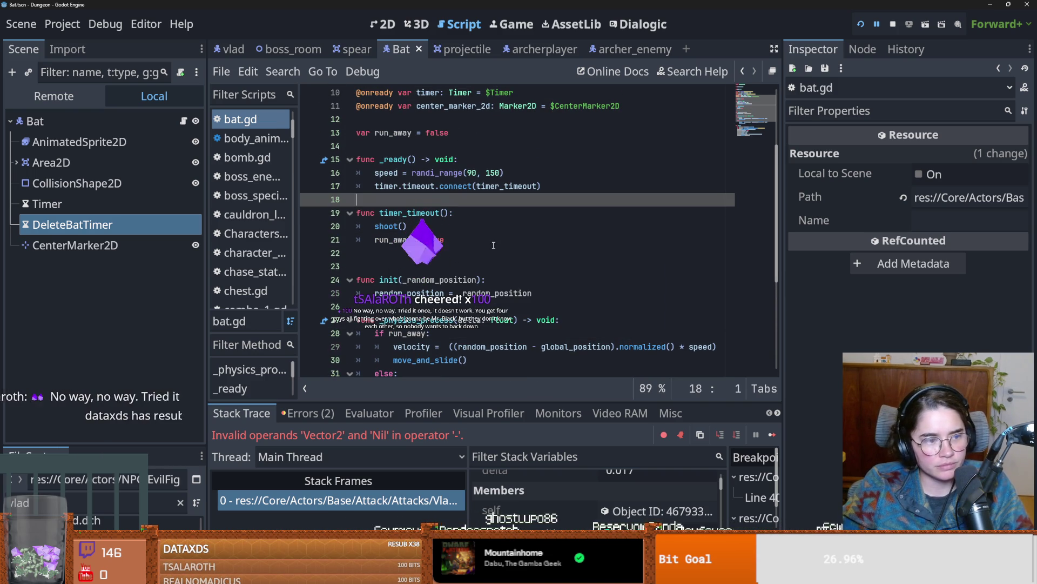
pyautogui.click(455, 235)
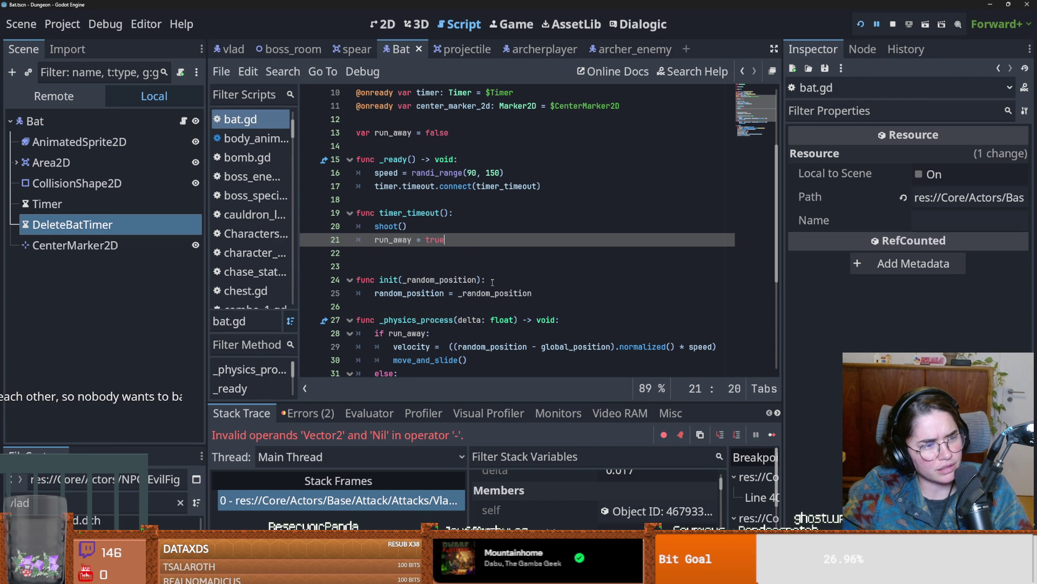
# Step: Remove the blank line after 'run_away = true' and save bat.gd
pyautogui.click(419, 324)
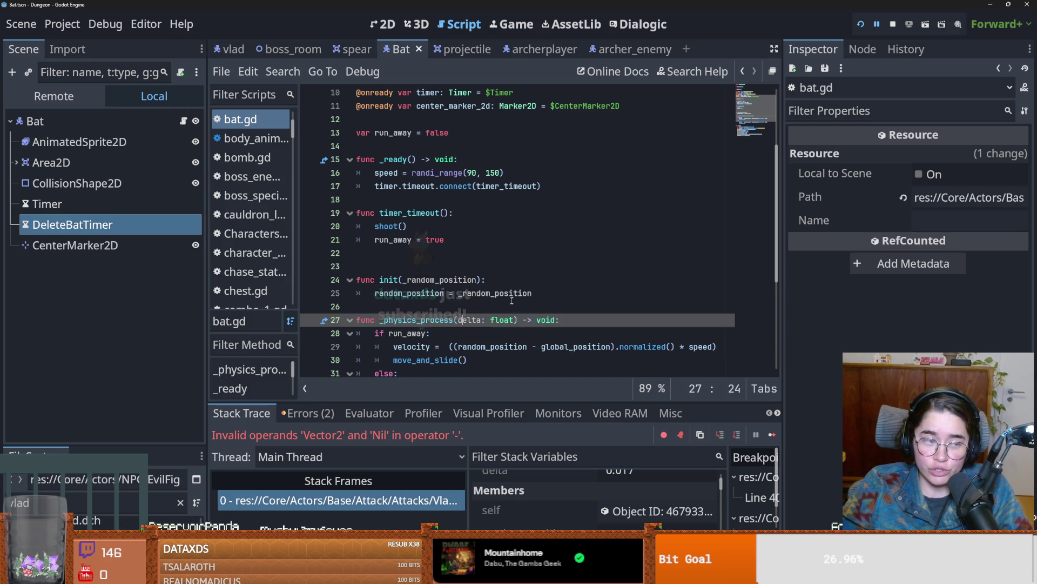
pyautogui.click(492, 297)
pyautogui.hotkey('ctrl', 's')
pyautogui.click(392, 257)
pyautogui.hotkey('ctrl', 's')
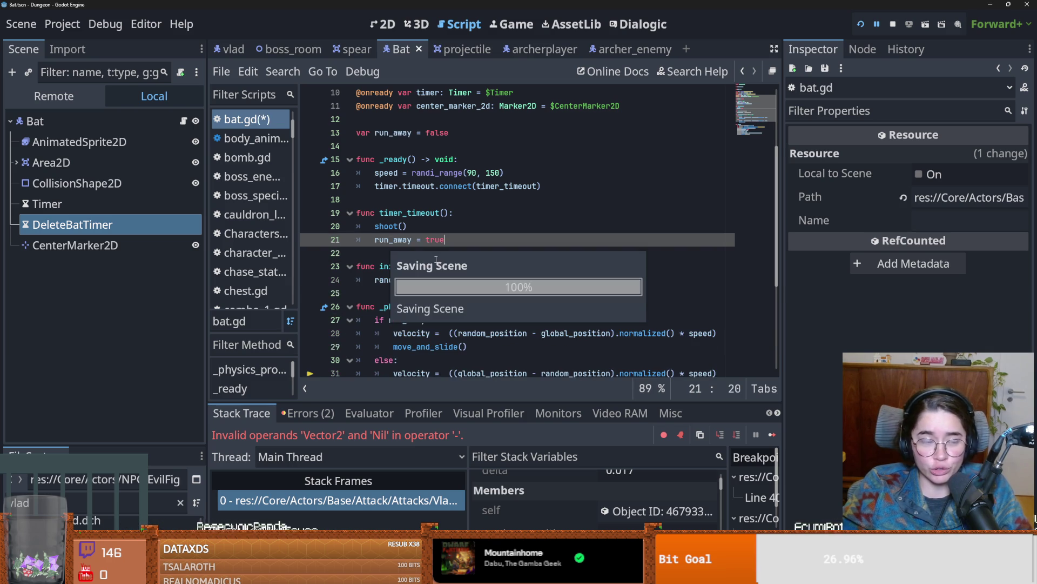
pyautogui.press('BackSpace')
pyautogui.hotkey('ctrl', 's')
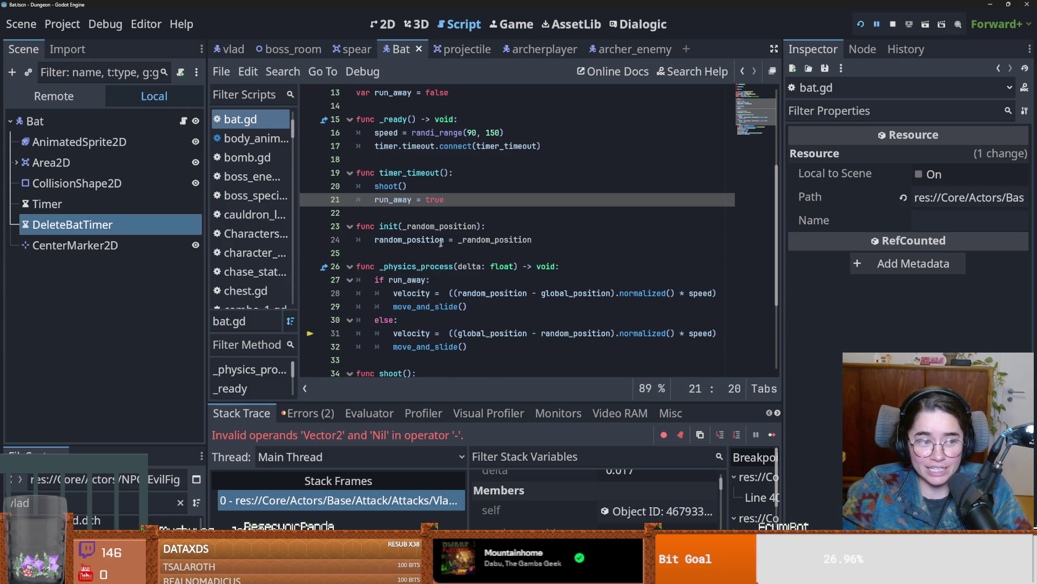
pyautogui.click(393, 218)
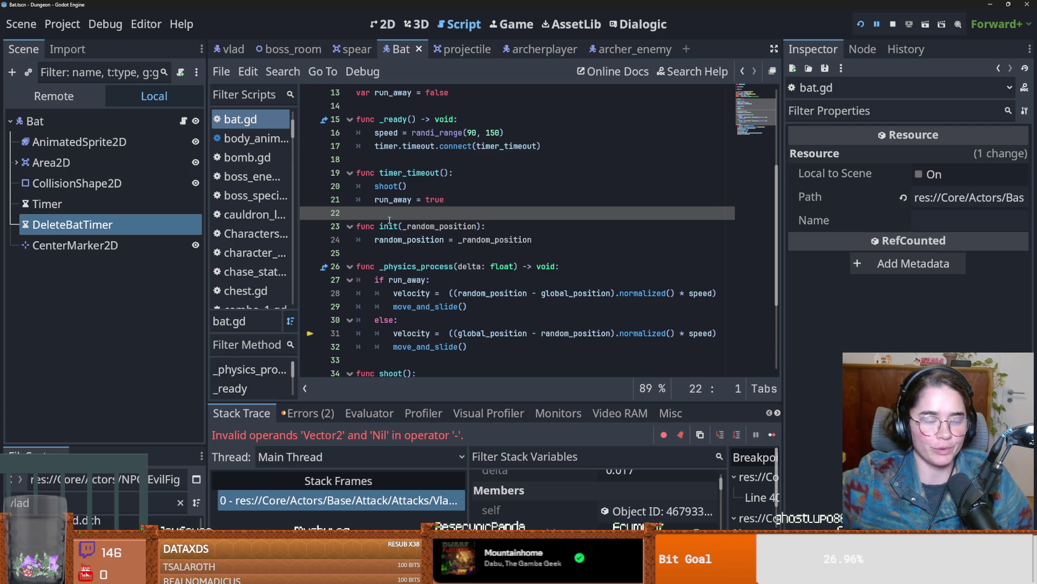
pyautogui.click(407, 255)
pyautogui.hotkey('ctrl', 's')
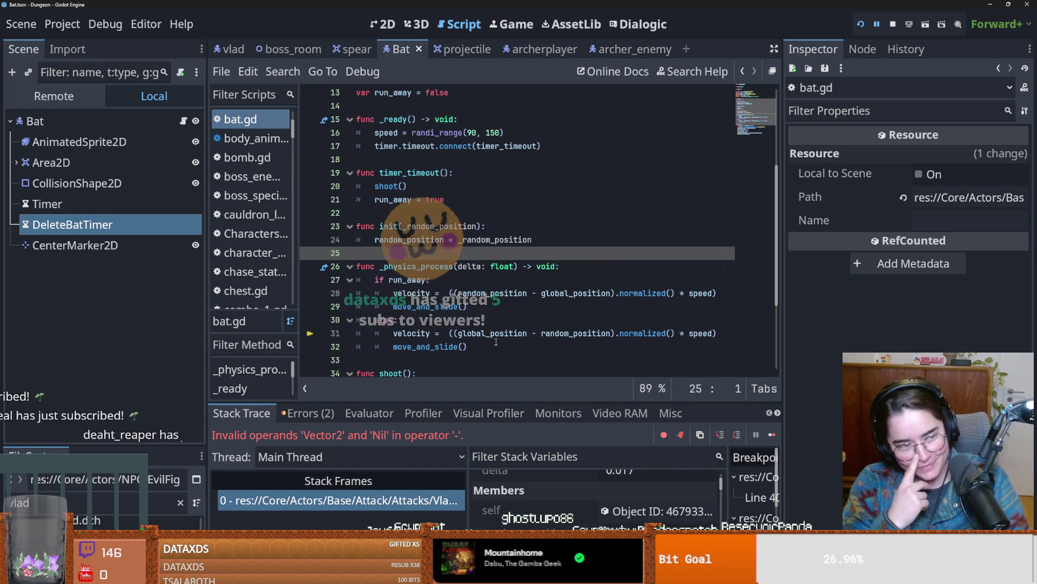
pyautogui.moveTo(419, 373); pyautogui.dragTo(446, 374)
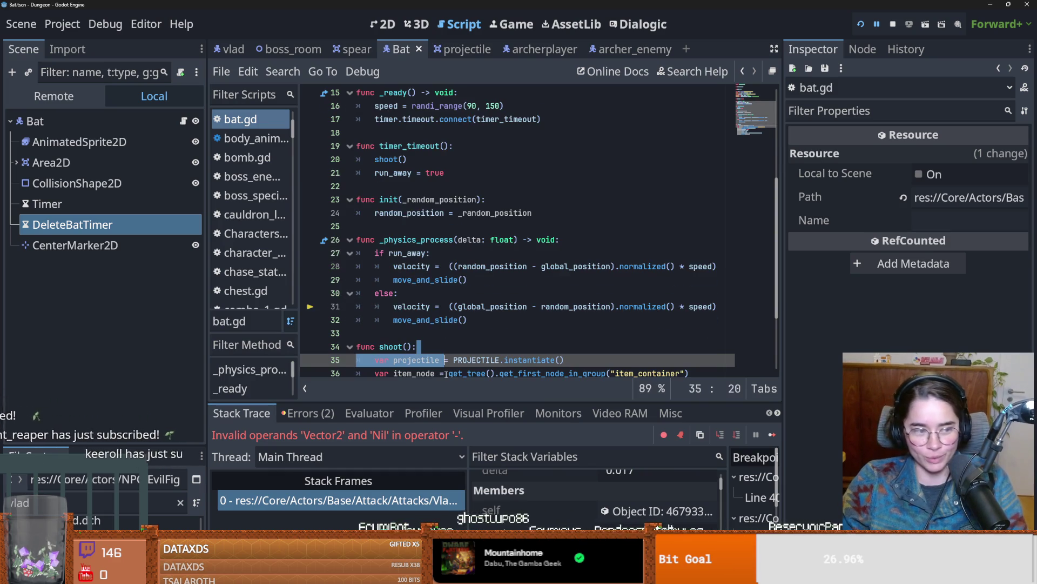
pyautogui.hotkey('ctrl', 's')
pyautogui.click(432, 331)
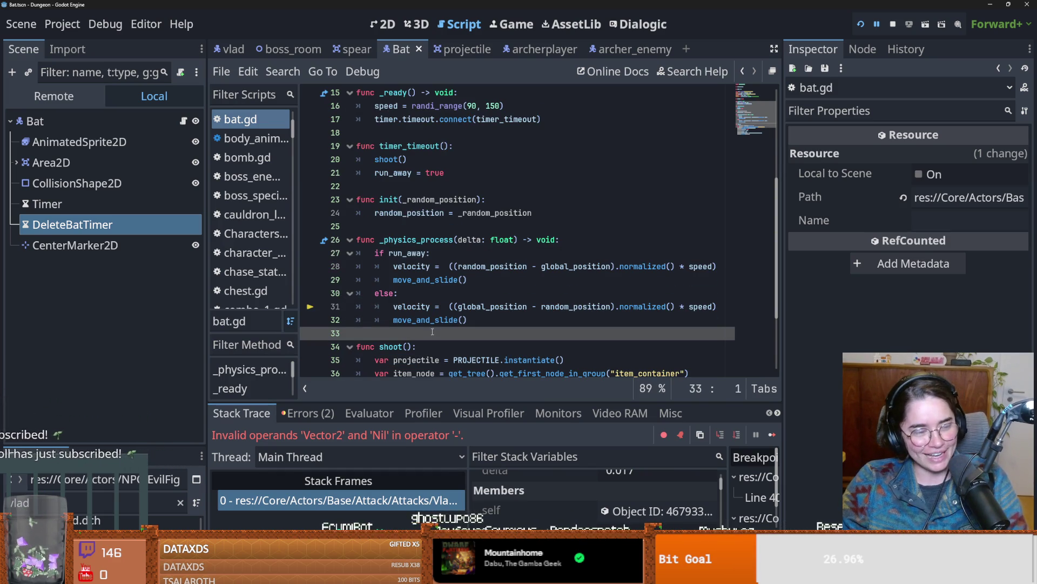
pyautogui.scroll(-1, 431, 334)
pyautogui.scroll(1, 431, 333)
pyautogui.hotkey('ctrl', 's')
pyautogui.hotkey('ctrl', 's')
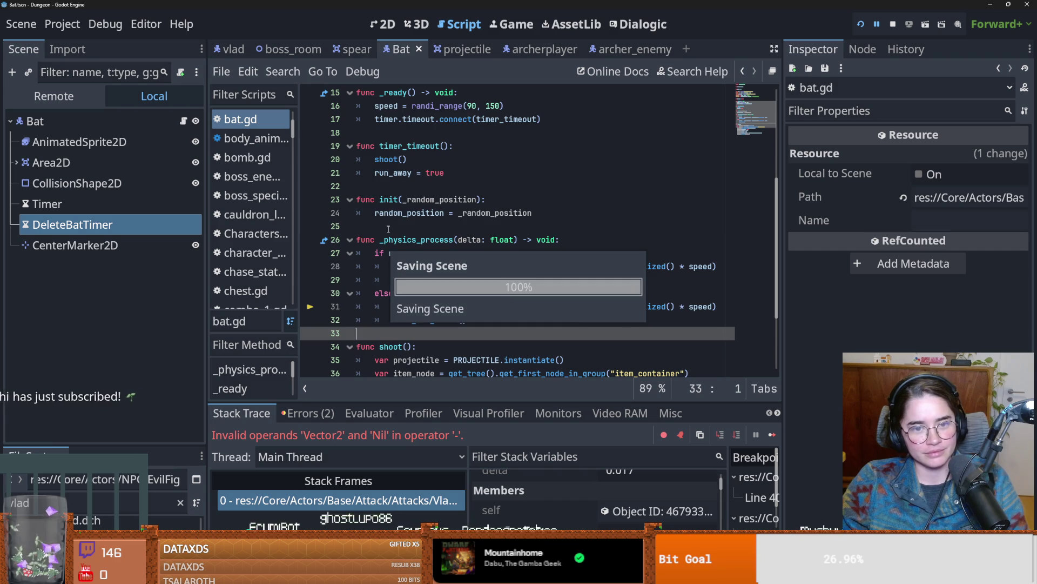
pyautogui.click(389, 229)
pyautogui.scroll(3, 388, 228)
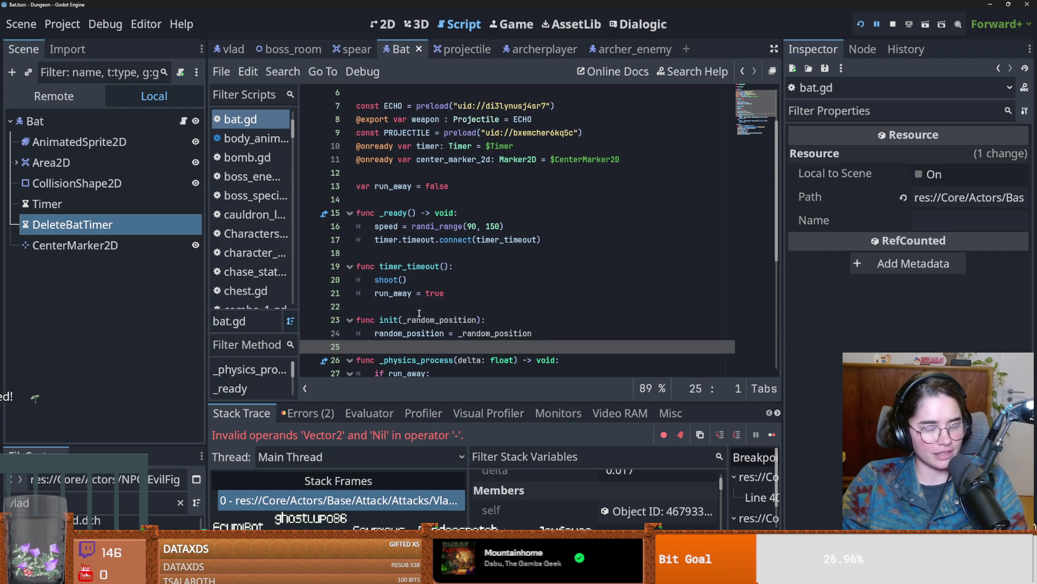
pyautogui.click(422, 312)
pyautogui.hotkey('ctrl', 's')
pyautogui.click(444, 257)
pyautogui.hotkey('ctrl', 's')
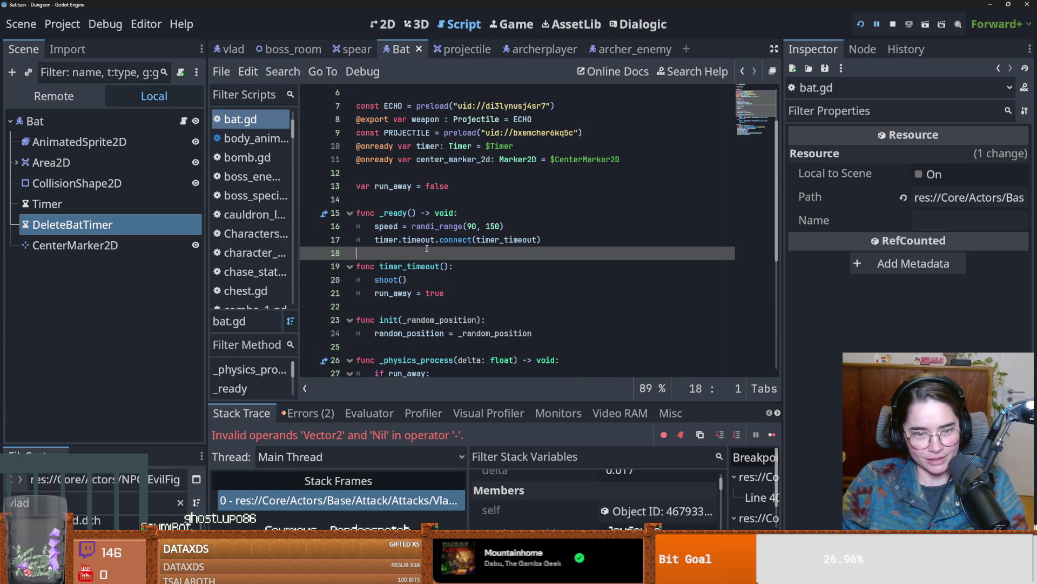
pyautogui.hotkey('ctrl', 's')
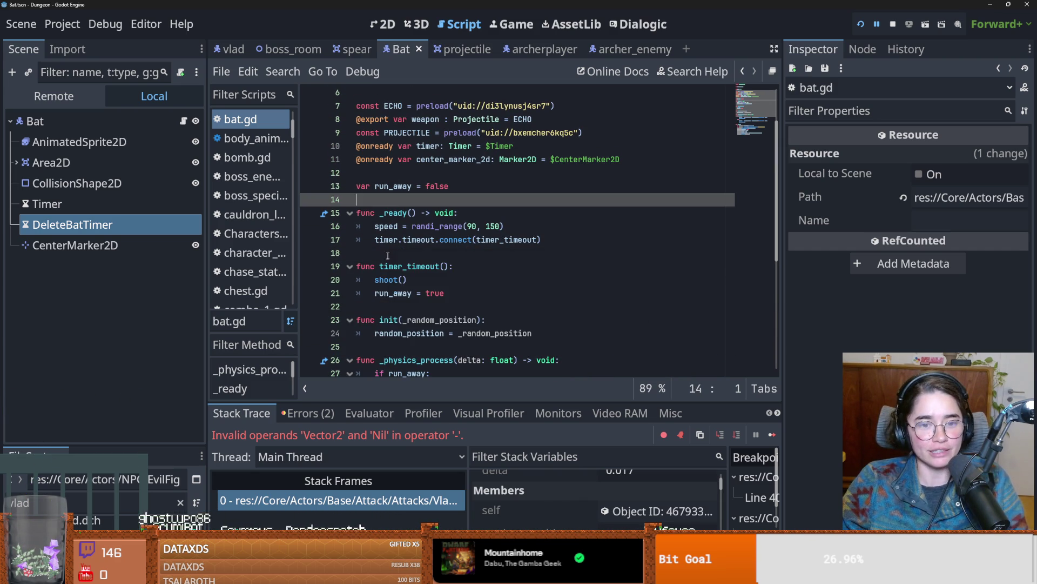
pyautogui.scroll(-1, 461, 311)
pyautogui.click(427, 266)
pyautogui.hotkey('ctrl', 's')
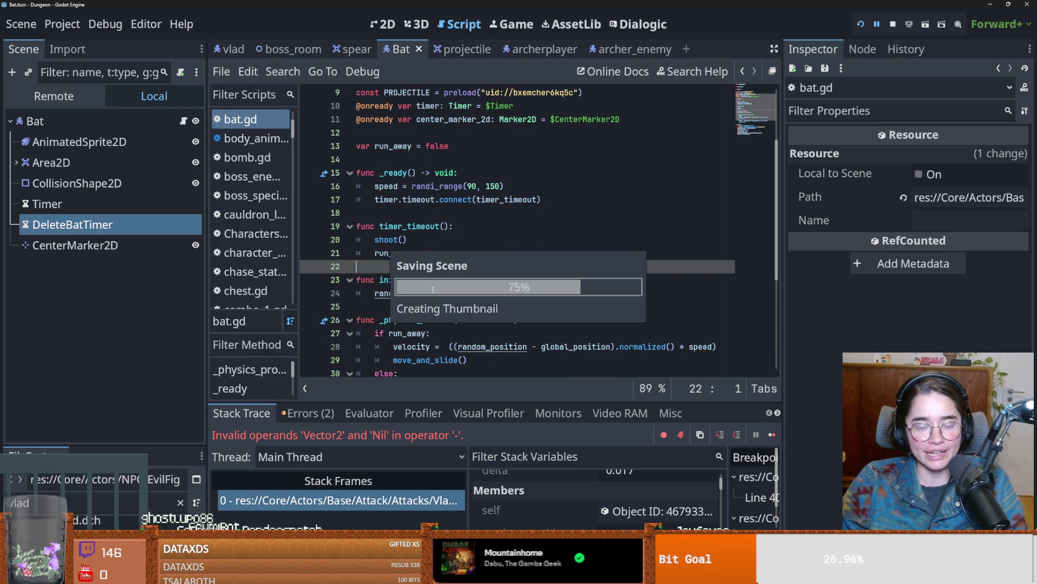
pyautogui.scroll(-1, 410, 303)
pyautogui.click(387, 267)
pyautogui.hotkey('ctrl', 's')
pyautogui.scroll(-3, 387, 264)
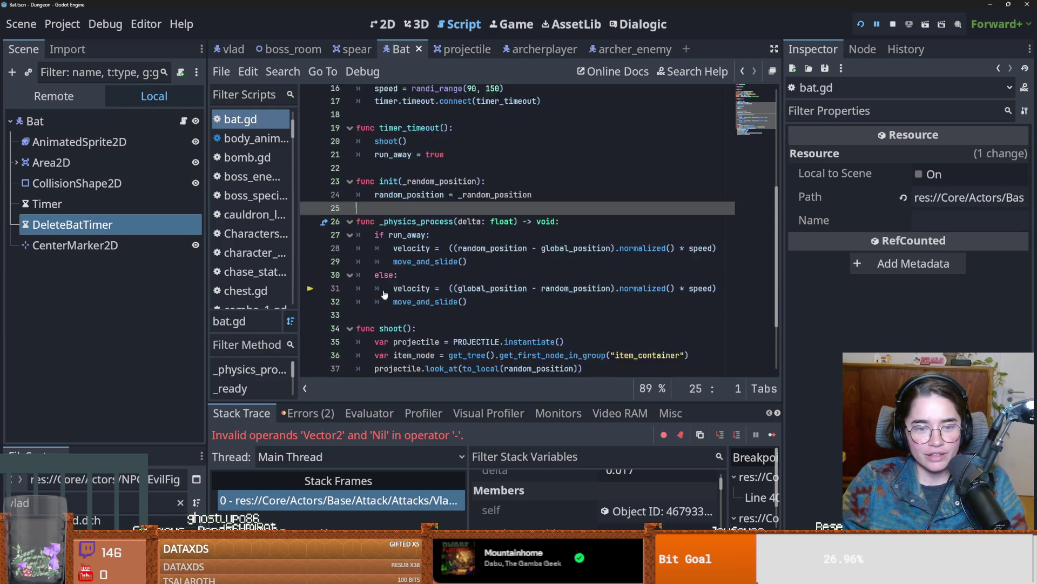
pyautogui.click(395, 252)
pyautogui.hotkey('ctrl', 's')
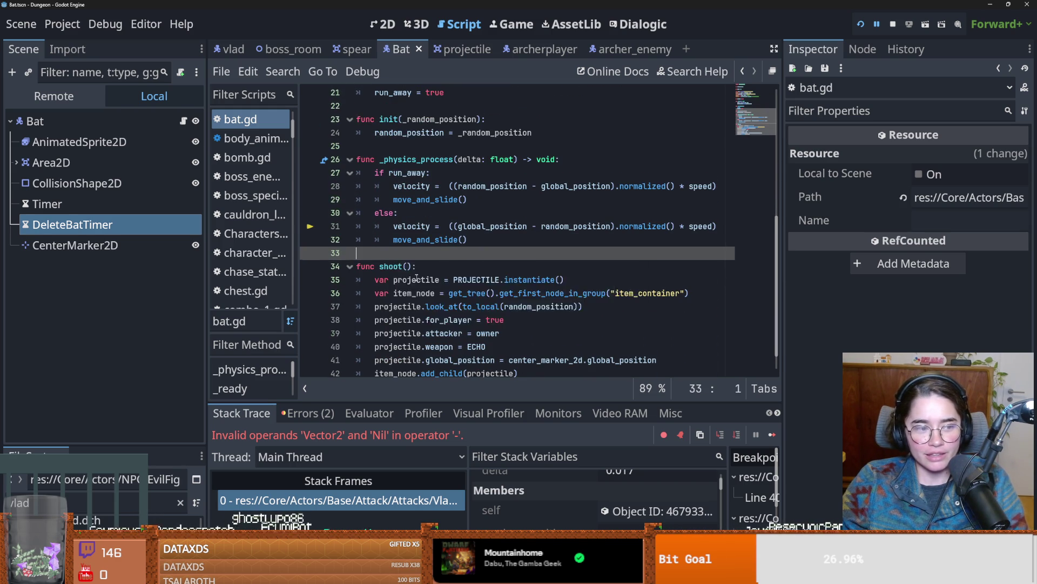
pyautogui.scroll(-1, 417, 278)
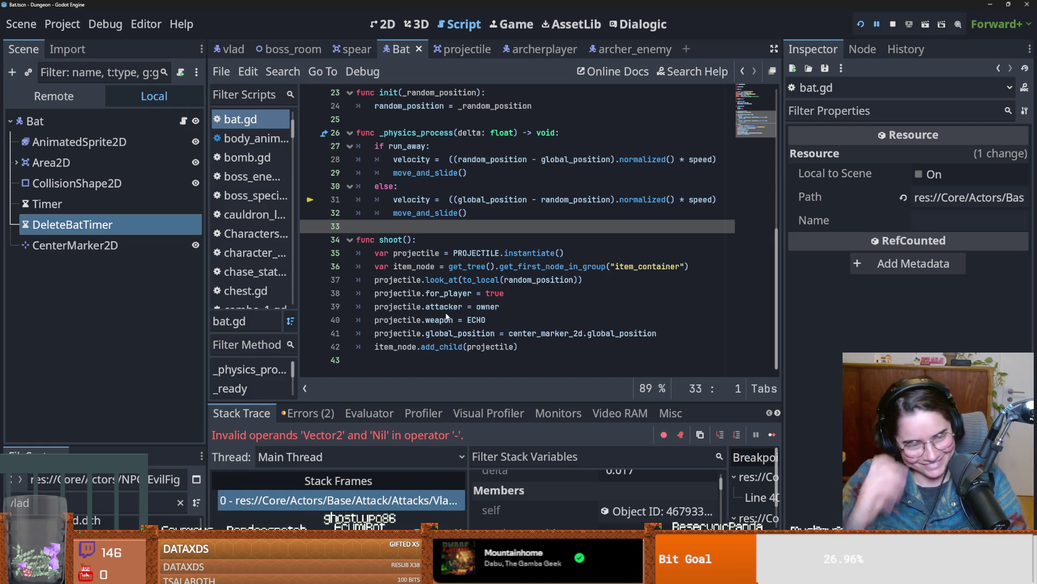
pyautogui.hotkey('ctrl', 's')
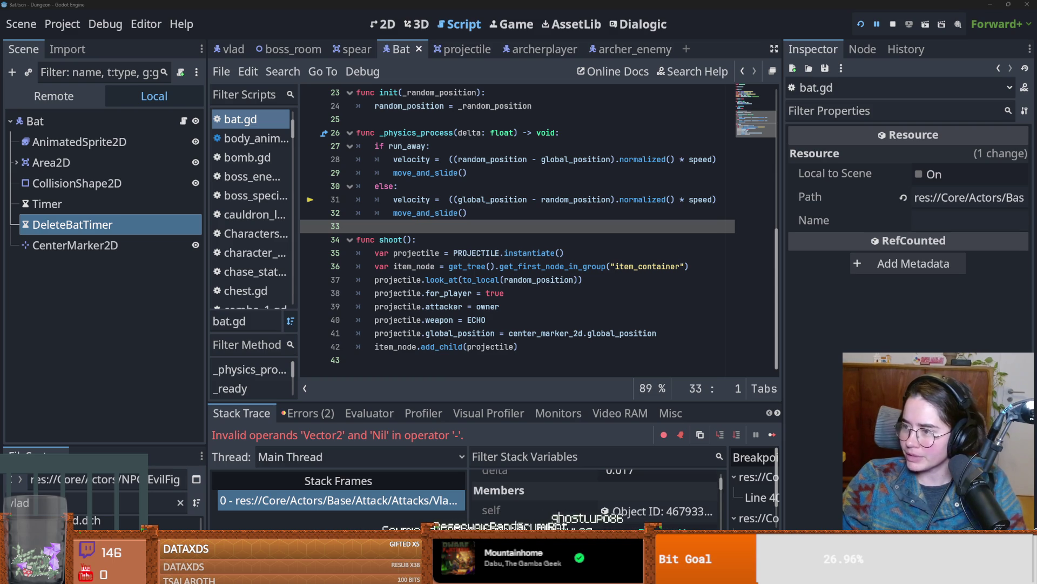
pyautogui.hotkey('ctrl', 's')
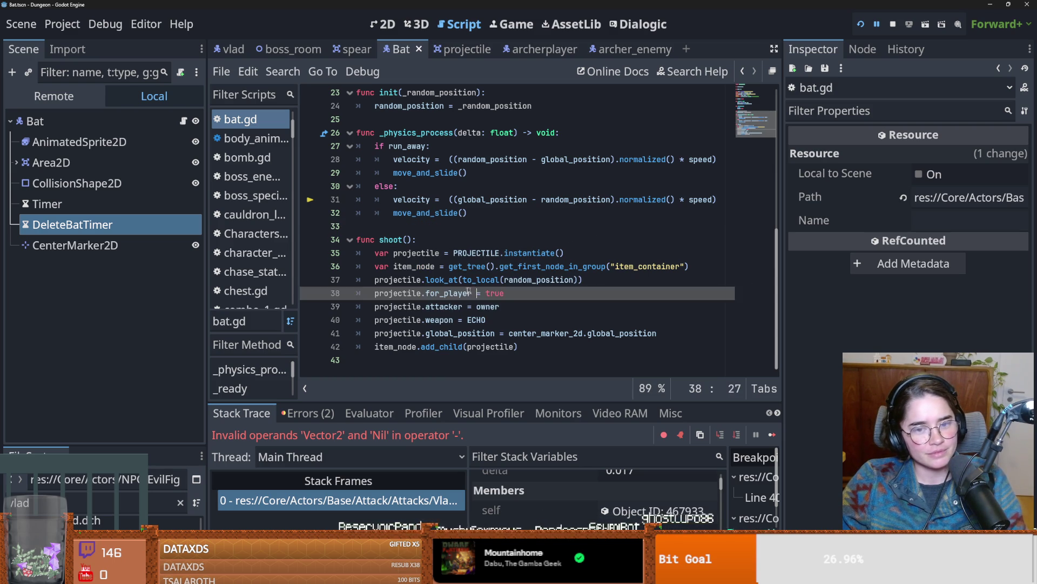
pyautogui.hotkey('ctrl', 's')
pyautogui.scroll(2, 489, 279)
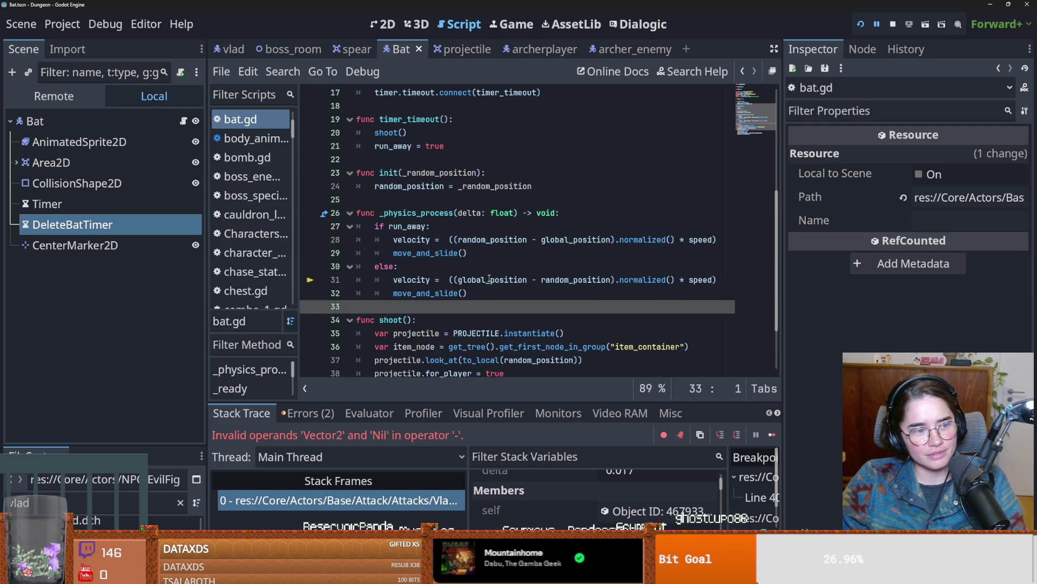
pyautogui.click(387, 213)
pyautogui.hotkey('ctrl', 's')
pyautogui.scroll(-2, 389, 232)
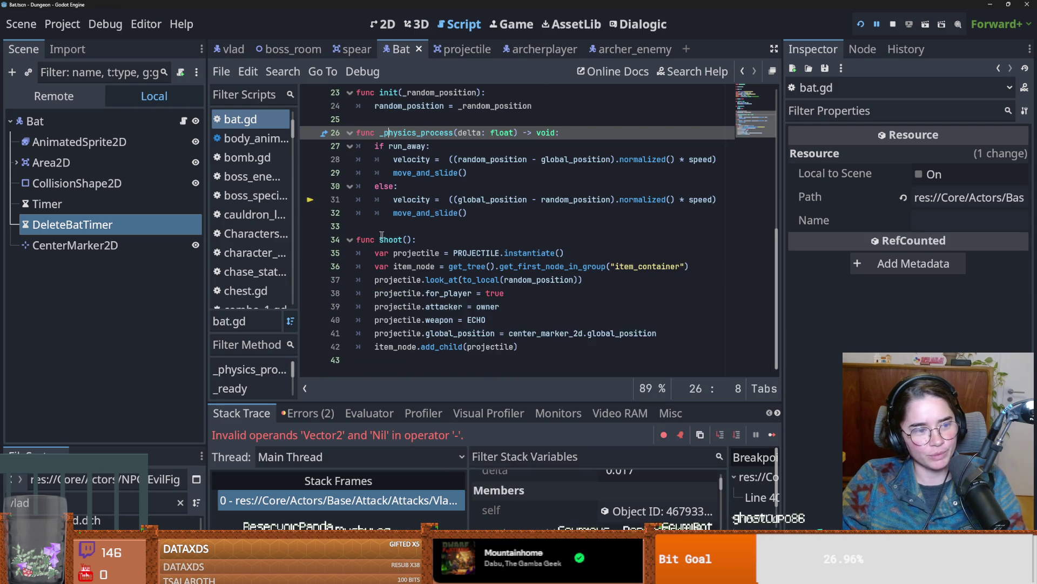
pyautogui.scroll(4, 392, 235)
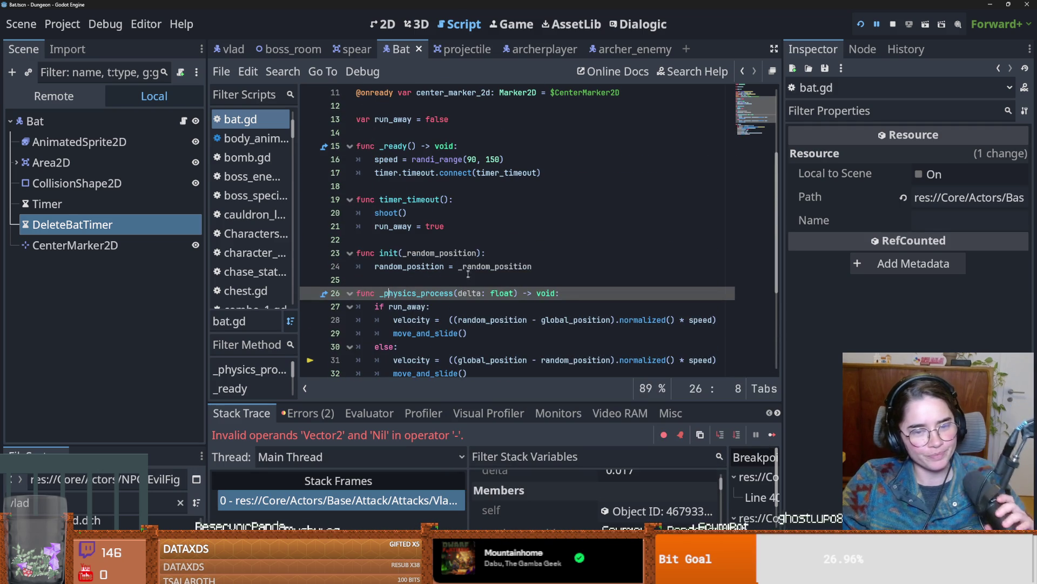
pyautogui.click(465, 267)
pyautogui.click(430, 253)
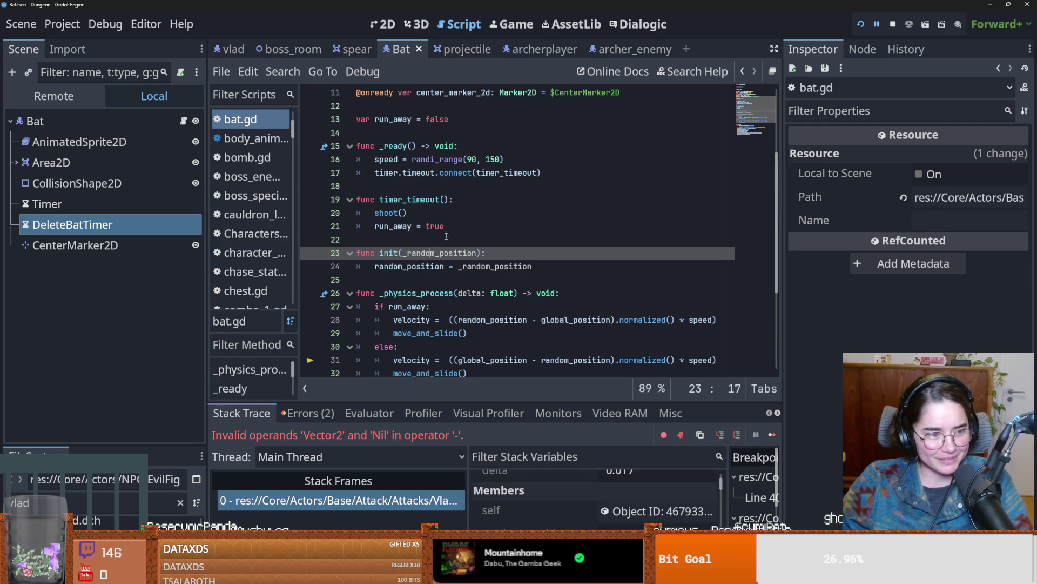
pyautogui.click(449, 237)
pyautogui.hotkey('ctrl', 's')
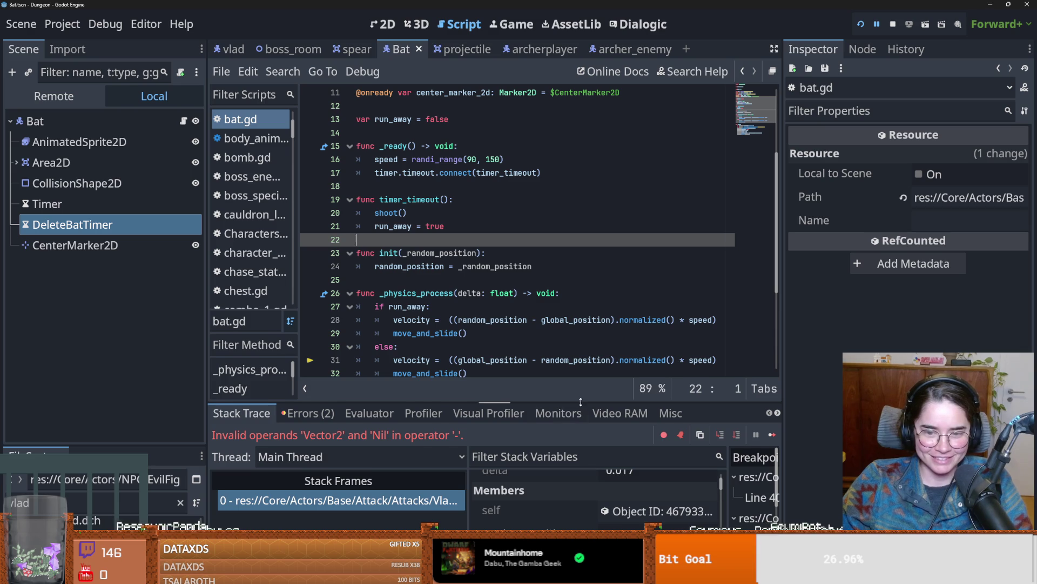
pyautogui.moveTo(581, 401); pyautogui.dragTo(581, 409)
pyautogui.scroll(-2, 512, 315)
pyautogui.moveTo(511, 316)
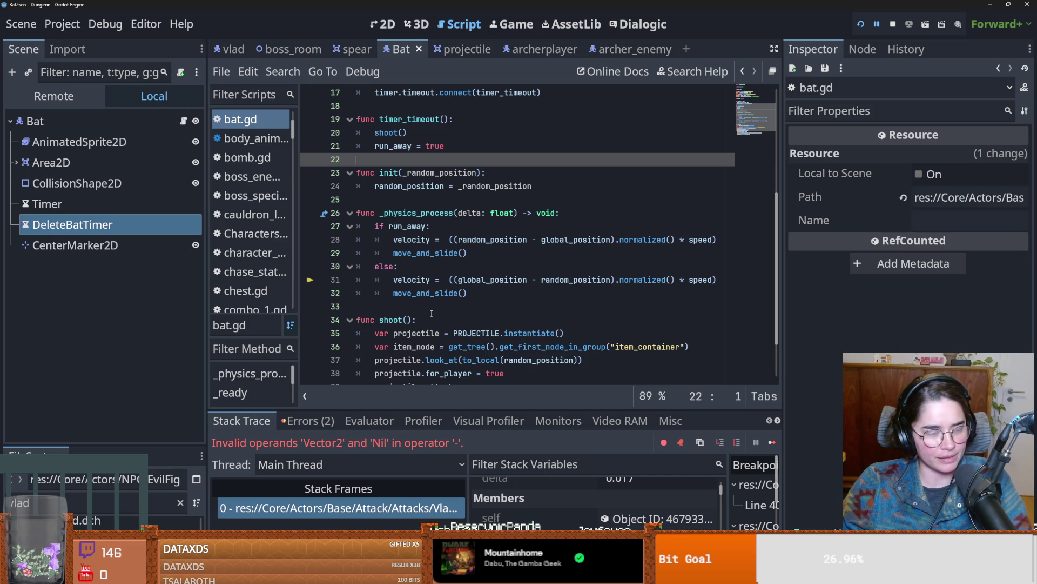
# Step: Review the _physics_process code and save the bat scene
pyautogui.scroll(-3, 432, 313)
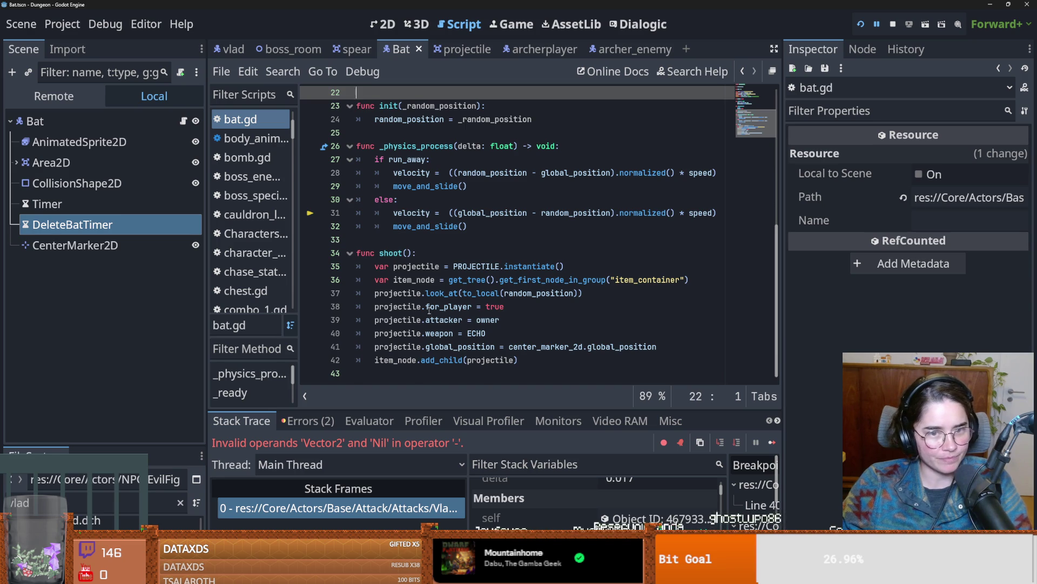
pyautogui.scroll(2, 430, 309)
pyautogui.click(417, 319)
pyautogui.scroll(-2, 417, 319)
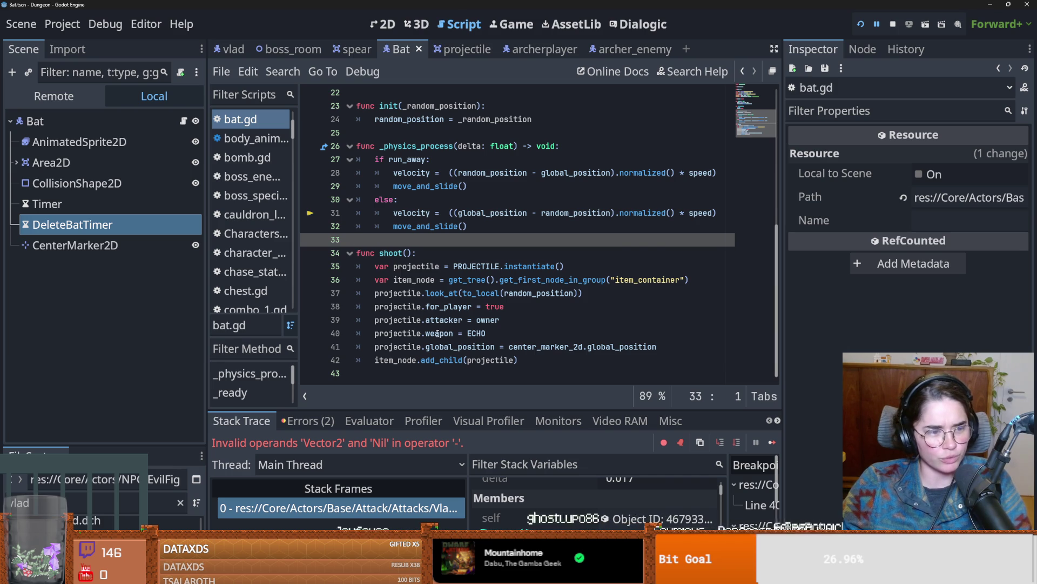
pyautogui.scroll(1, 426, 312)
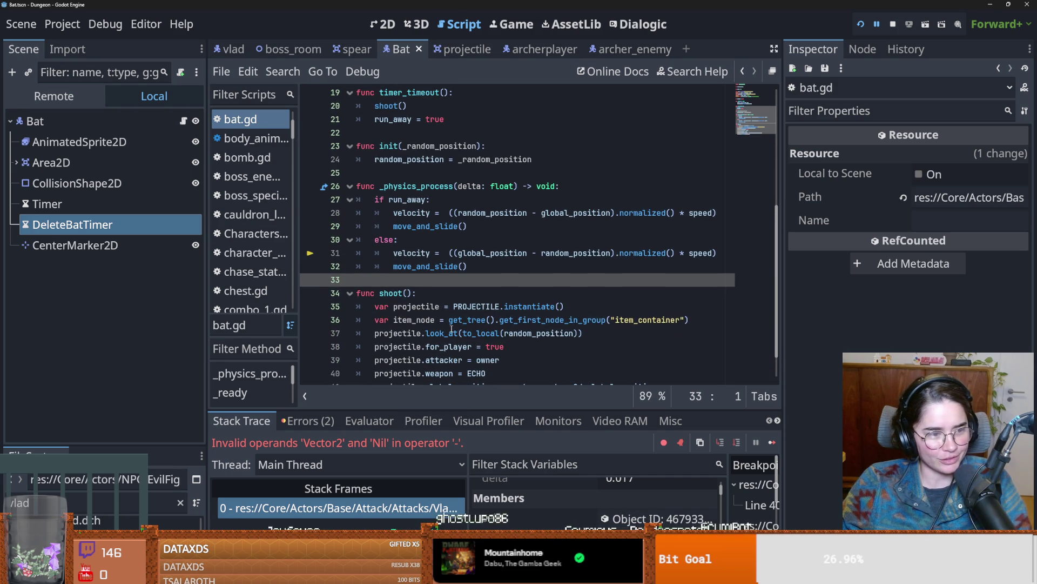
pyautogui.hotkey('ctrl', 's')
pyautogui.hotkey('ctrl', 's')
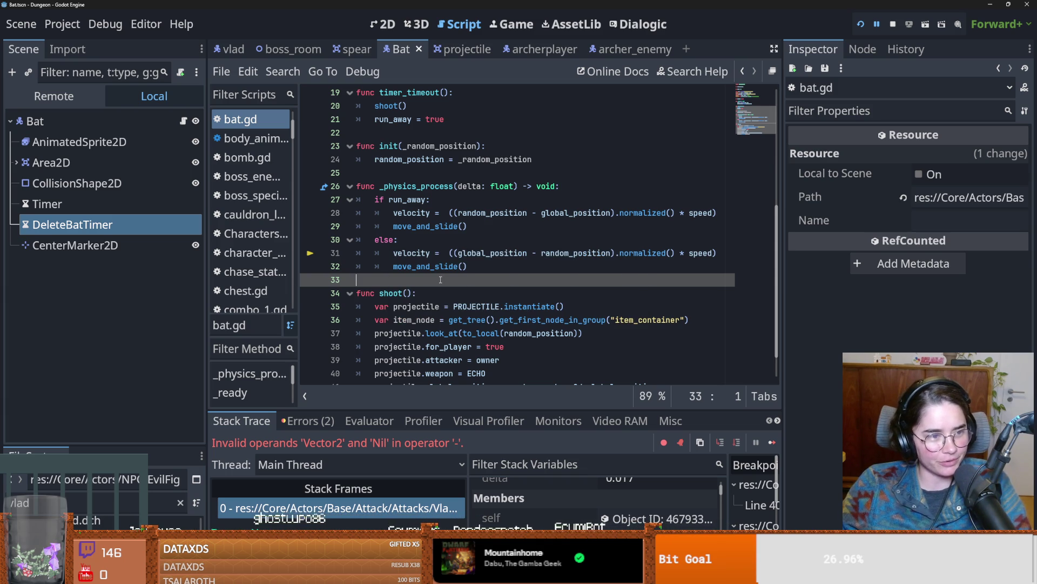
# Step: Check the run_away and else velocity branches, save, then select the DeleteBatTimer node
pyautogui.scroll(-1, 441, 279)
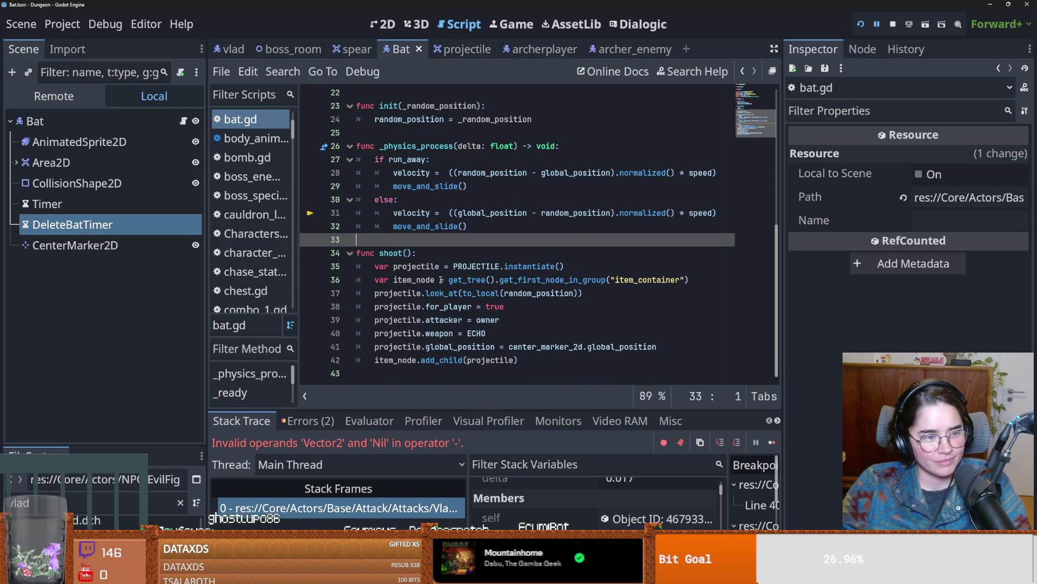
pyautogui.scroll(2, 440, 280)
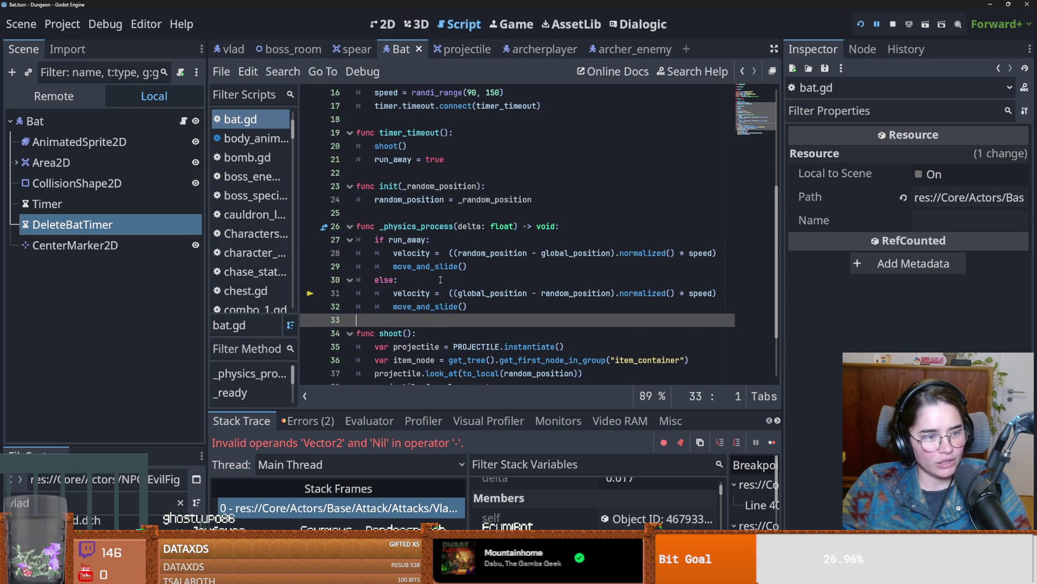
pyautogui.scroll(-1, 441, 279)
pyautogui.scroll(5, 440, 279)
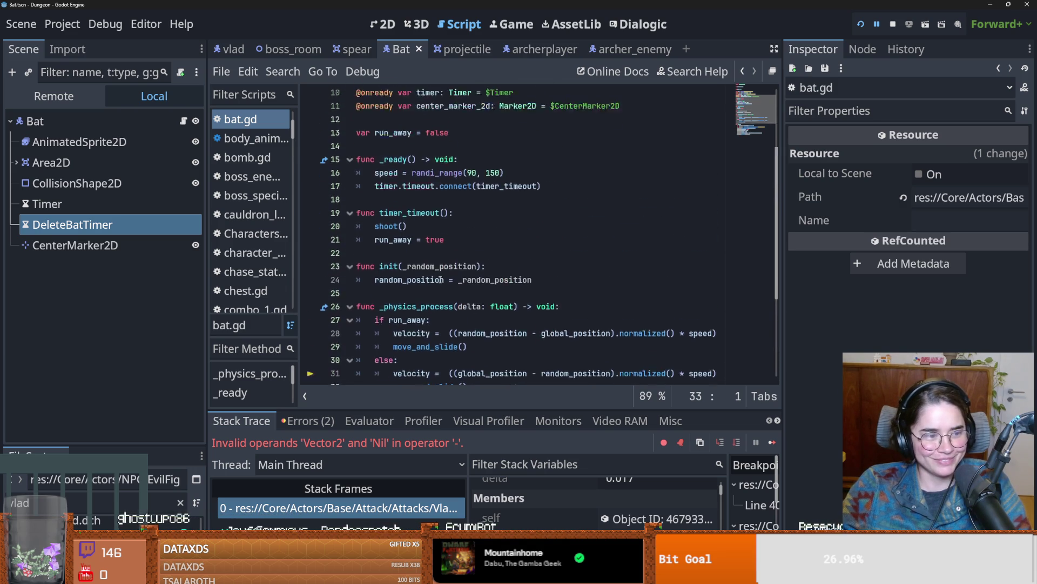
pyautogui.scroll(-5, 439, 279)
pyautogui.click(448, 293)
pyautogui.hotkey('ctrl', 's')
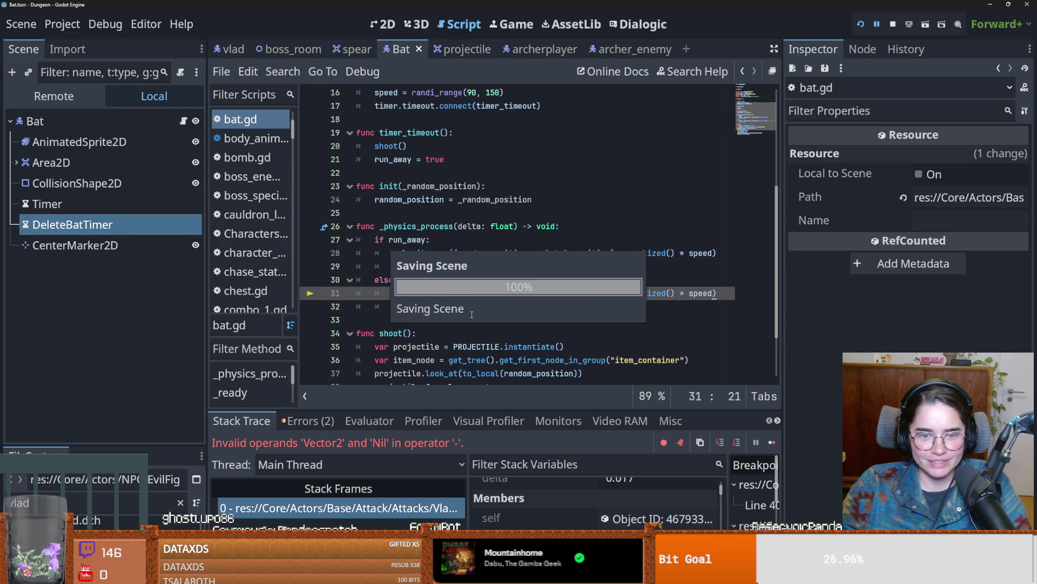
pyautogui.scroll(1, 425, 253)
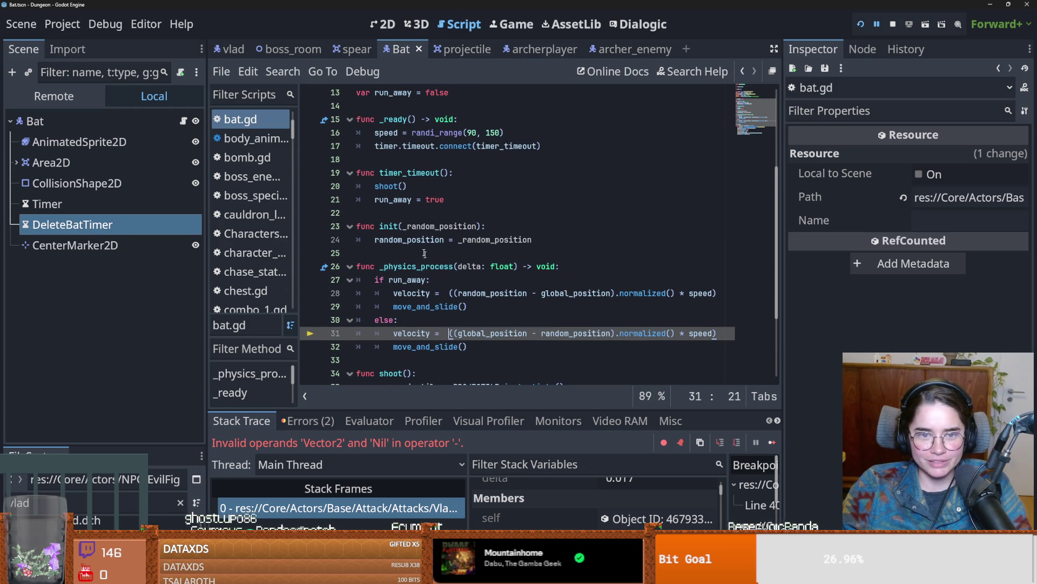
pyautogui.click(413, 282)
pyautogui.click(73, 224)
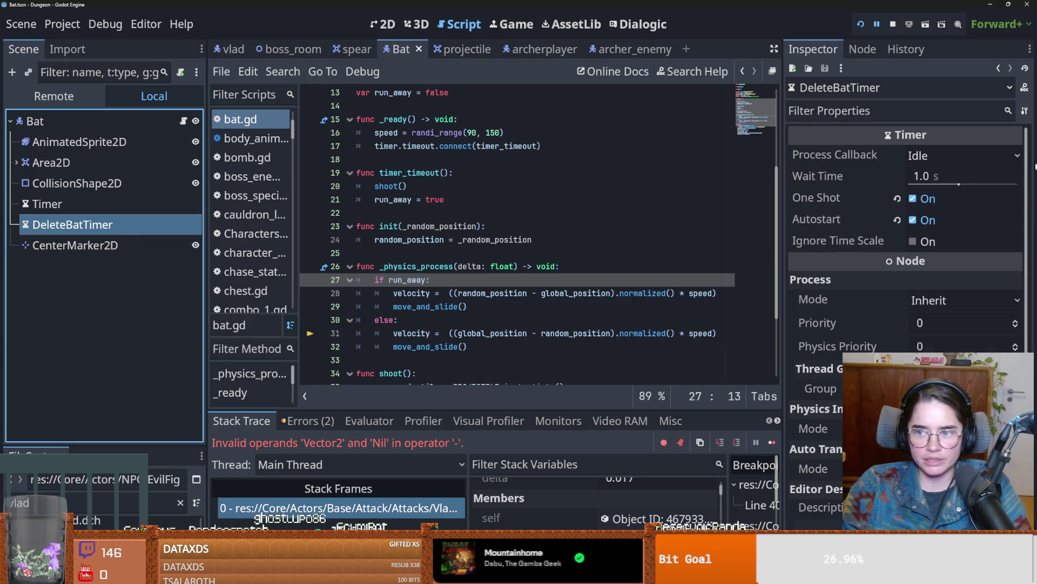
# Step: Set DeleteBatTimer's Wait Time to 10, add a line after 'run_away = true', and save
pyautogui.click(964, 175)
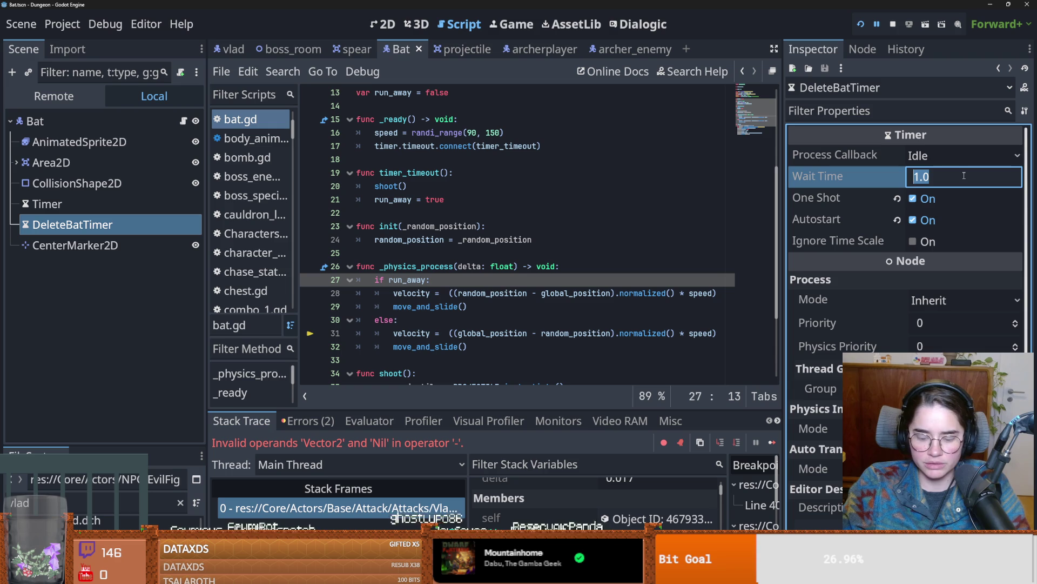
pyautogui.write('10')
pyautogui.press('Return')
pyautogui.click(453, 201)
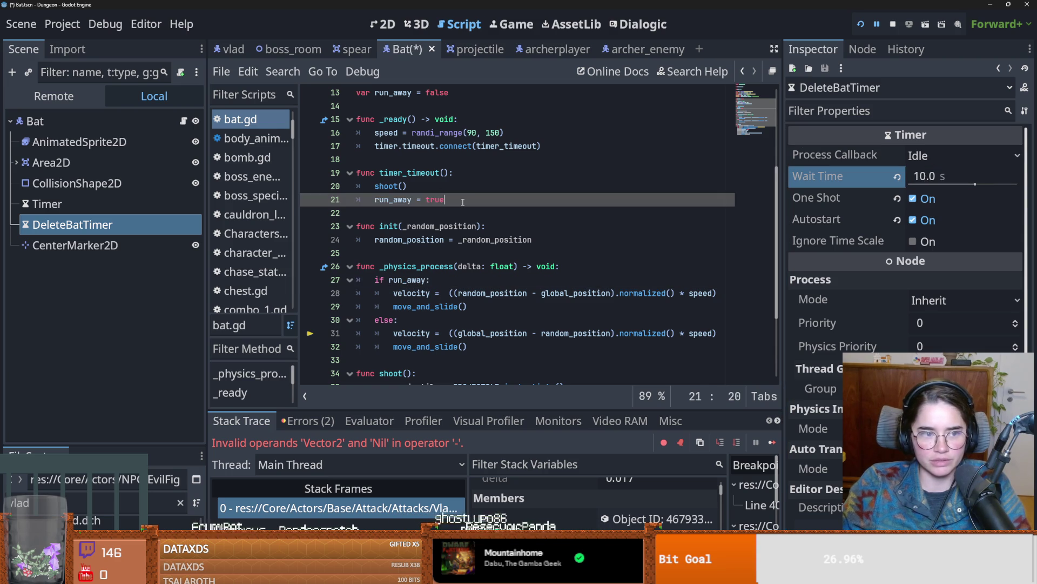
pyautogui.press('Return')
pyautogui.hotkey('ctrl', 's')
pyautogui.scroll(1, 506, 238)
pyautogui.scroll(-2, 506, 238)
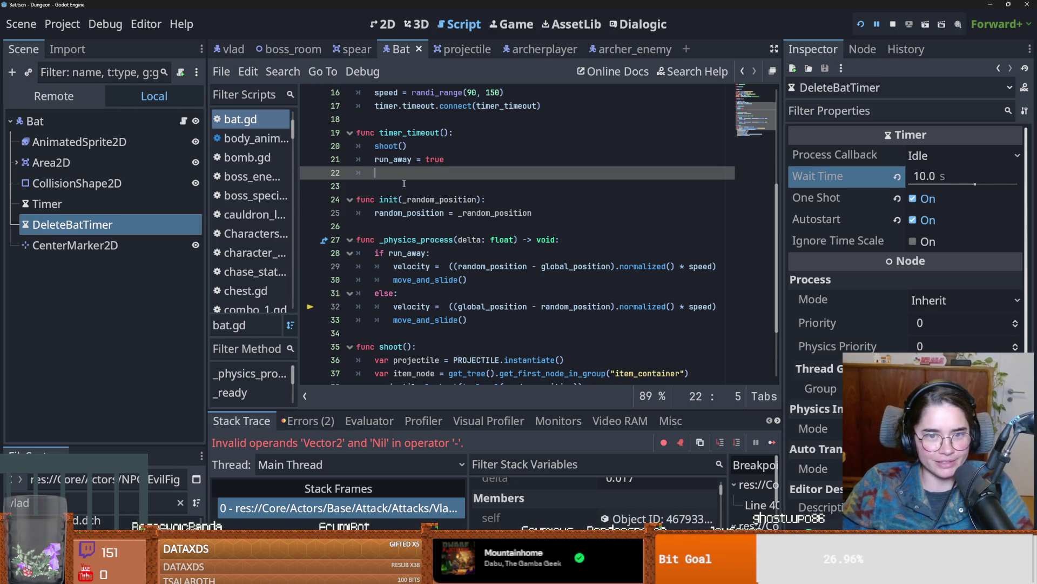
pyautogui.scroll(3, 404, 185)
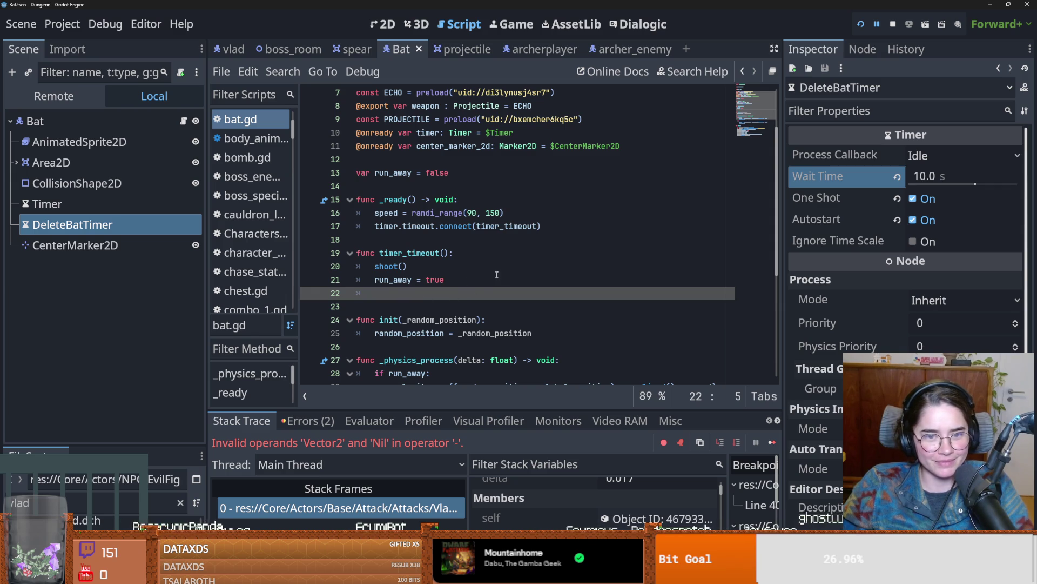
pyautogui.click(535, 227)
pyautogui.press('Return')
pyautogui.moveTo(73, 225)
pyautogui.mouseDown()
pyautogui.moveTo(372, 158)
pyautogui.moveTo(432, 163)
pyautogui.mouseUp()
# Step: In _ready, type 'delete_bat_timer.timeout.connect(delete_me'
pyautogui.click(554, 242)
pyautogui.press('Return')
pyautogui.write('delete_bat_timer')
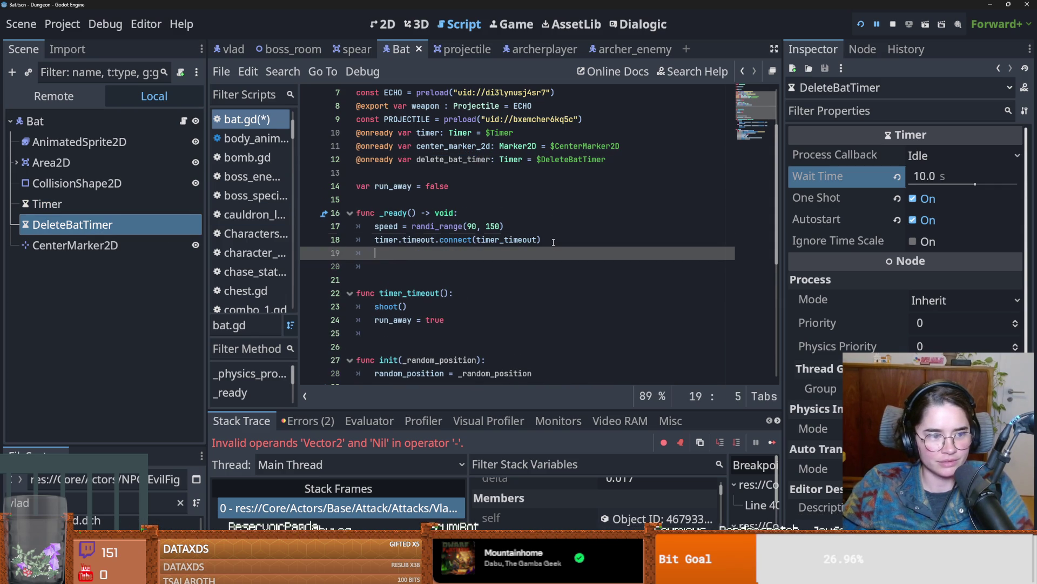
pyautogui.write('.')
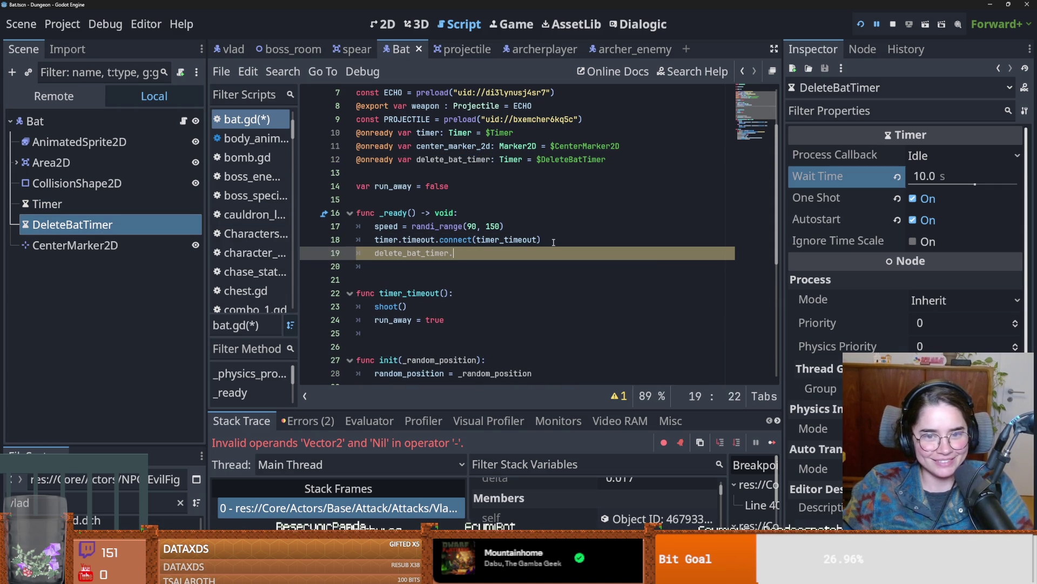
pyautogui.write('timeout.')
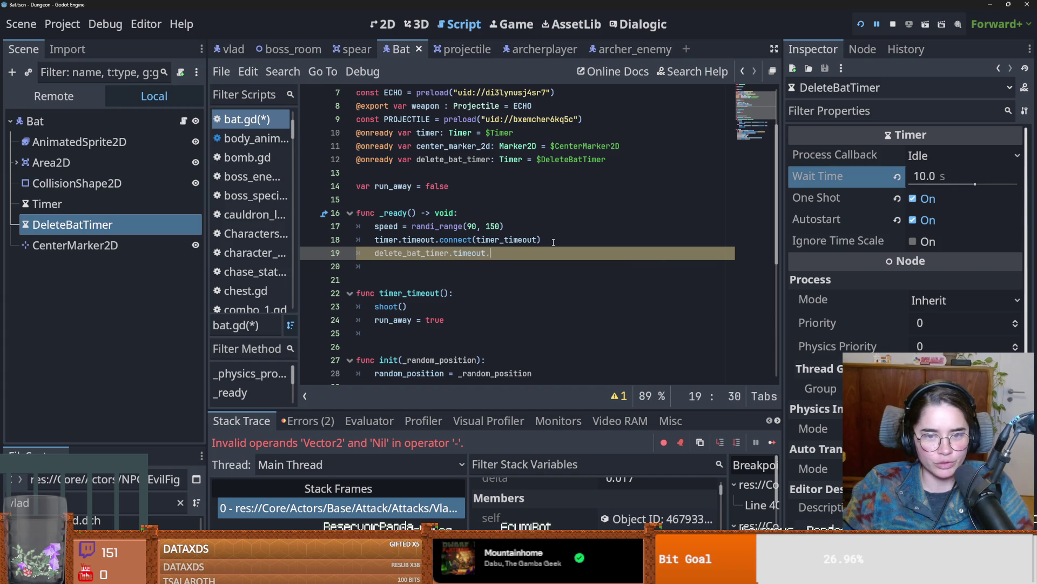
pyautogui.write('connect(')
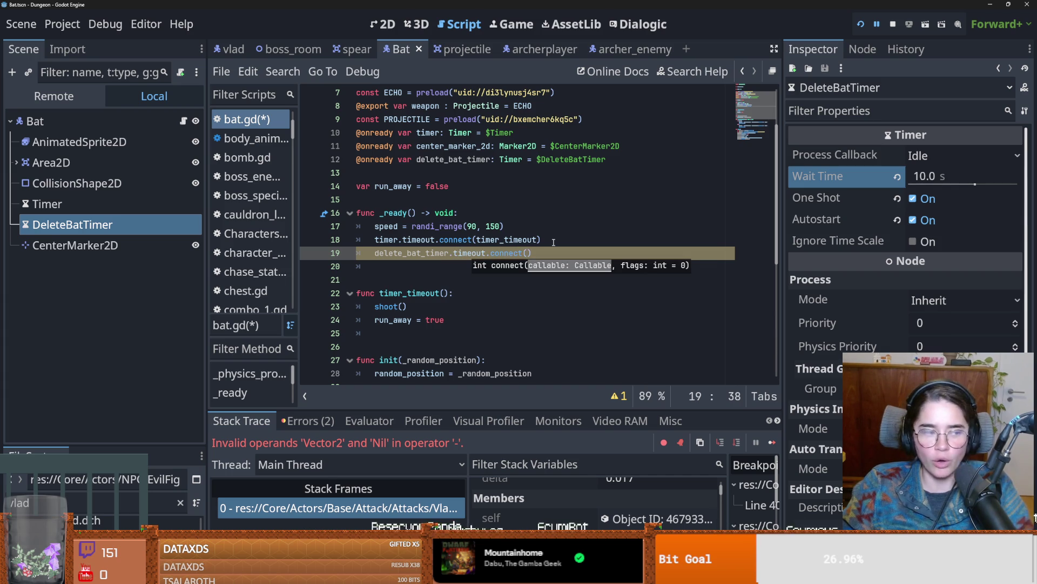
pyautogui.write('delete_me')
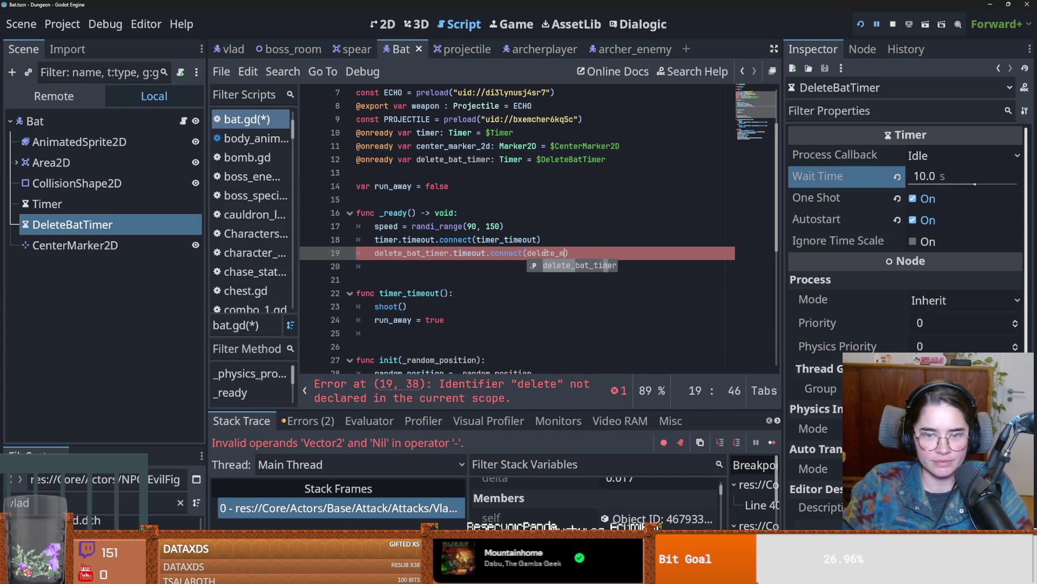
# Step: Start a new delete_me() function below the connect call
pyautogui.click(387, 285)
pyautogui.press('Return')
pyautogui.press('Return')
pyautogui.write('delete_me')
pyautogui.hotkey('ctrl', 'z')
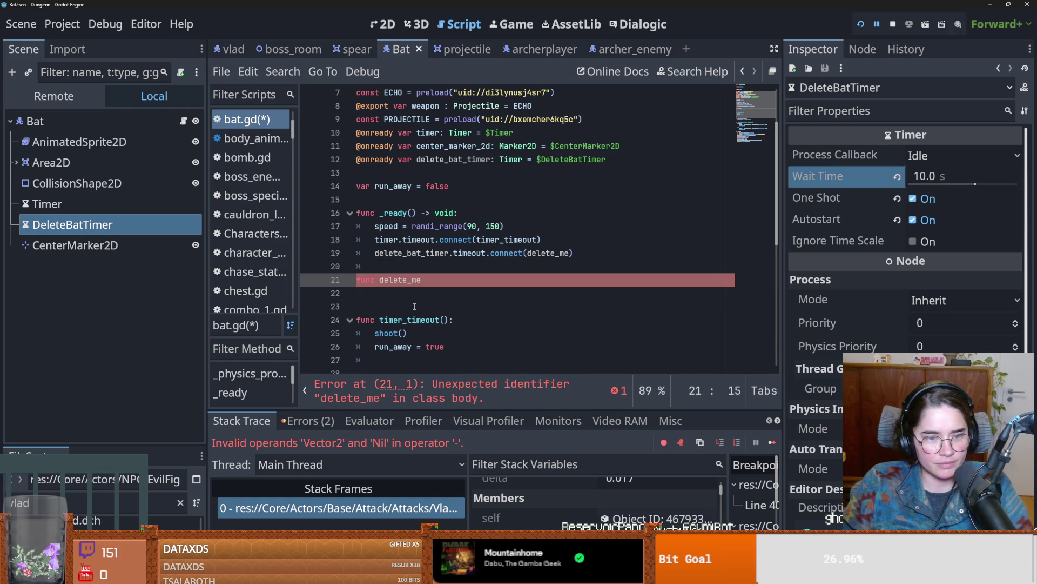
pyautogui.write('):')
pyautogui.press('Return')
pyautogui.write('pas')
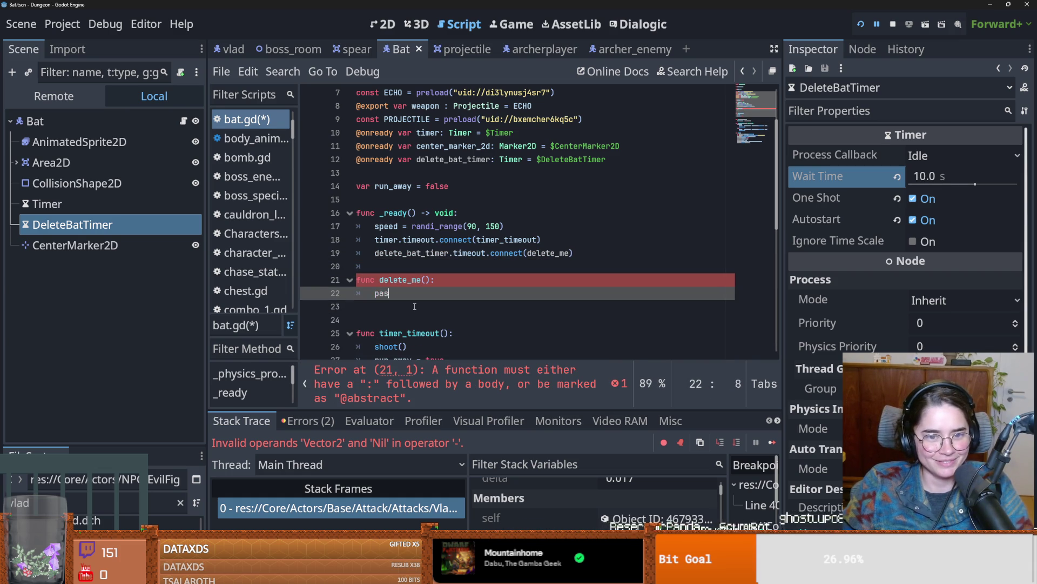
# Step: Make delete_me's body call call_deferred(delete)
pyautogui.press('BackSpace')
pyautogui.press('BackSpace')
pyautogui.press('BackSpace')
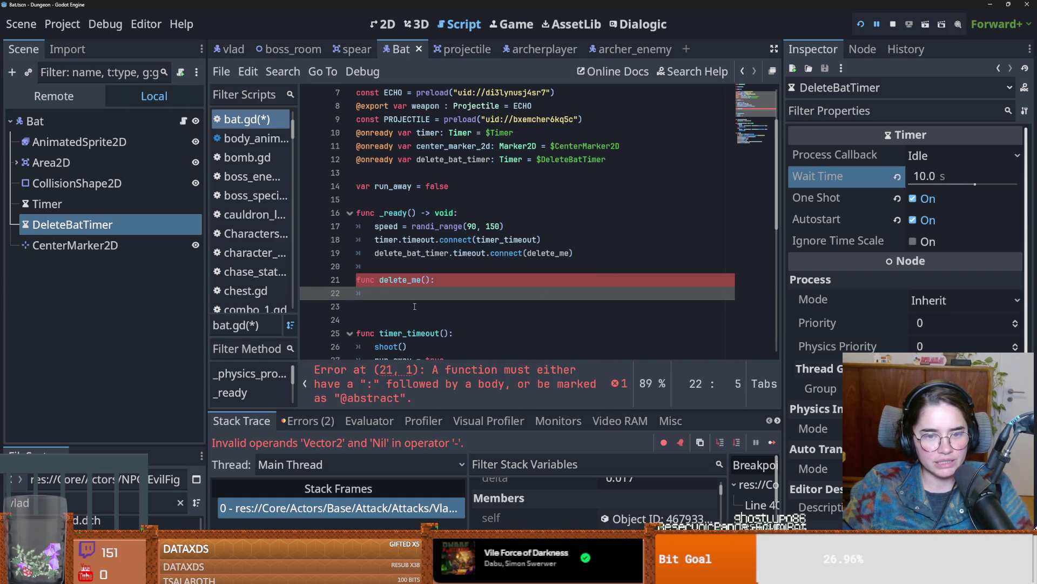
pyautogui.write('queu')
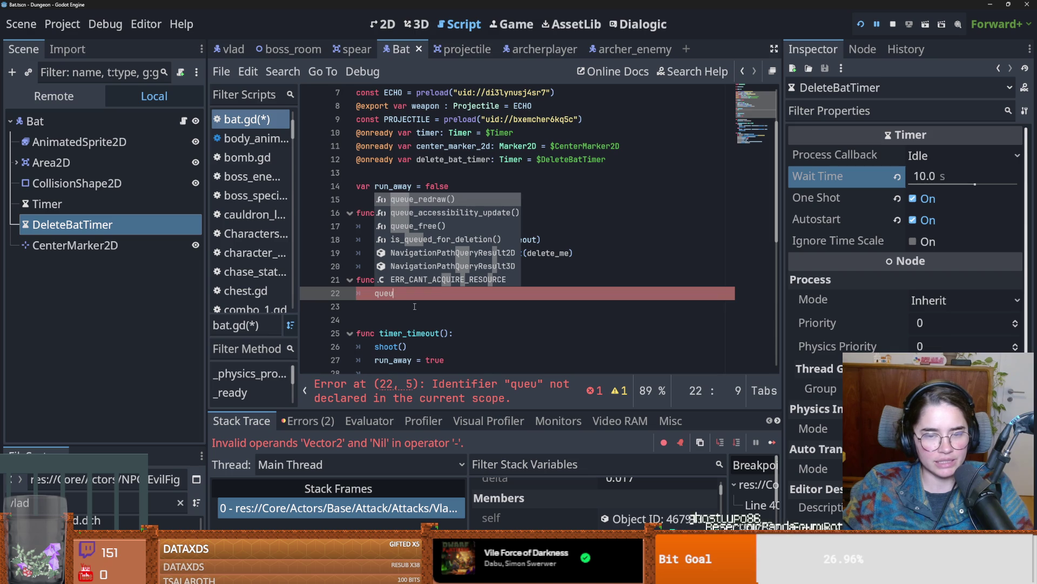
pyautogui.press('BackSpace')
pyautogui.press('BackSpace')
pyautogui.press('BackSpace')
pyautogui.write('call_d')
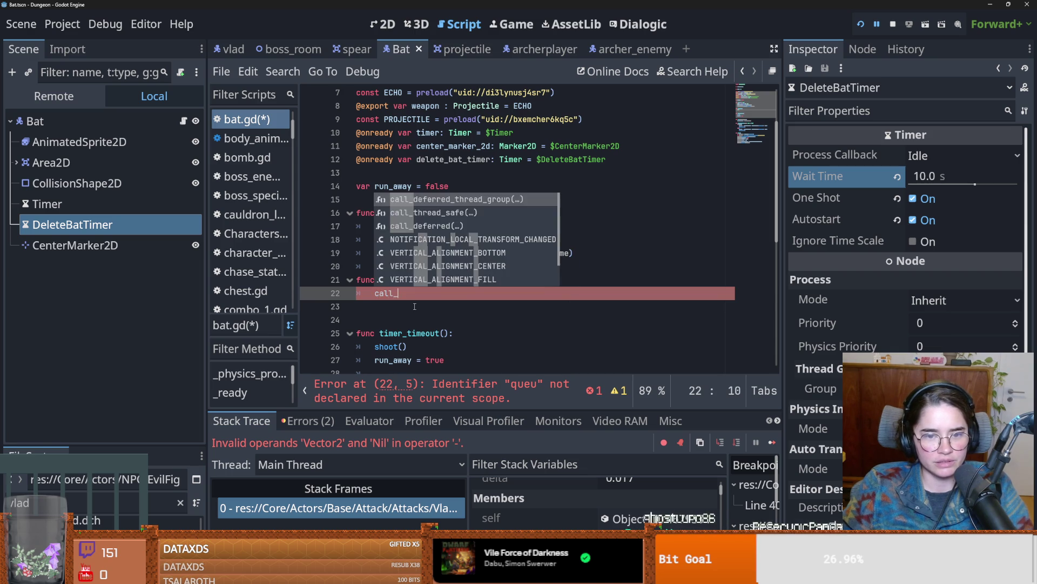
pyautogui.press('Down')
pyautogui.press('Return')
pyautogui.write('deferred(')
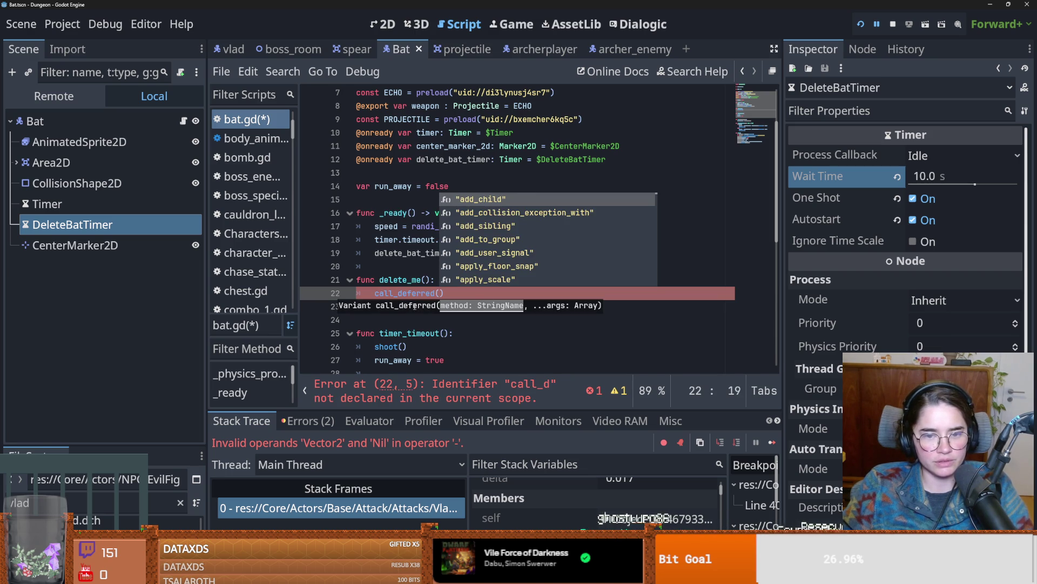
pyautogui.write('elete')
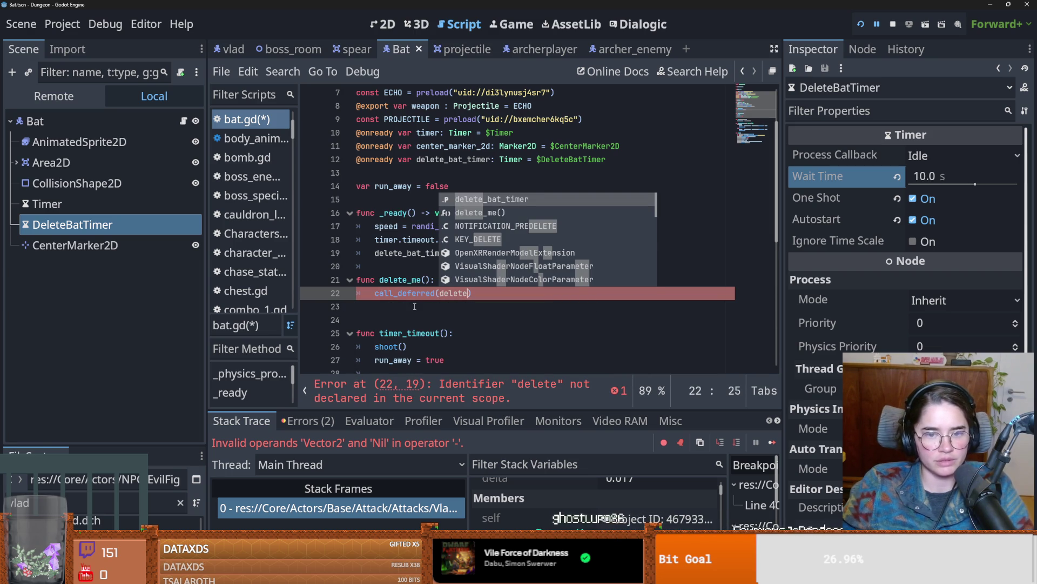
pyautogui.press('Escape')
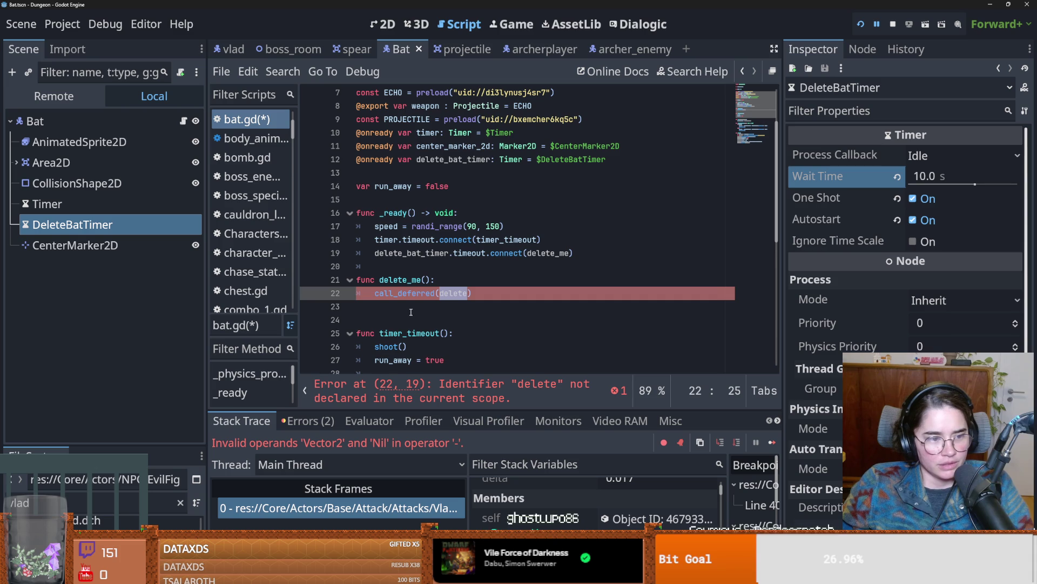
# Step: Add a 'func delete()' whose body calls queue_free(), and save
pyautogui.click(402, 311)
pyautogui.press('Return')
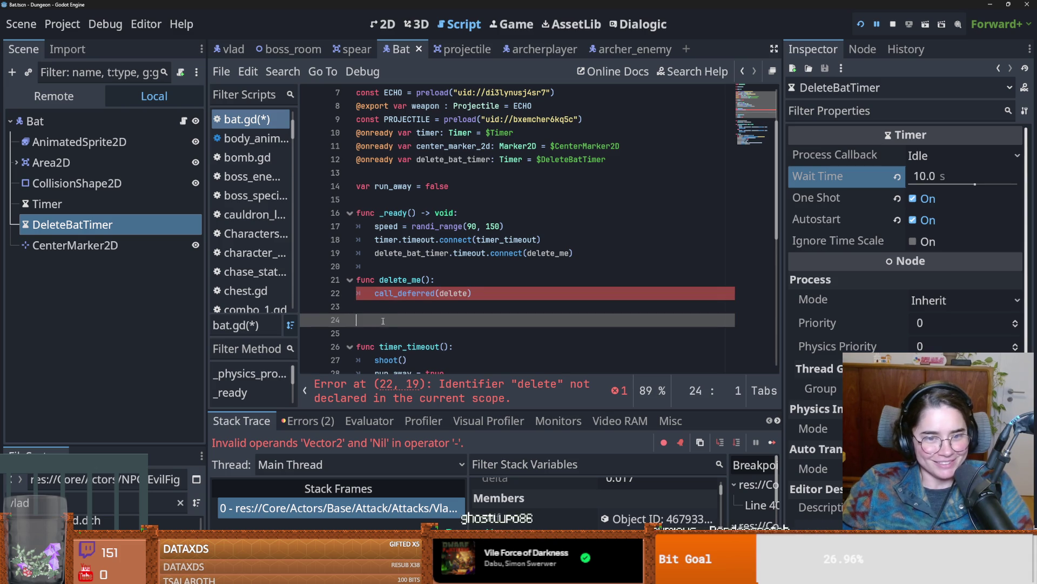
pyautogui.write('func c delete():q')
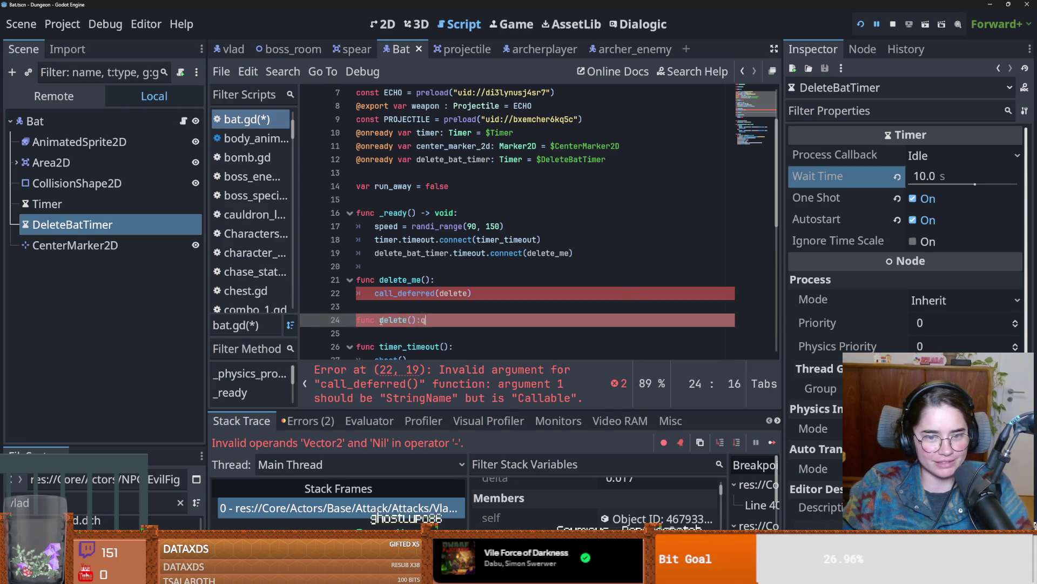
pyautogui.press('BackSpace')
pyautogui.press('Return')
pyautogui.write('qeeu')
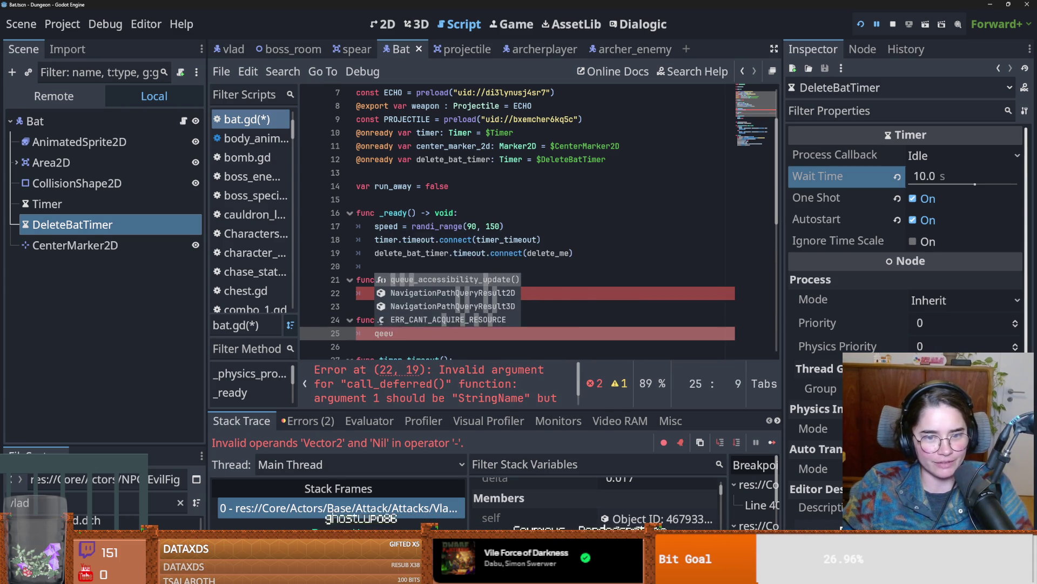
pyautogui.press('BackSpace')
pyautogui.press('BackSpace')
pyautogui.press('BackSpace')
pyautogui.write('ueu')
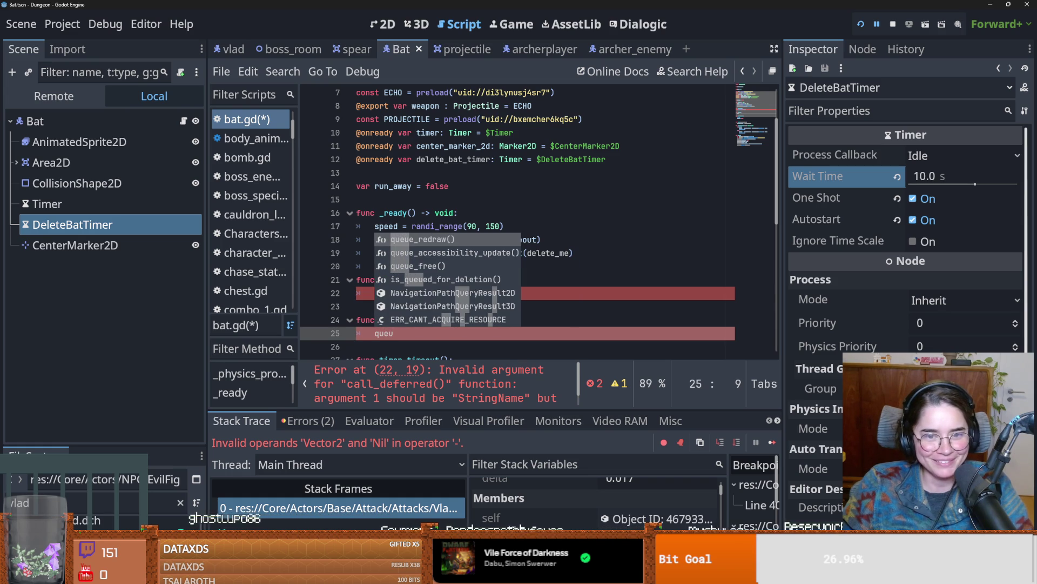
pyautogui.press('Down')
pyautogui.press('Down')
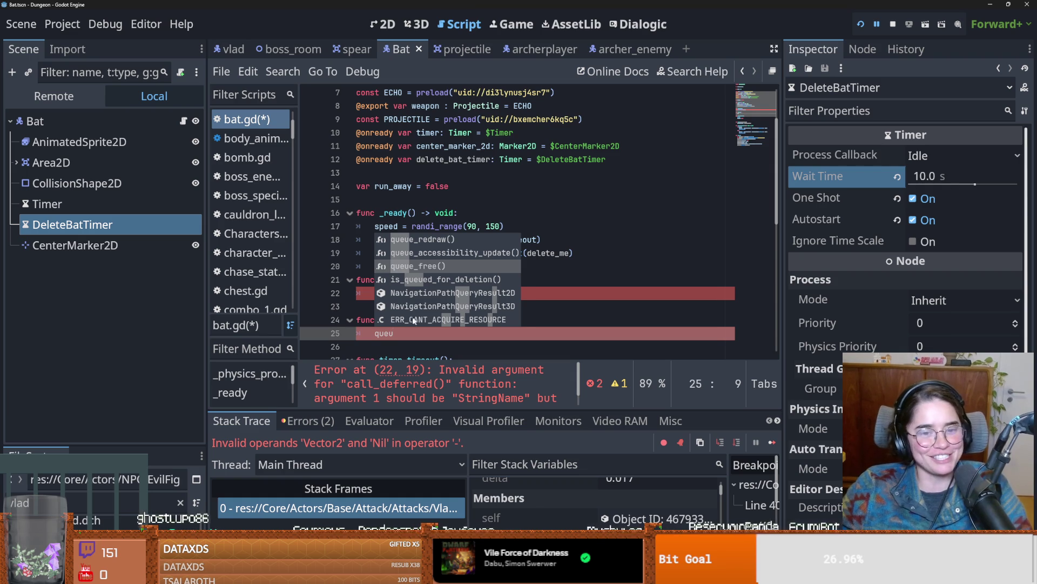
pyautogui.press('Return')
pyautogui.hotkey('ctrl', 's')
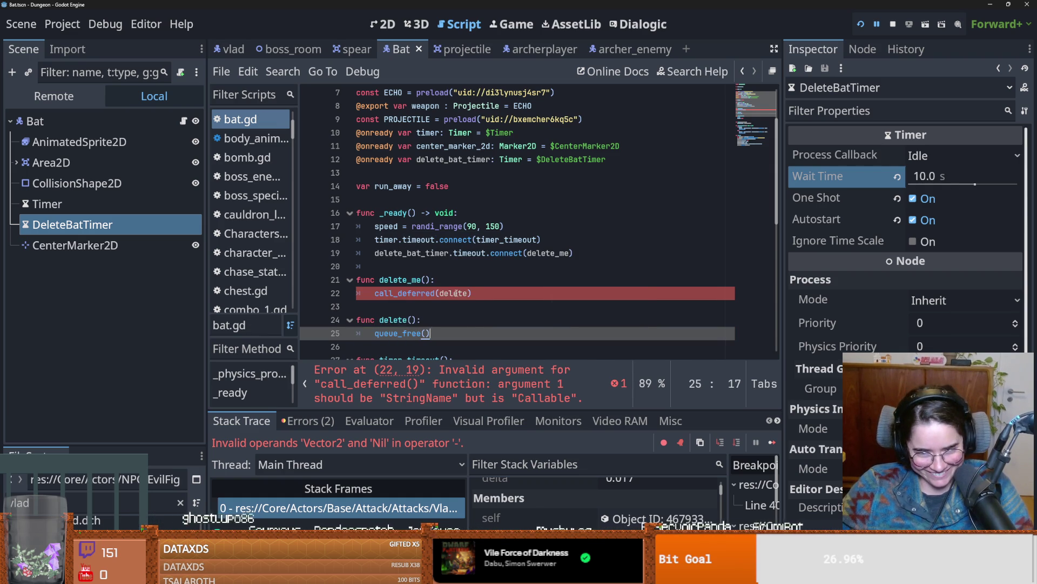
# Step: Quote the argument so it reads call_deferred("delete") and save
pyautogui.doubleClick(455, 292)
pyautogui.write('"')
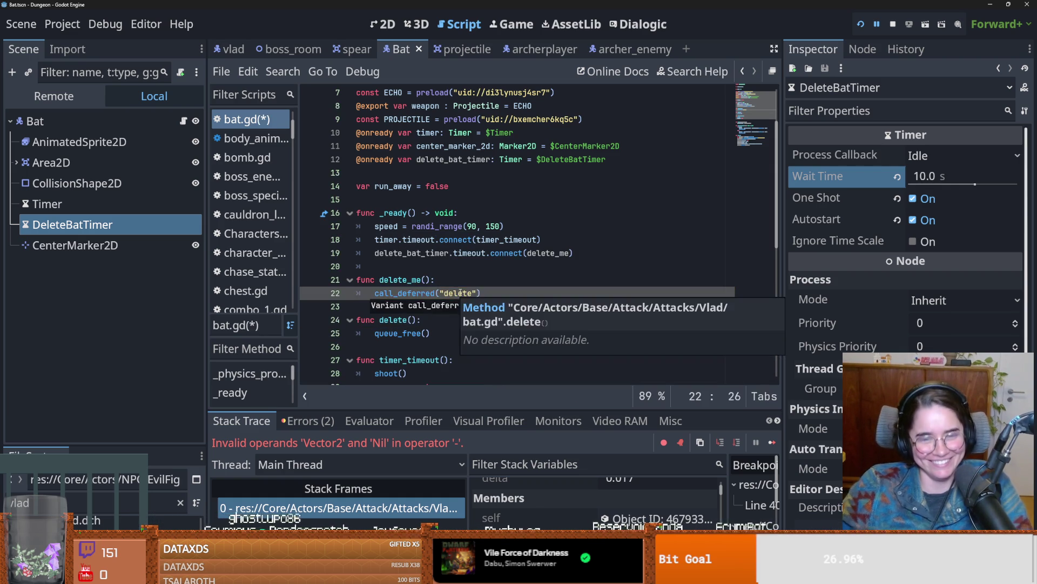
pyautogui.press('Up')
pyautogui.hotkey('ctrl', 's')
# Step: Check the end of the script and save bat.gd again
pyautogui.scroll(-2, 456, 292)
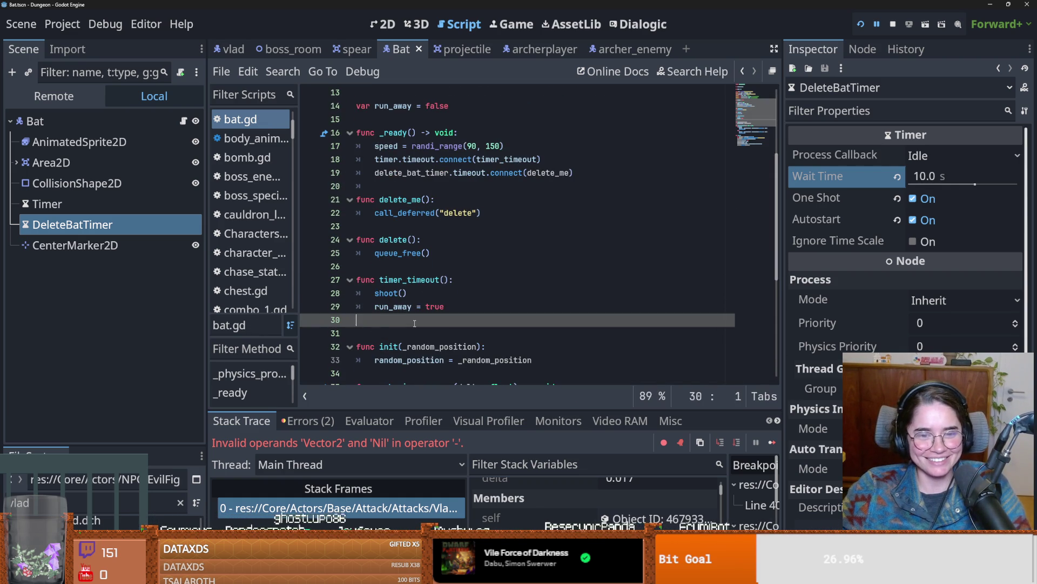
pyautogui.click(497, 307)
pyautogui.hotkey('ctrl', 's')
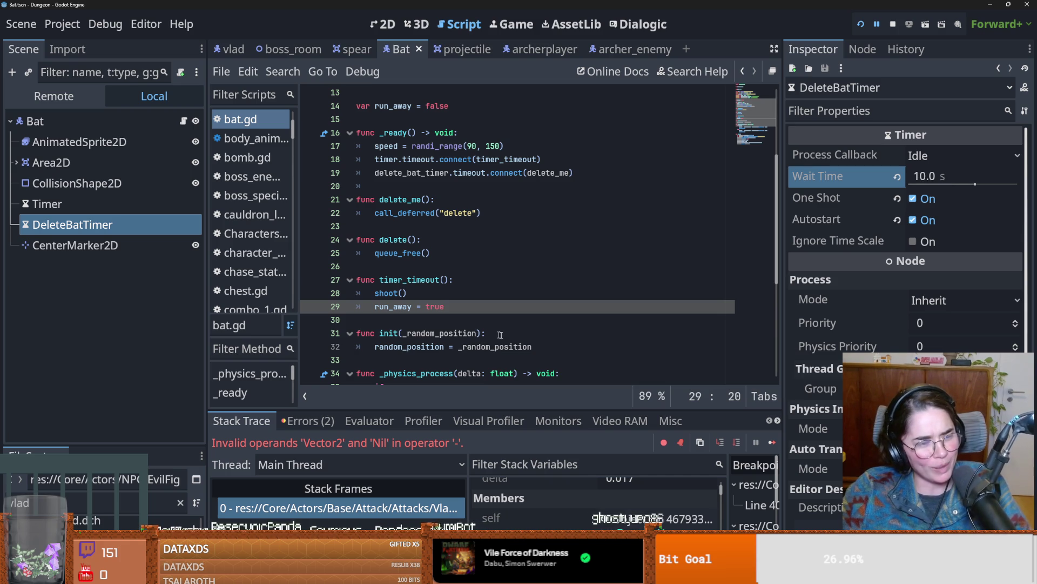
pyautogui.click(531, 339)
pyautogui.hotkey('ctrl', 's')
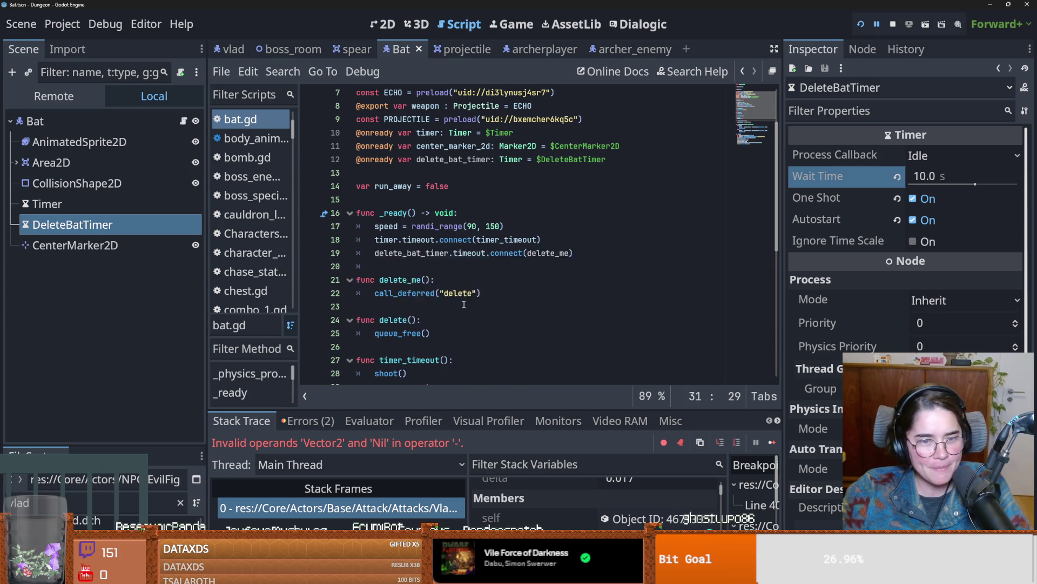
# Step: Run the project, maximize the game window, and start a new game as the Warrior
pyautogui.click(861, 26)
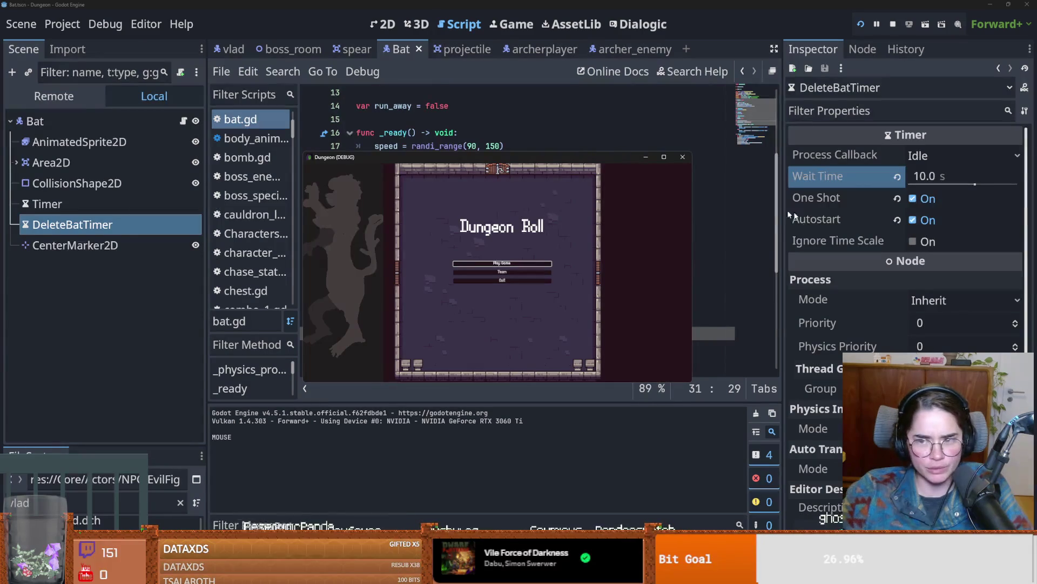
pyautogui.click(664, 156)
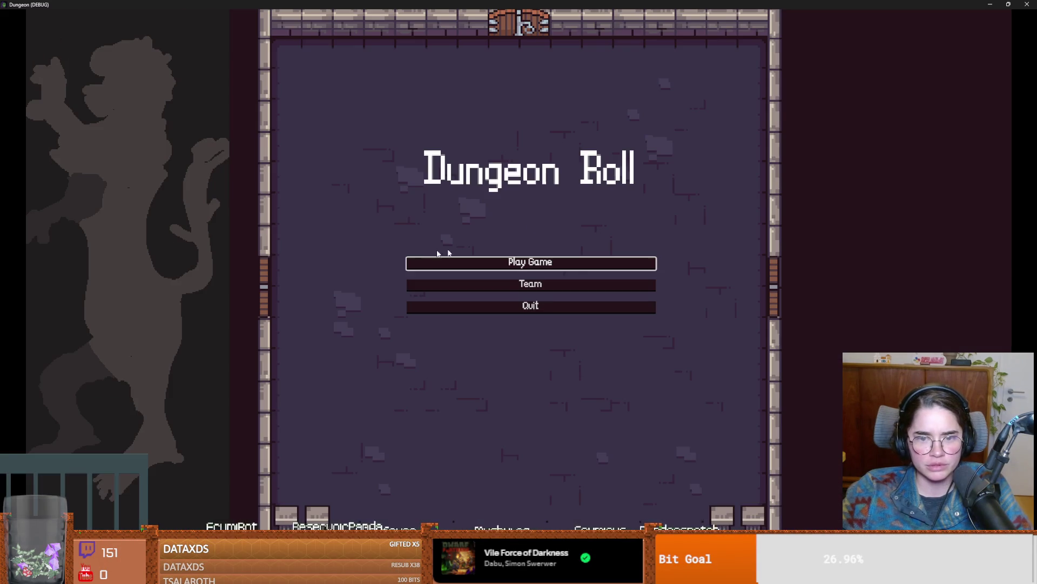
pyautogui.click(472, 265)
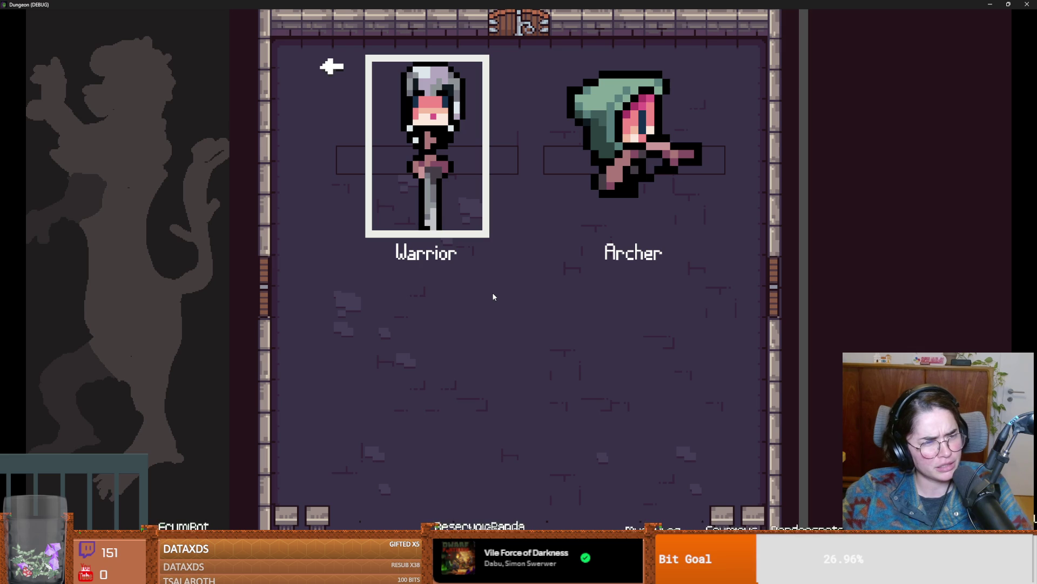
pyautogui.click(482, 221)
# Step: Run the tp_to_before_boss command from the debug console
pyautogui.press('s')
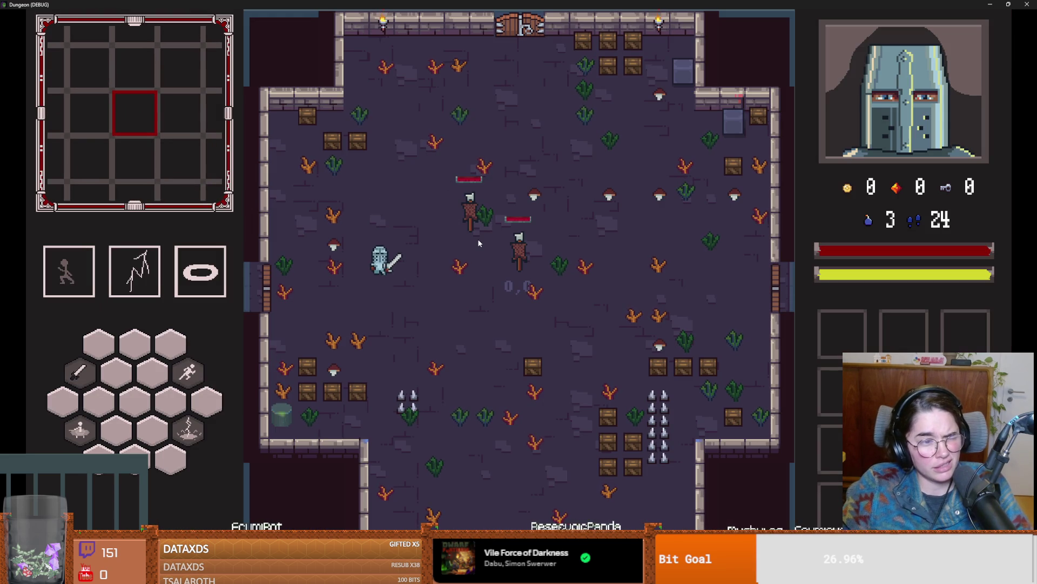
pyautogui.press('`')
pyautogui.write('t')
pyautogui.press('Tab')
pyautogui.press('Return')
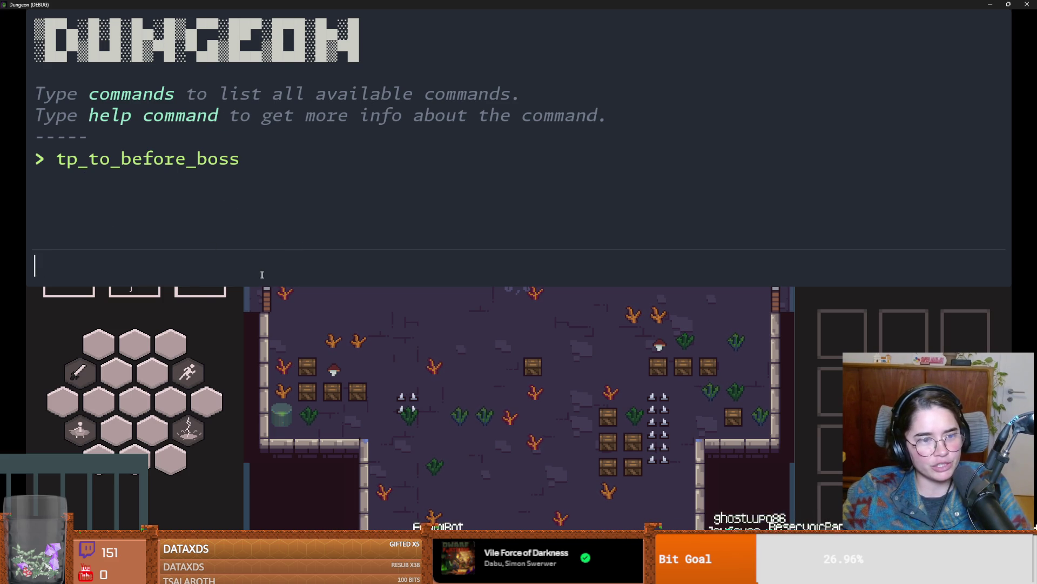
# Step: Close the console, check the dungeon map, and dash to the east door into the boss room
pyautogui.press('`')
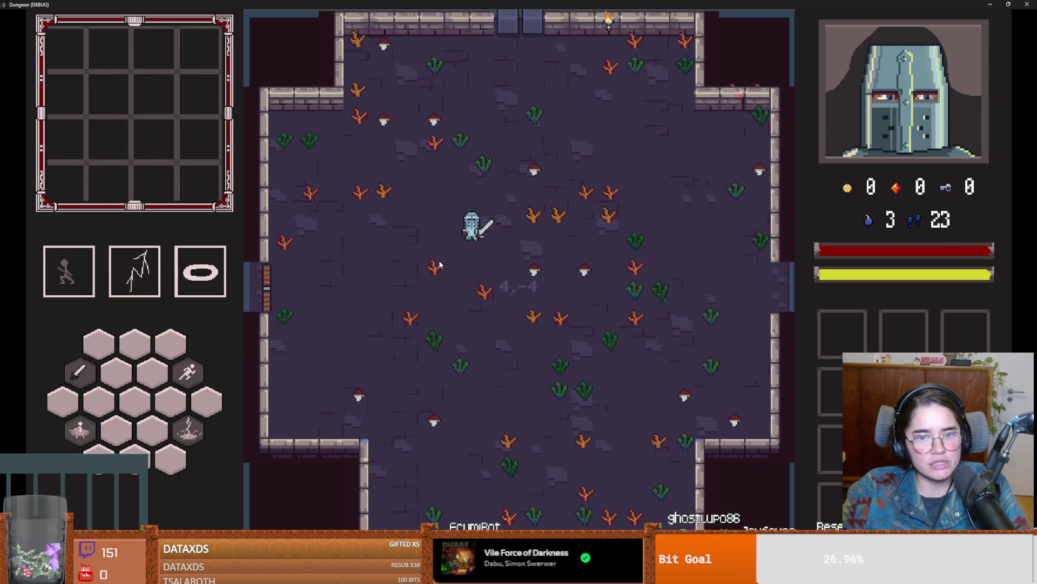
pyautogui.press('a')
pyautogui.press('d')
pyautogui.press('space')
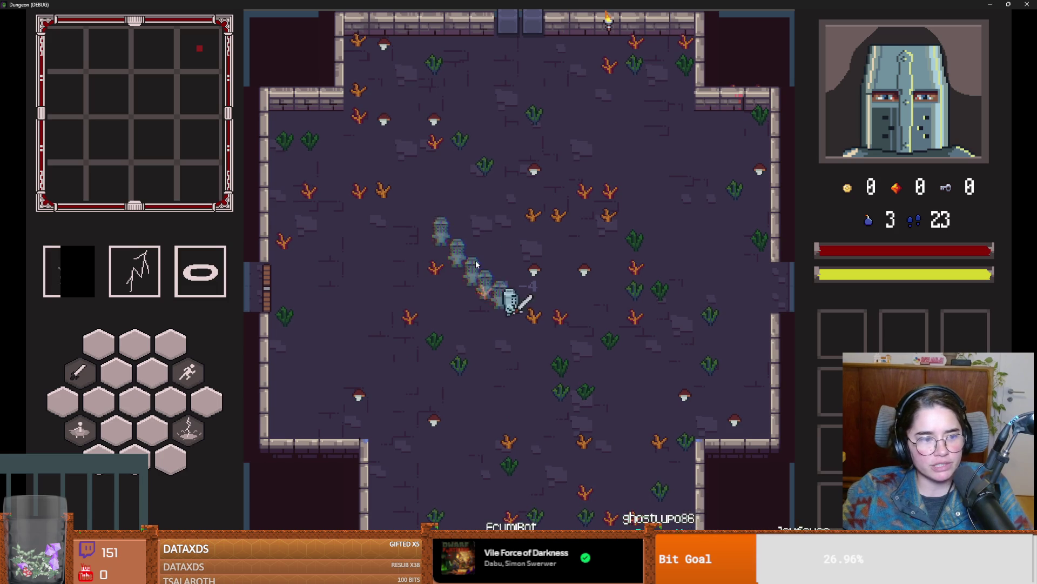
pyautogui.press('m')
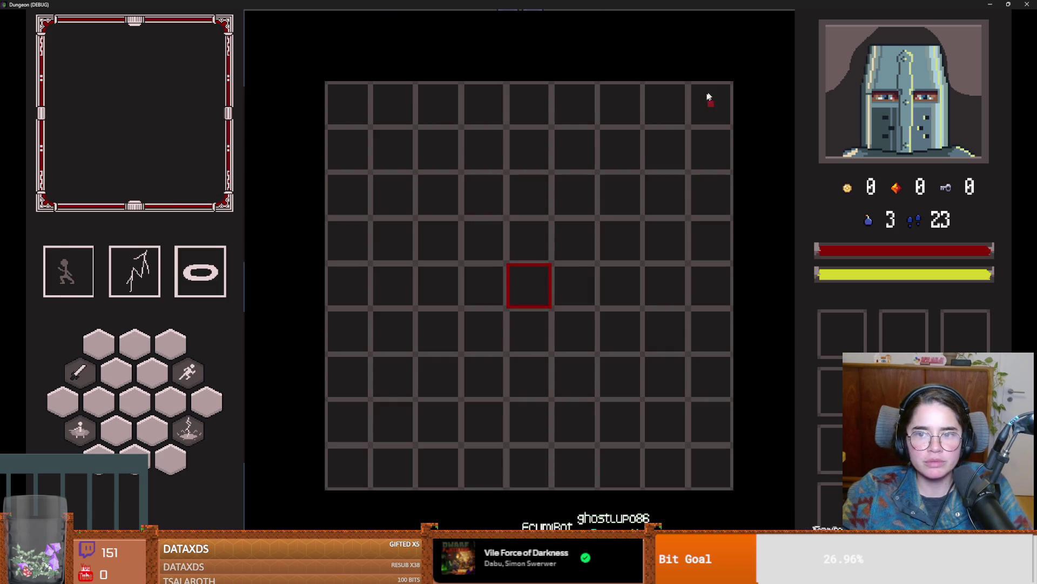
pyautogui.press('m')
pyautogui.press('d')
pyautogui.press('space')
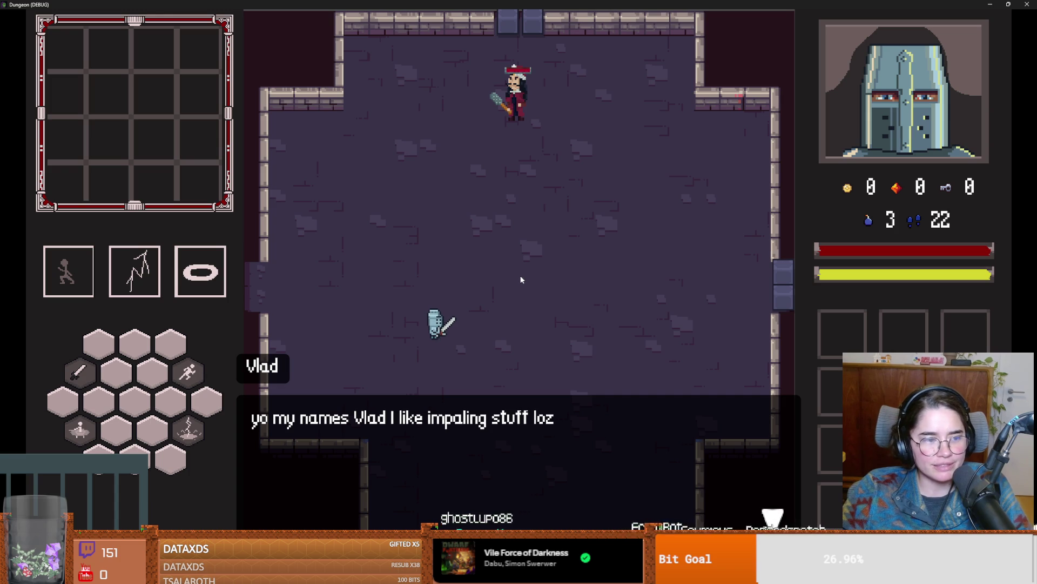
# Step: Move and dash the knight around the boss room to dodge Vlad and his bats
pyautogui.press('d')
pyautogui.press('s')
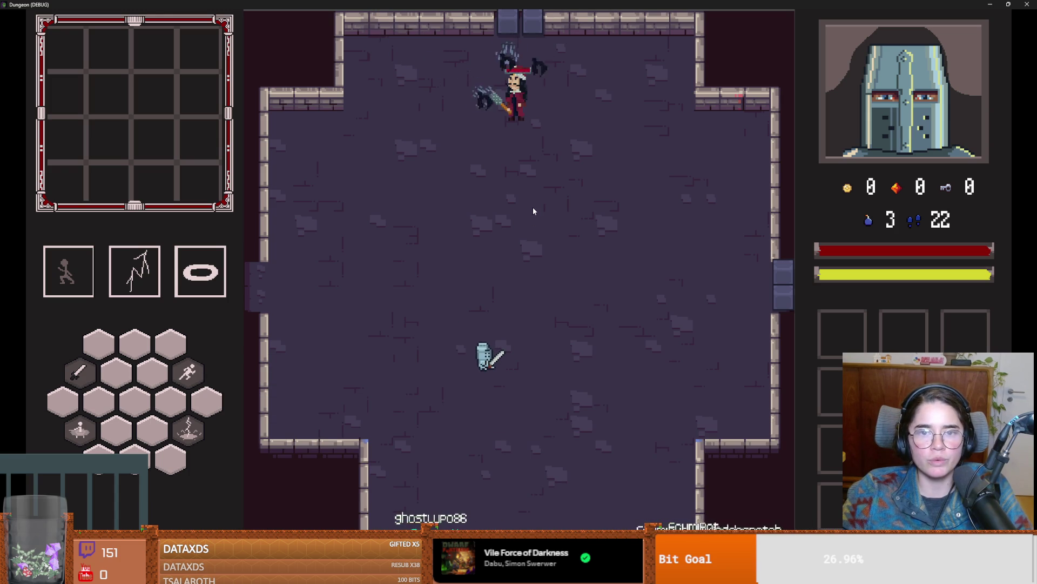
pyautogui.press('d')
pyautogui.press('w')
pyautogui.press('a')
pyautogui.press('space')
pyautogui.press('w')
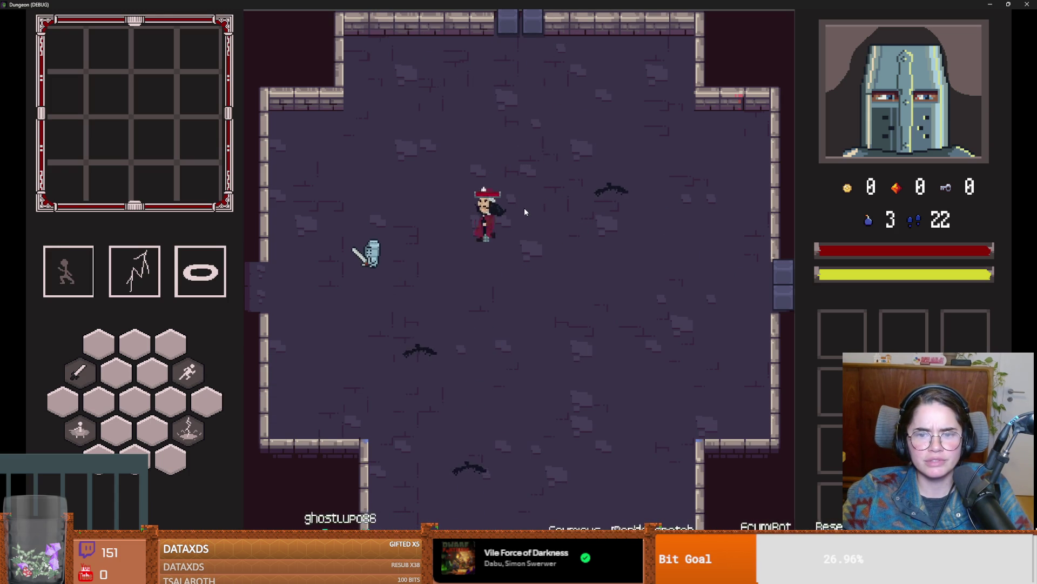
pyautogui.press('w')
pyautogui.press('d')
pyautogui.press('space')
pyautogui.press('s')
pyautogui.press('d')
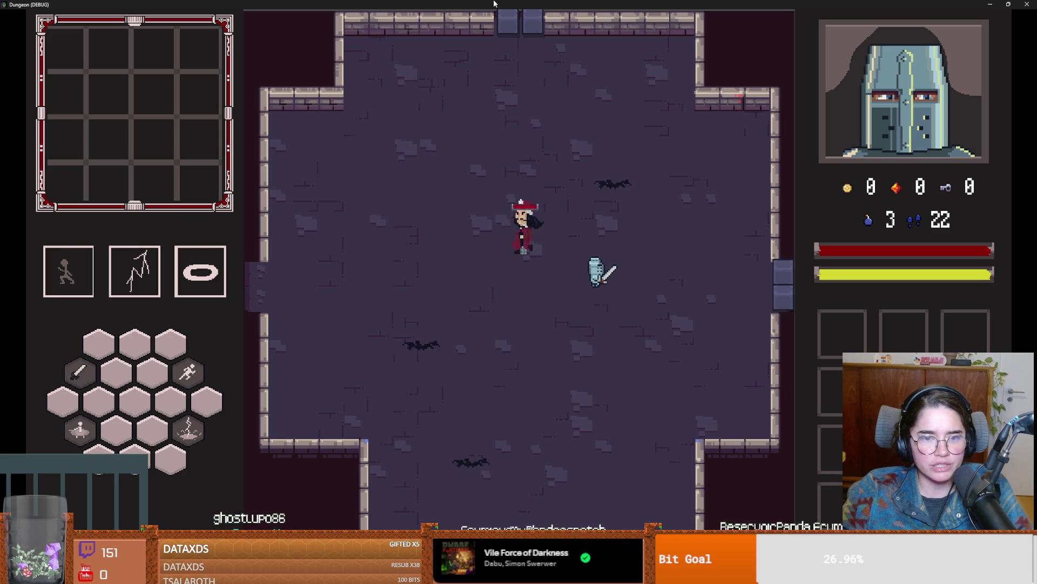
pyautogui.press('s')
pyautogui.press('a')
pyautogui.press('a')
pyautogui.press('s')
pyautogui.press('space')
pyautogui.press('w')
pyautogui.press('d')
pyautogui.press('s')
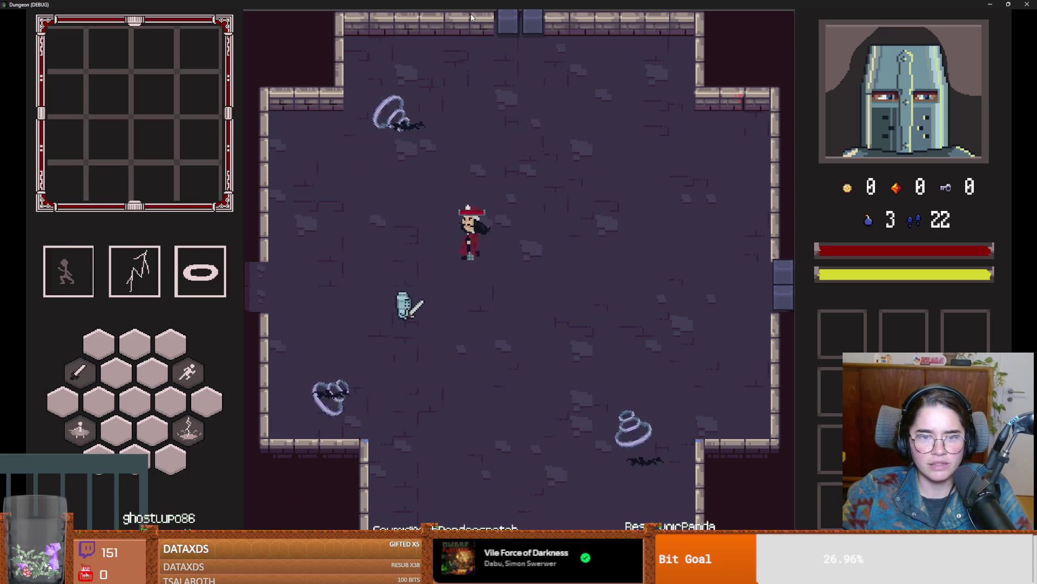